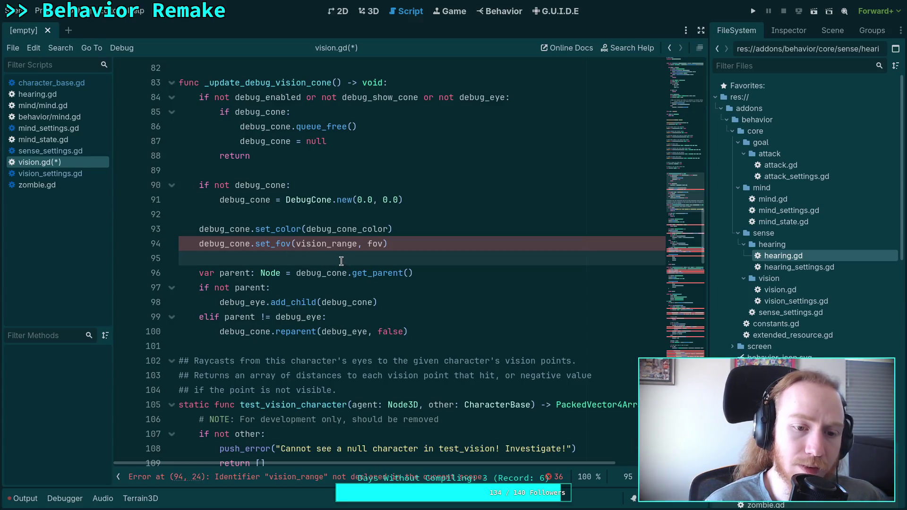
- Delete the leftover debug vision-cone code block from update() in vision.gd
scroll(341, 261, "up", 1)
mouse_move(460, 376)
left_mouse_down()
mouse_move(425, 307)
mouse_move(374, 310)
mouse_move(354, 299)
mouse_move(227, 288)
mouse_move(146, 205)
mouse_move(145, 182)
left_mouse_up()
scroll(425, 308, "up", 7)
scroll(354, 299, "up", 7)
key("BackSpace")
key("BackSpace")
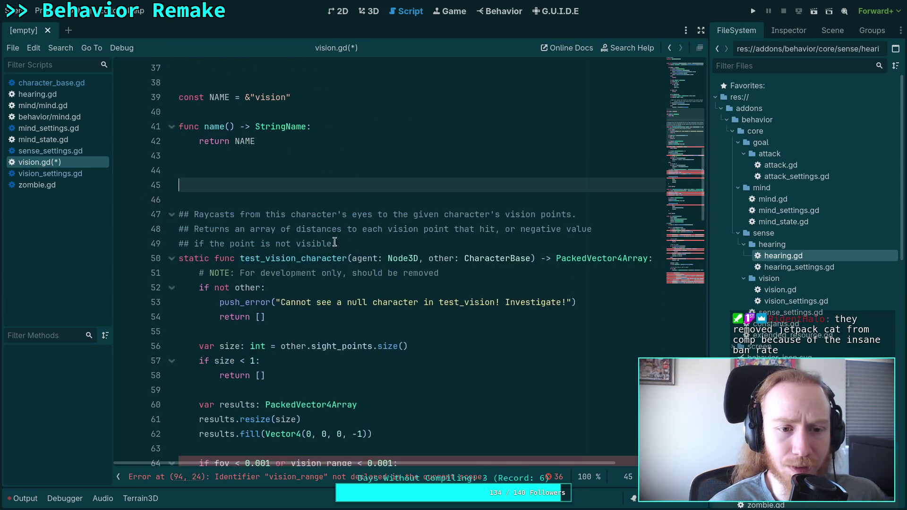
- Delete the name() function and move the NAME constant up beneath the class declaration
scroll(315, 271, "up", 3)
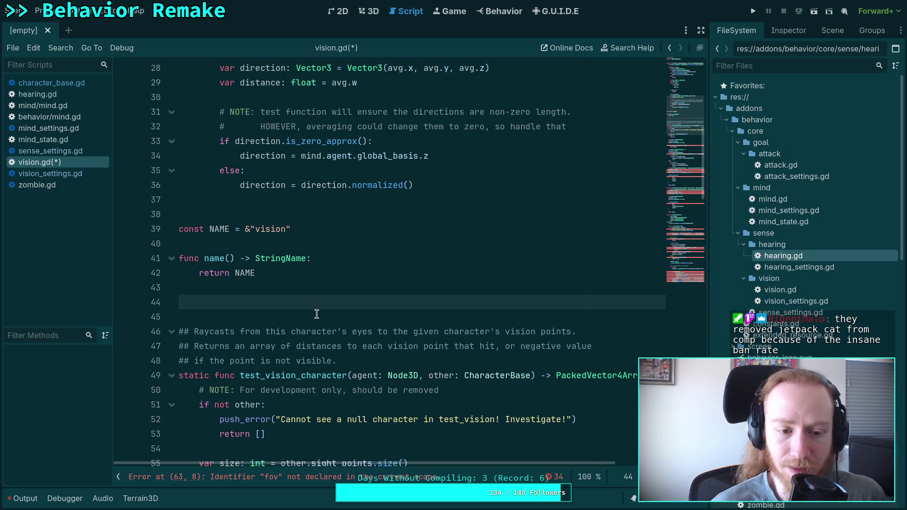
scroll(316, 314, "up", 8)
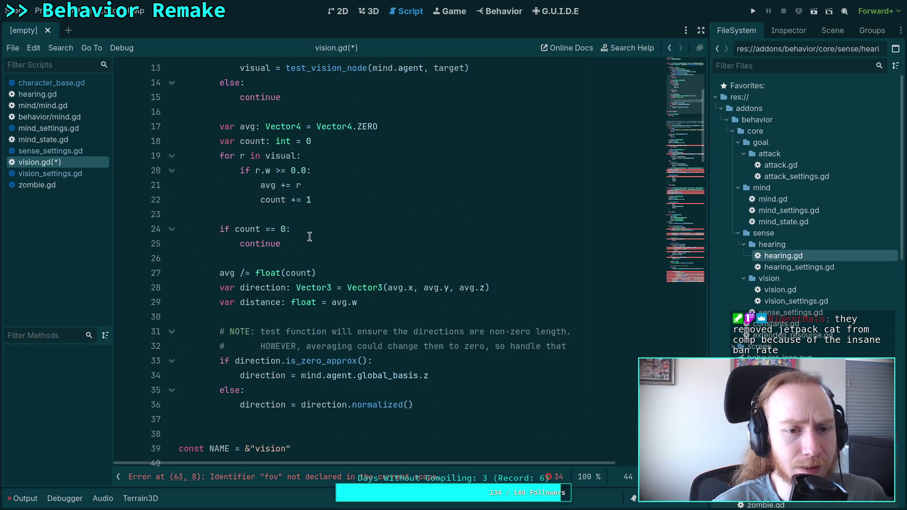
scroll(314, 219, "down", 8)
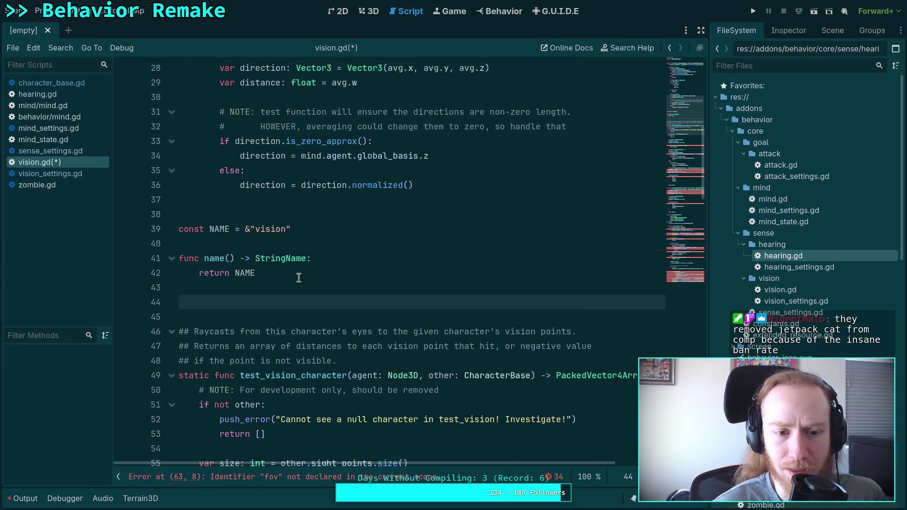
left_click_drag(299, 278, 338, 240)
key("BackSpace")
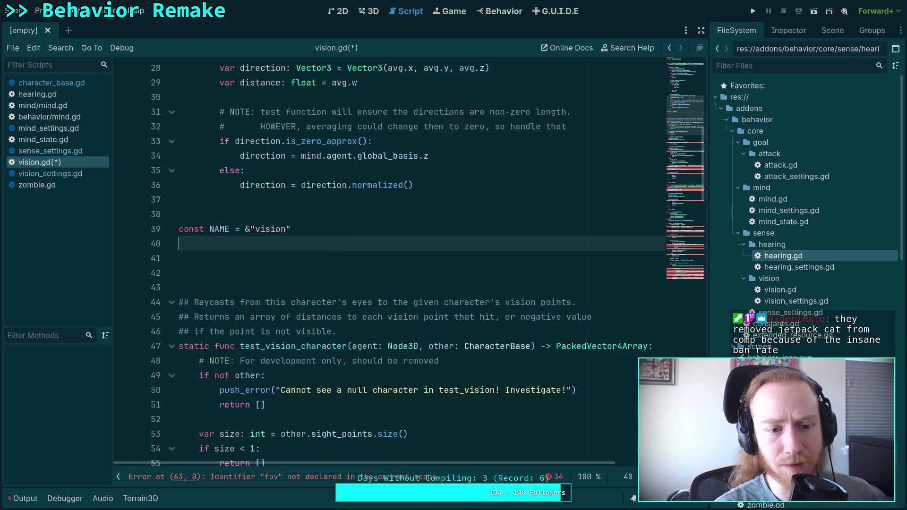
key("Up")
key("alt+Up")
key("alt+Up")
key("alt+Up")
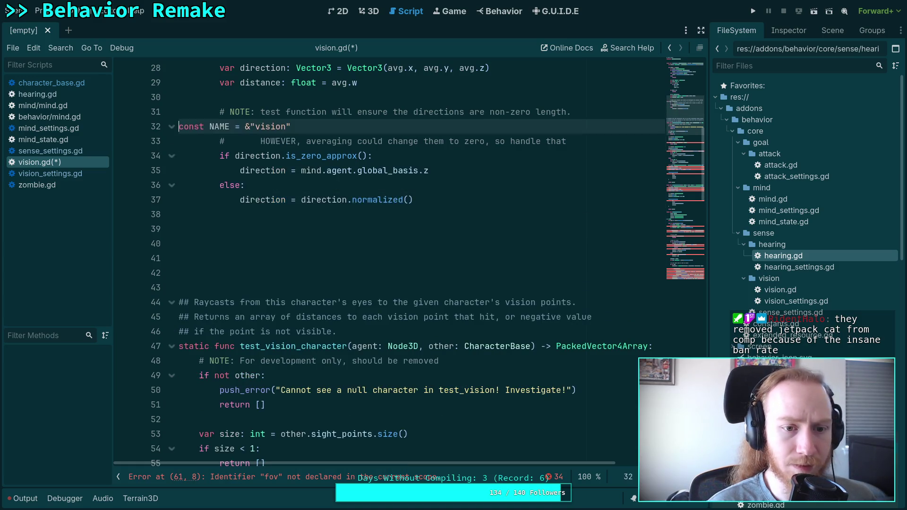
key("alt+Up")
key("alt+Up")
key("alt+Up")
key("alt+Down")
key("alt+Down")
key("alt+Down")
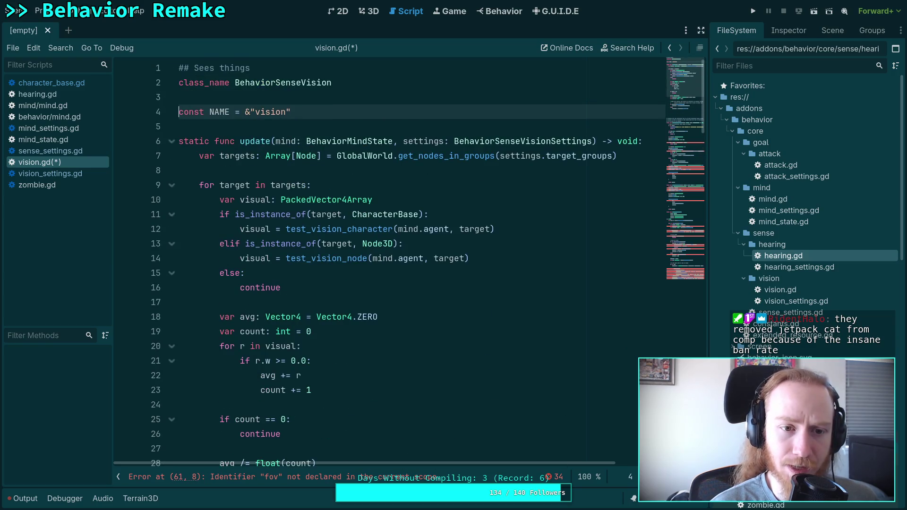
- Tidy the blank lines around the NAME constant and before the Raycasts comment
left_click(253, 93)
key("Return")
left_click(241, 126)
key("Return")
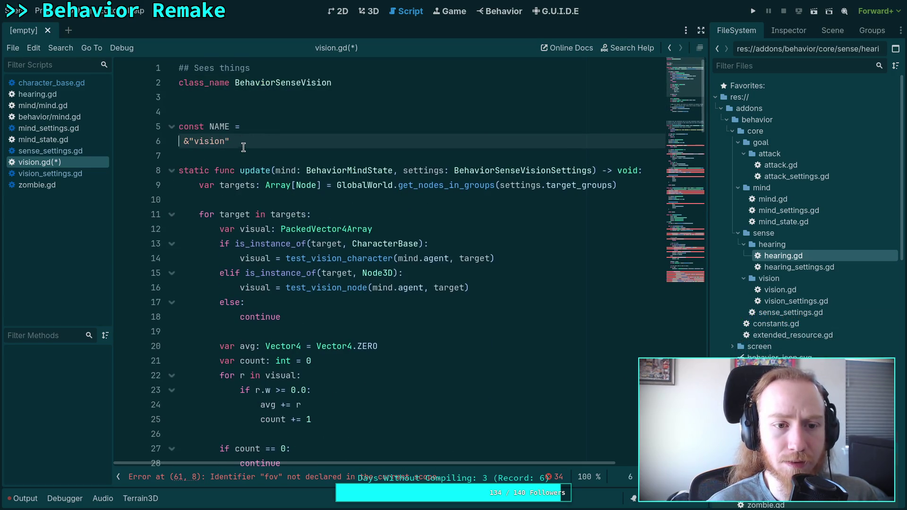
key("BackSpace")
left_click(242, 145)
key("Return")
scroll(264, 165, "down", 10)
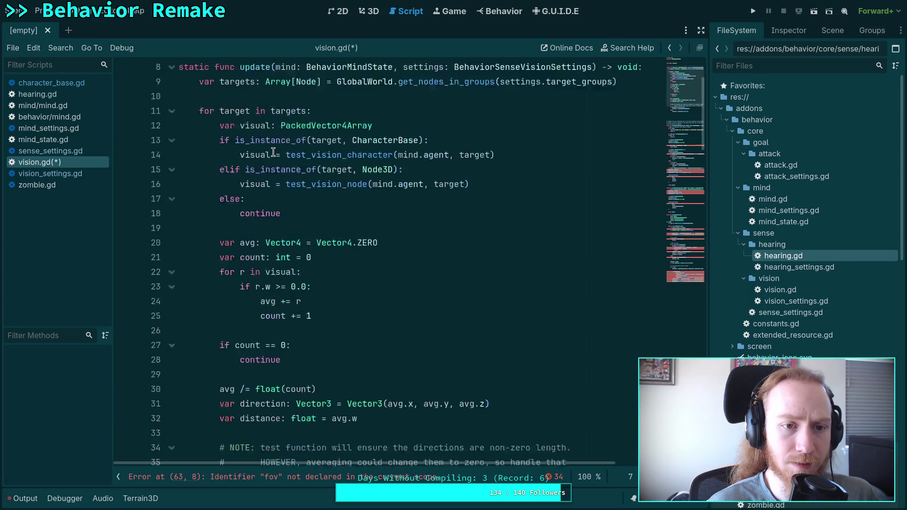
left_click(245, 222)
key("BackSpace")
key("BackSpace")
key("BackSpace")
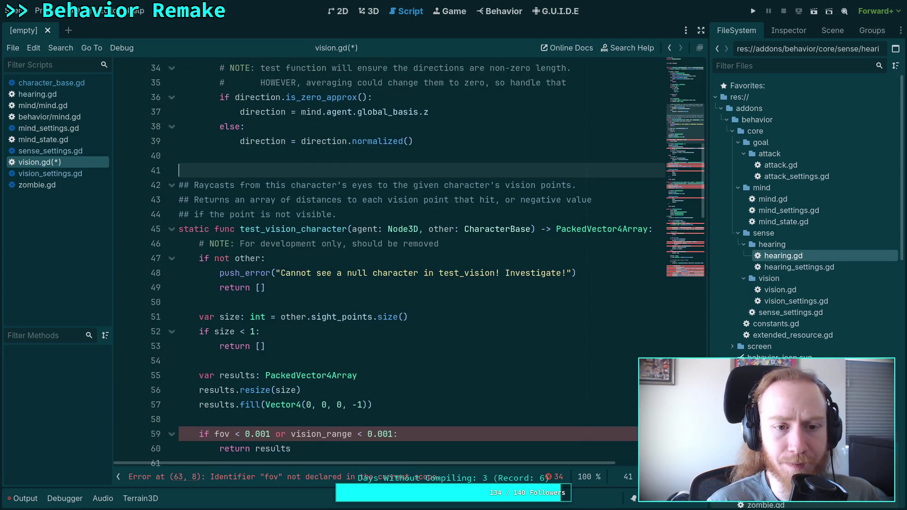
key("Return")
scroll(261, 204, "up", 4)
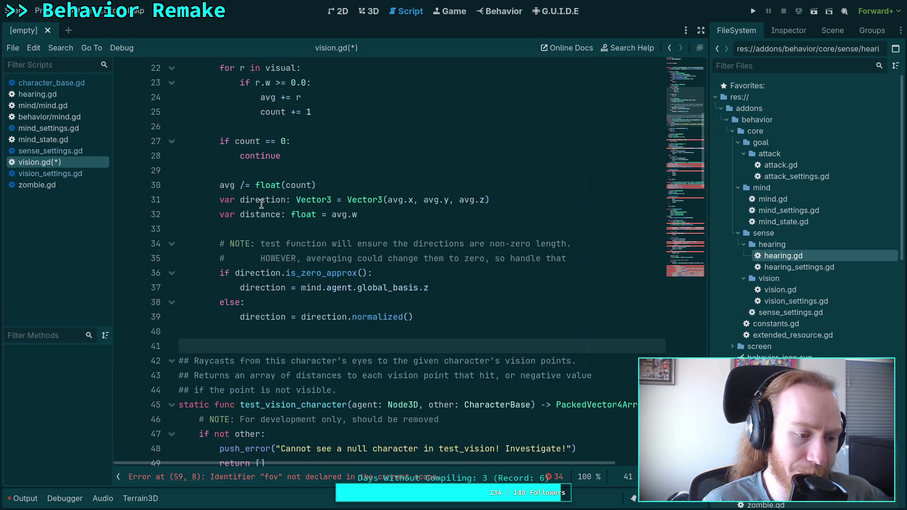
mouse_move(311, 200)
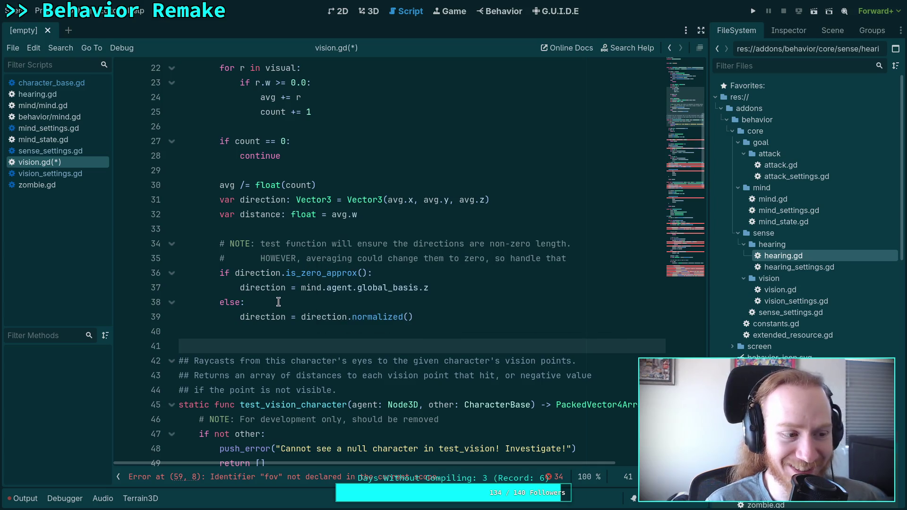
mouse_move(278, 292)
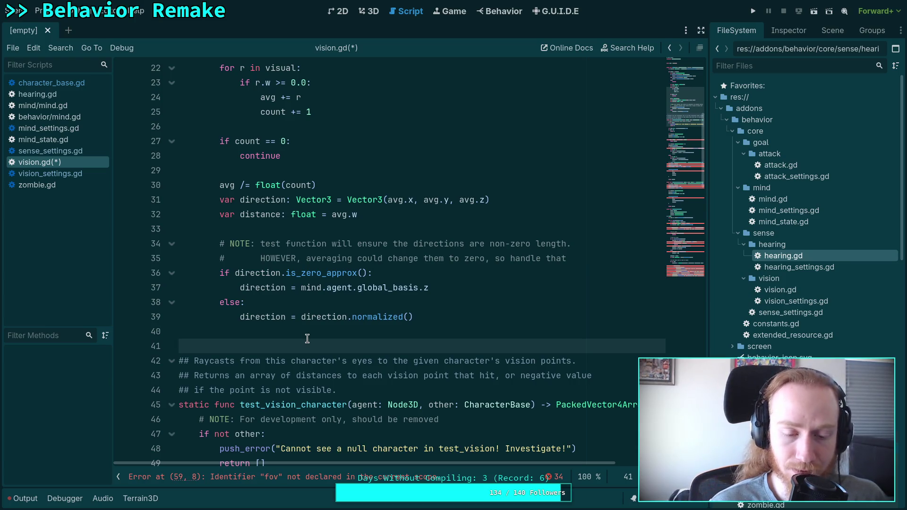
scroll(307, 338, "up", 1)
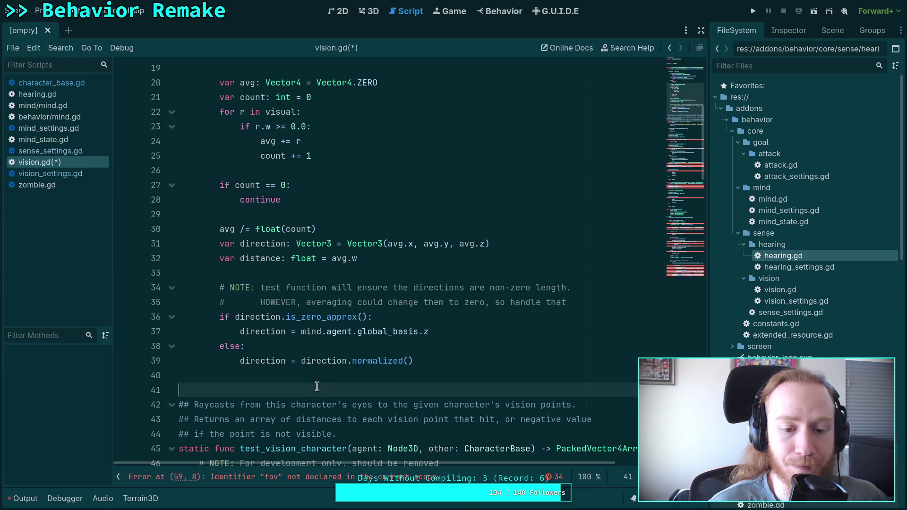
left_click(327, 378)
scroll(373, 388, "down", 3)
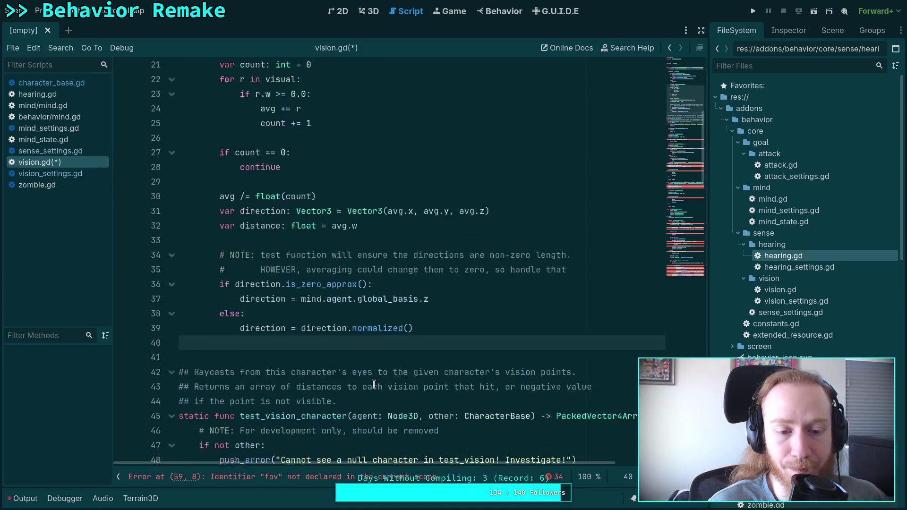
scroll(395, 367, "down", 6)
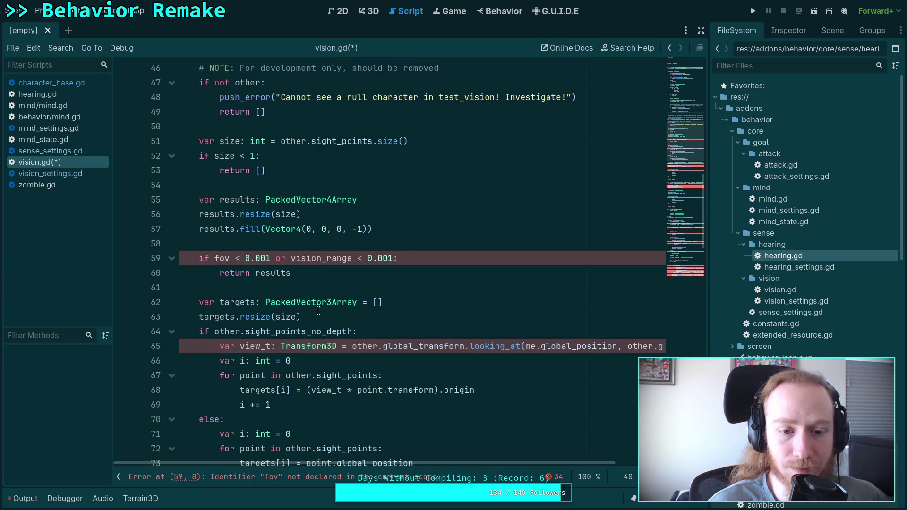
left_click(325, 287)
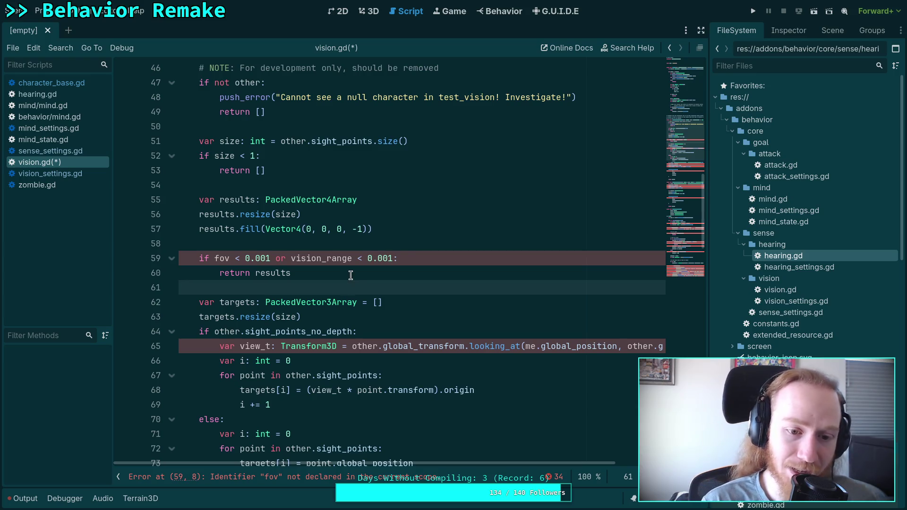
scroll(343, 288, "up", 10)
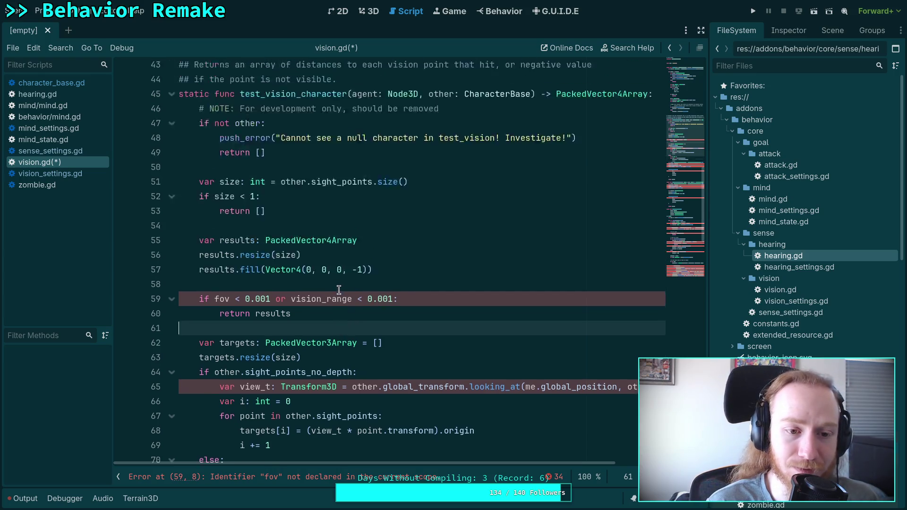
scroll(334, 291, "up", 5)
scroll(335, 291, "down", 16)
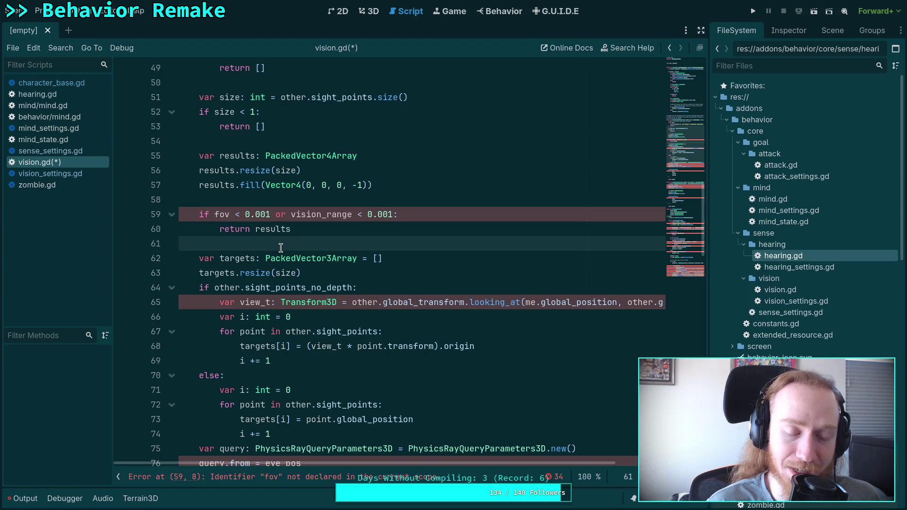
scroll(281, 248, "down", 3)
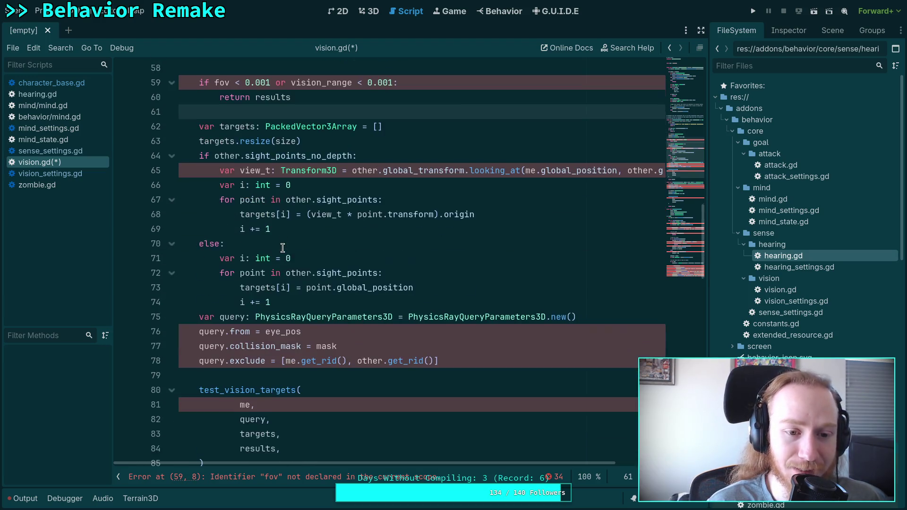
left_click(234, 373)
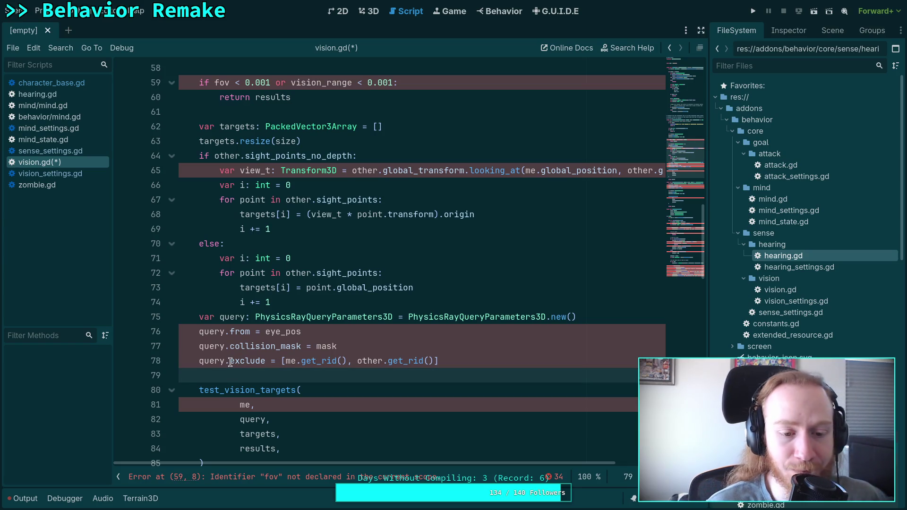
scroll(231, 354, "up", 5)
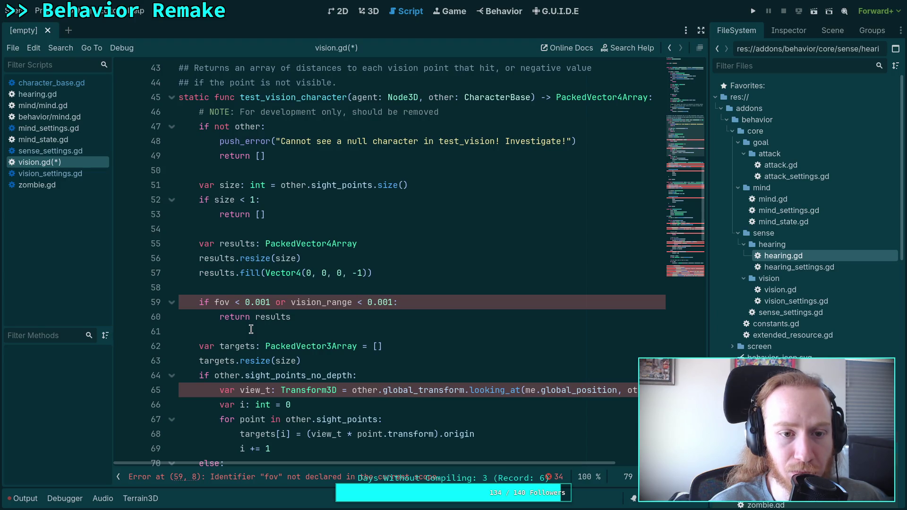
scroll(259, 322, "up", 2)
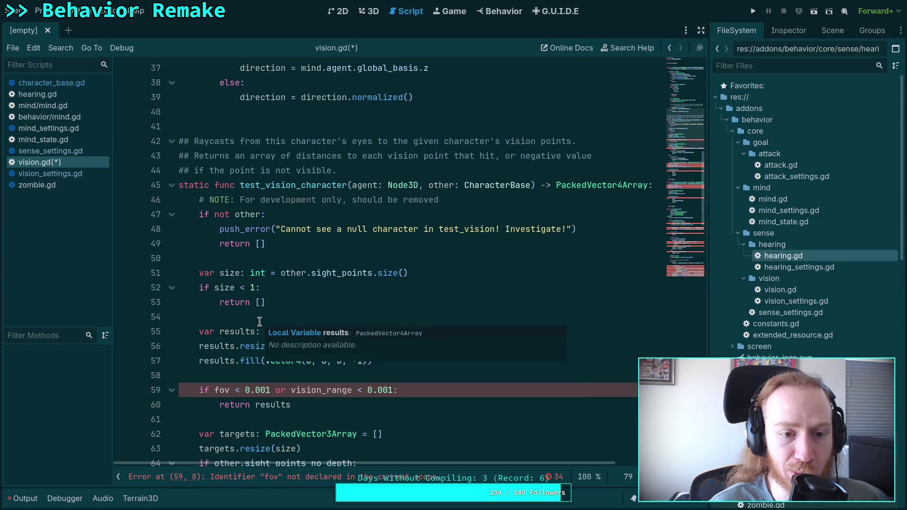
scroll(259, 321, "up", 4)
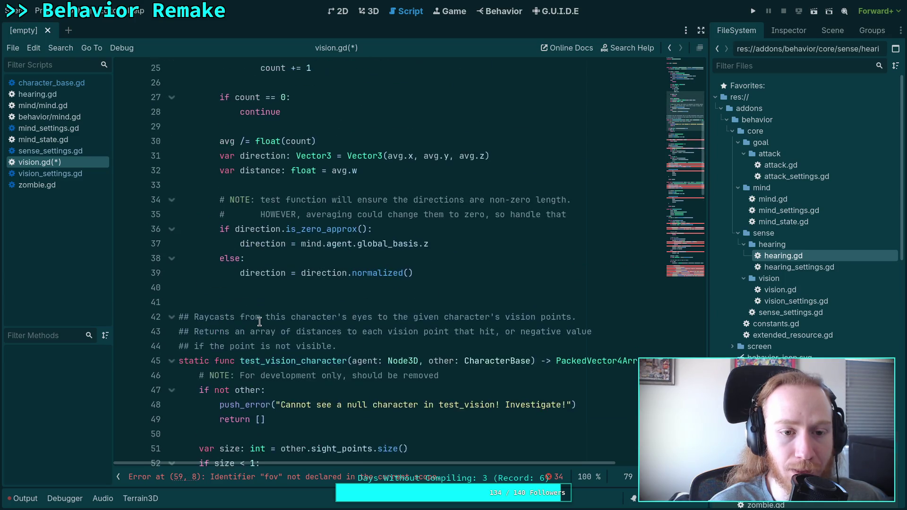
scroll(260, 321, "up", 8)
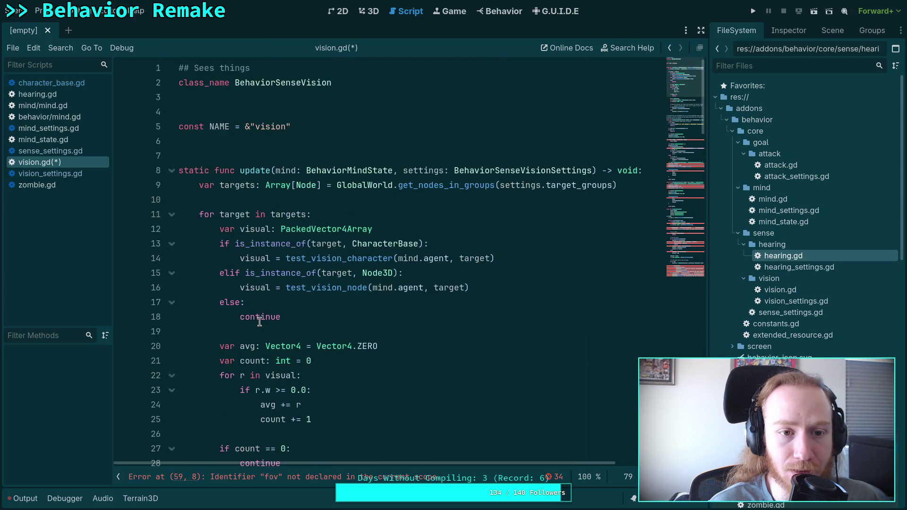
scroll(259, 322, "down", 14)
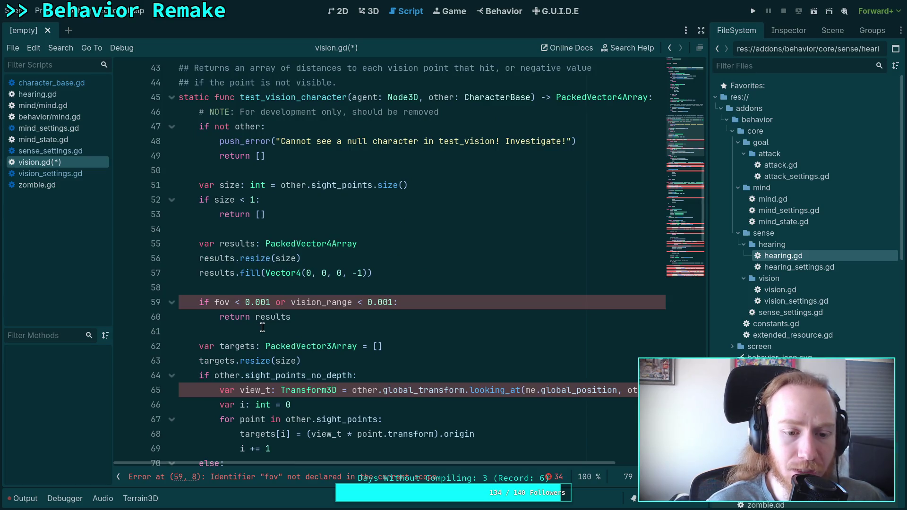
double_click(221, 302)
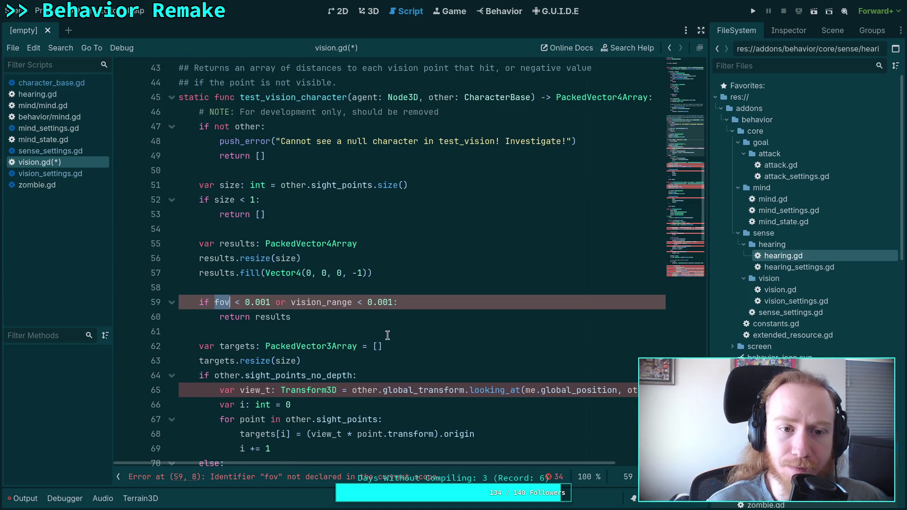
- Delete the debug drawing block that follows the hit check in test_vision_targets
scroll(387, 335, "up", 2)
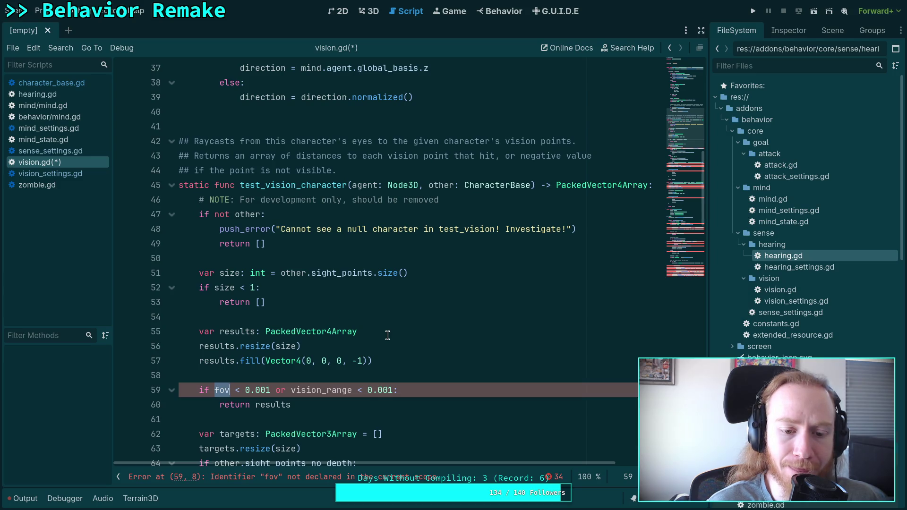
scroll(388, 335, "down", 5)
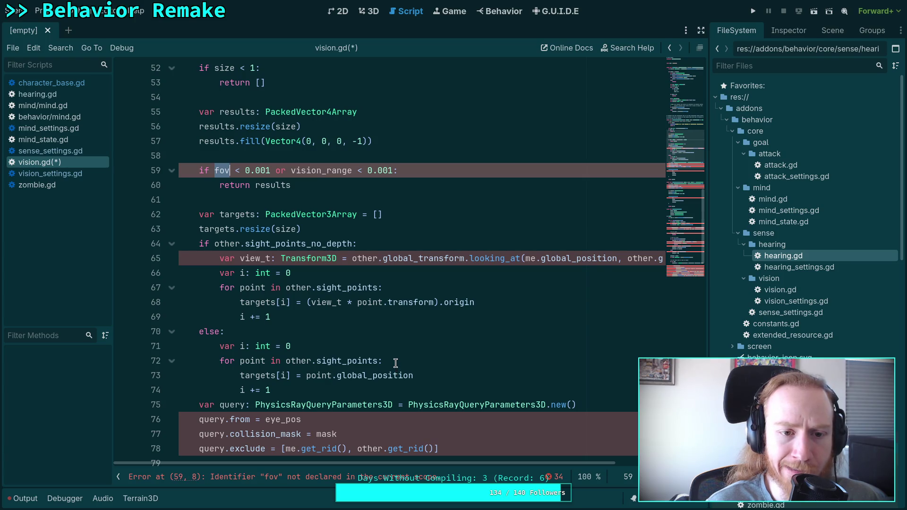
scroll(395, 362, "down", 6)
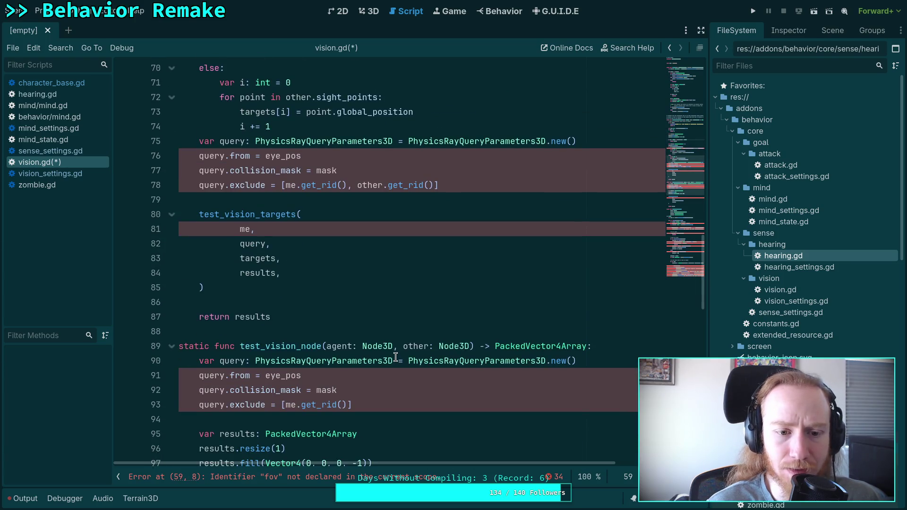
scroll(395, 357, "down", 5)
scroll(395, 357, "down", 3)
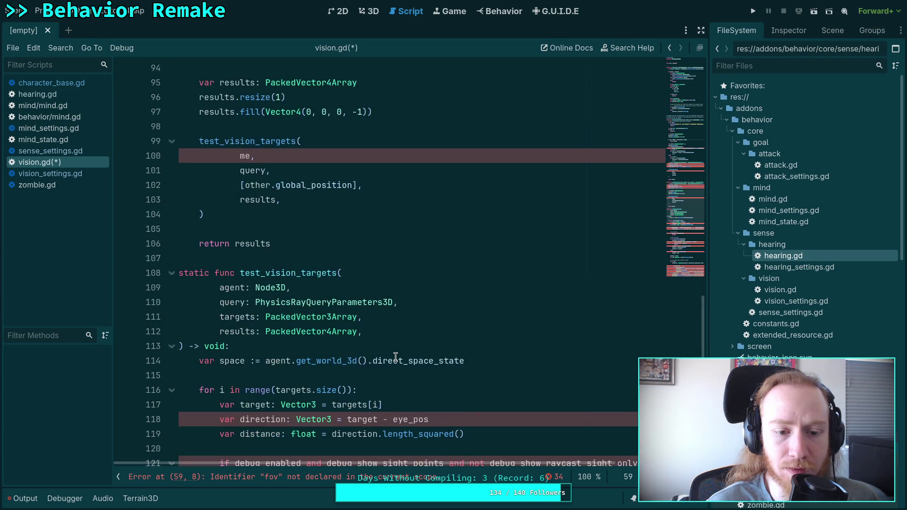
scroll(396, 357, "down", 4)
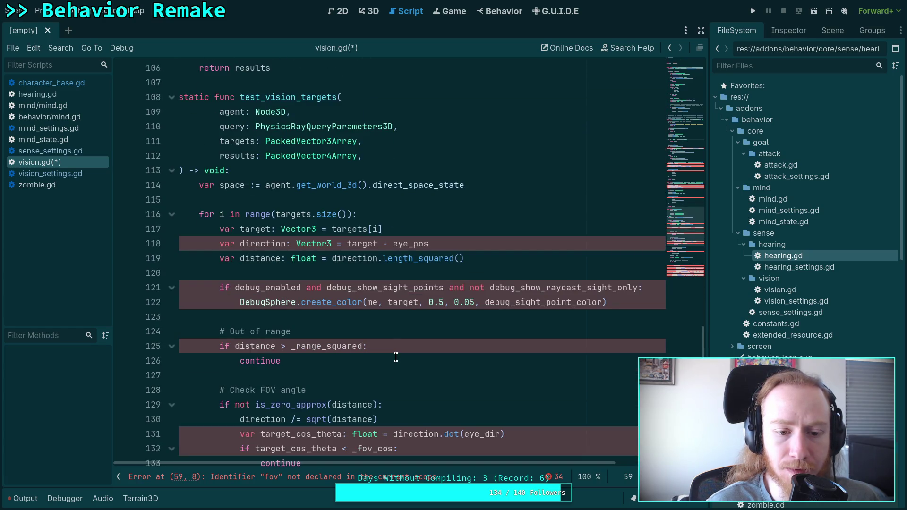
scroll(396, 357, "down", 3)
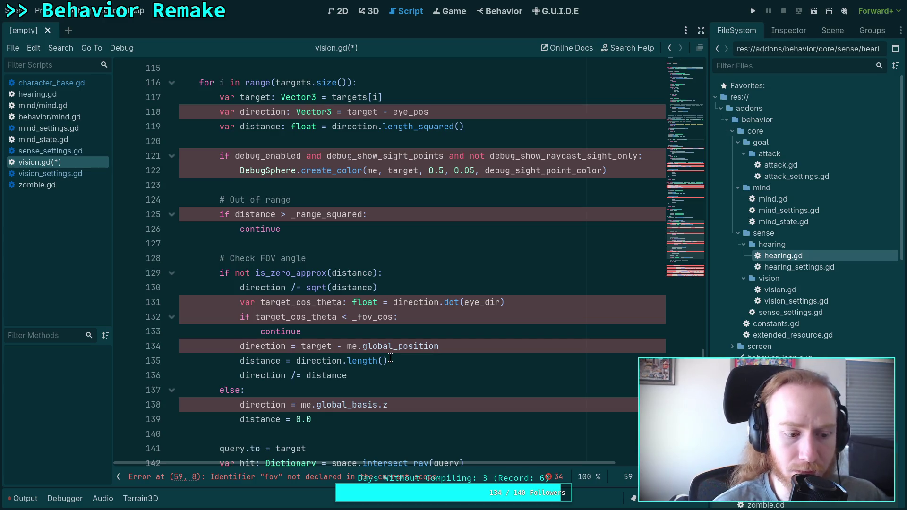
scroll(390, 359, "down", 2)
scroll(382, 352, "down", 3)
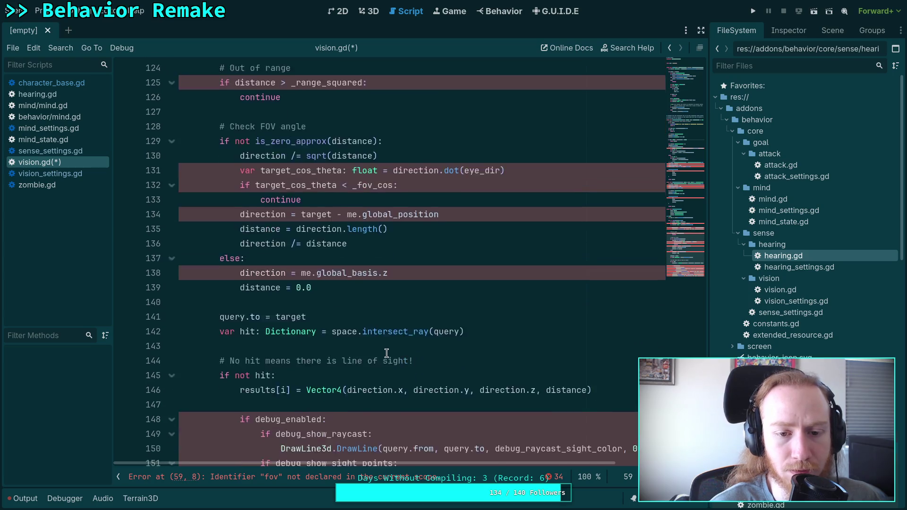
scroll(386, 353, "up", 20)
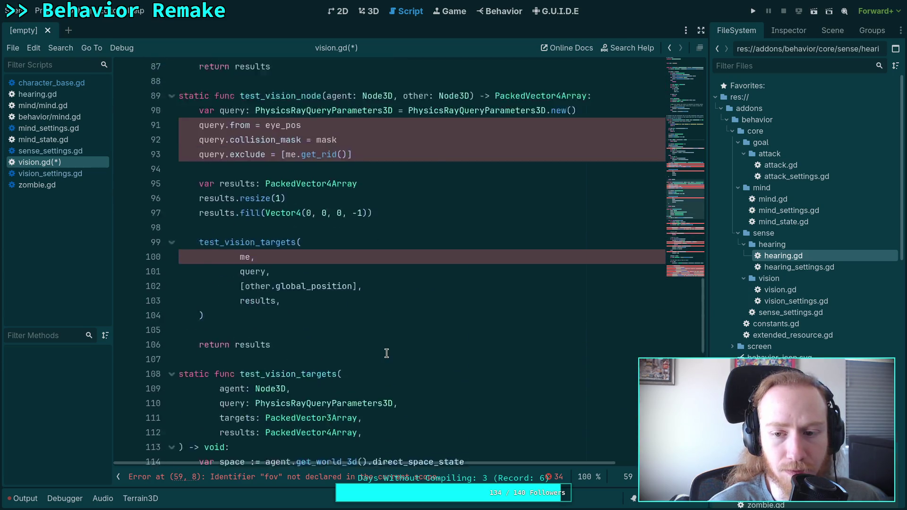
scroll(387, 353, "down", 4)
scroll(387, 353, "down", 20)
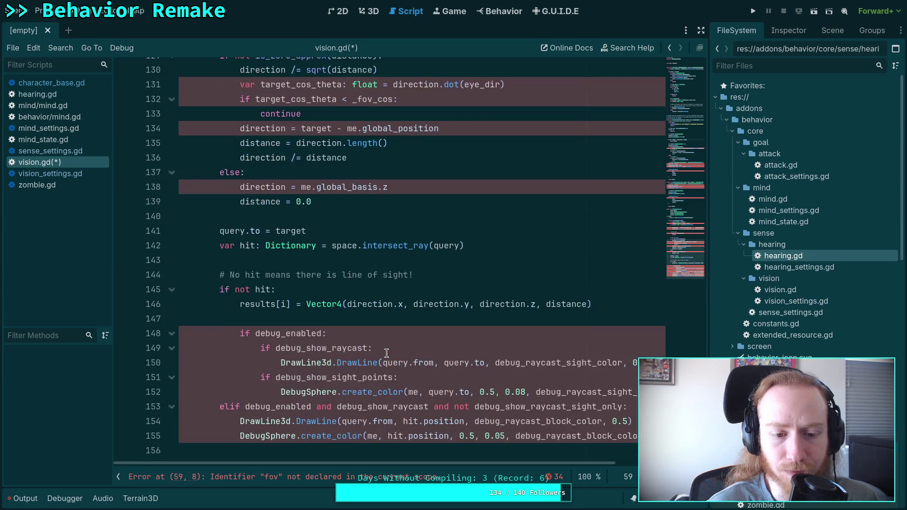
left_click_drag(661, 435, 135, 313)
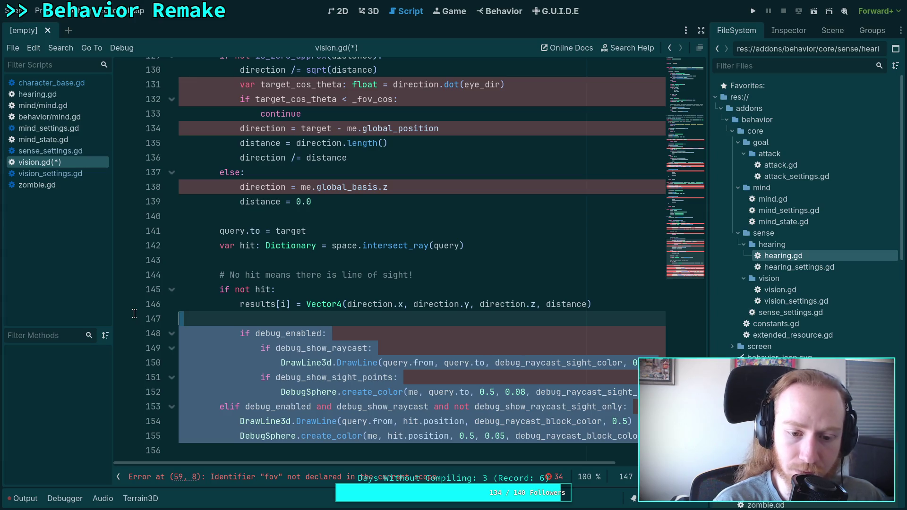
key("BackSpace")
key("BackSpace")
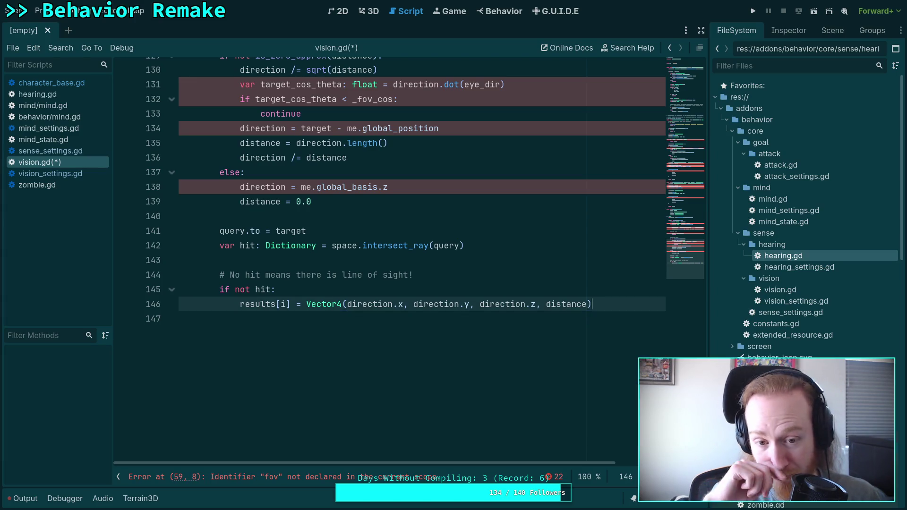
- Delete the debug sight-point drawing lines inside the targets loop
scroll(284, 359, "up", 6)
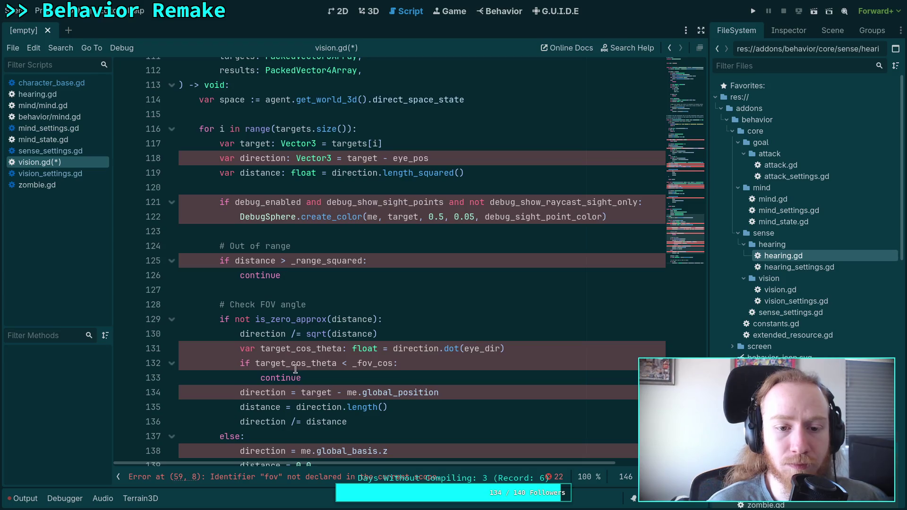
scroll(297, 368, "down", 2)
scroll(301, 364, "up", 3)
left_click_drag(257, 272, 146, 242)
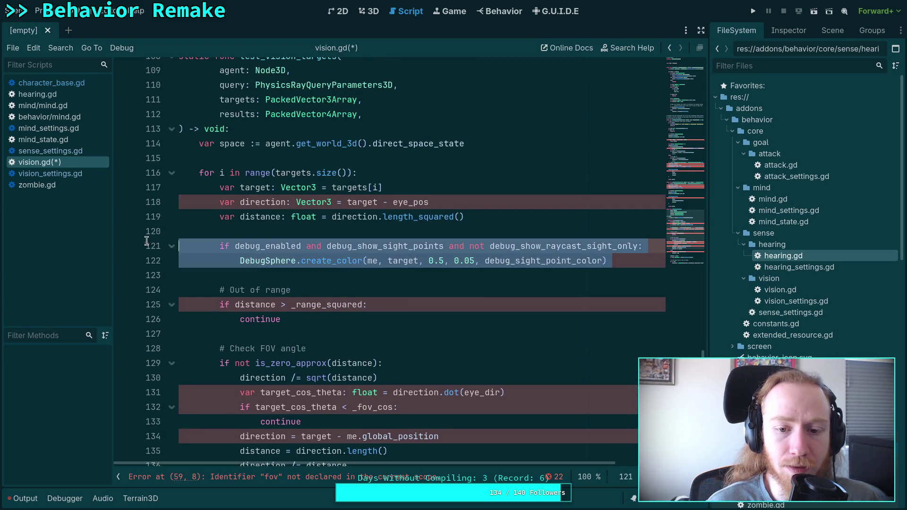
key("BackSpace")
key("BackSpace")
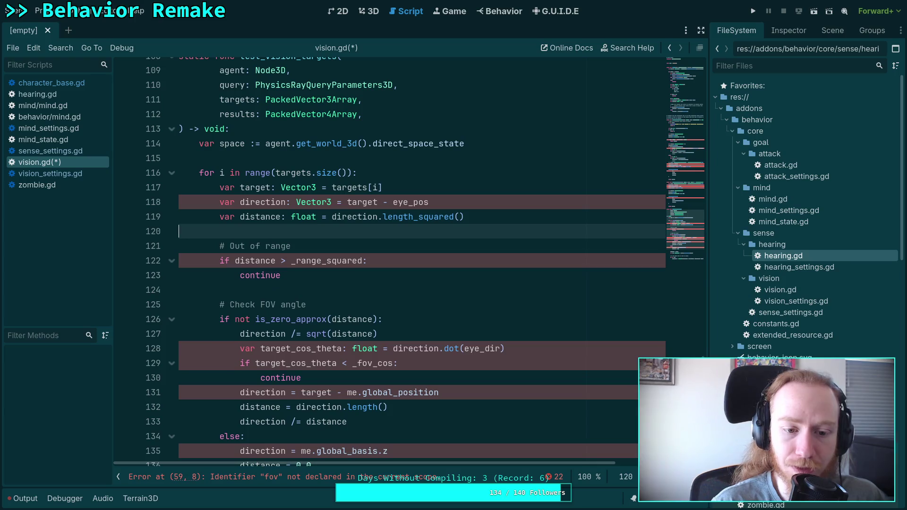
- Scroll to the top of update() and view PackedVector4Array's documentation tooltip, then dismiss it
scroll(331, 325, "down", 3)
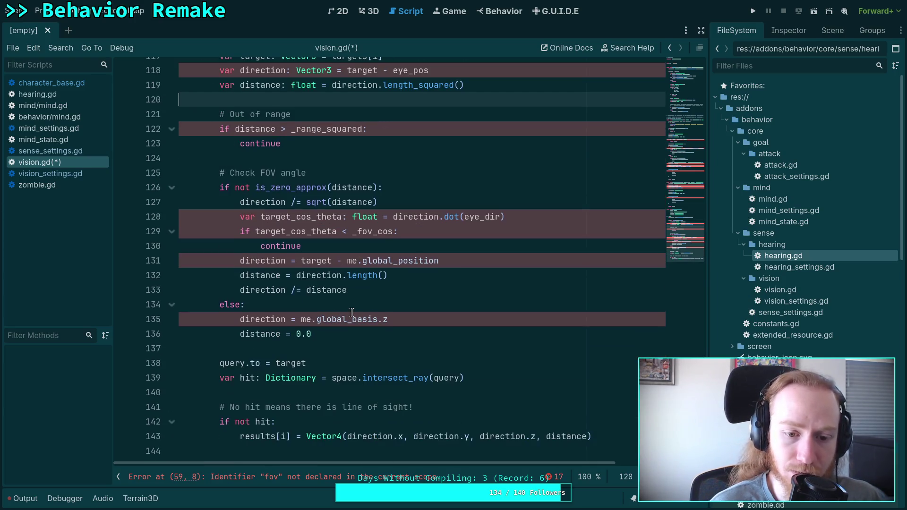
scroll(350, 311, "up", 5)
scroll(349, 312, "up", 15)
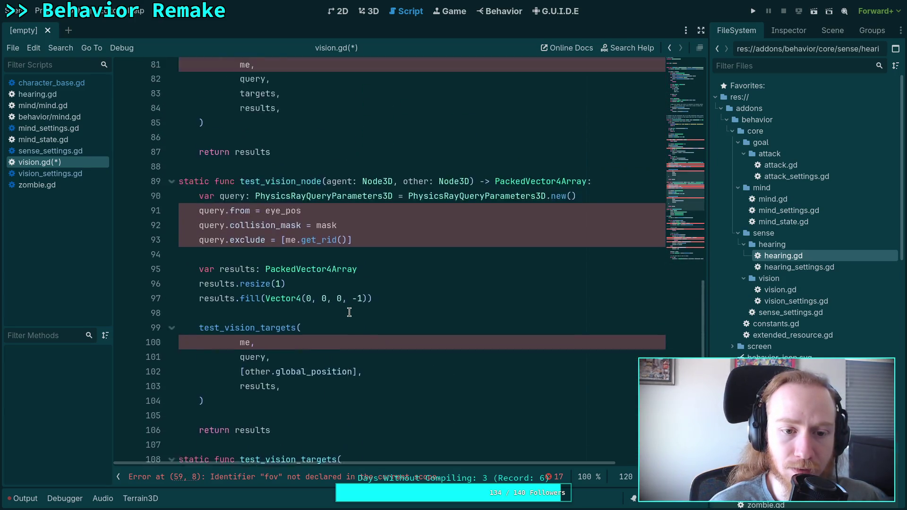
scroll(348, 312, "up", 10)
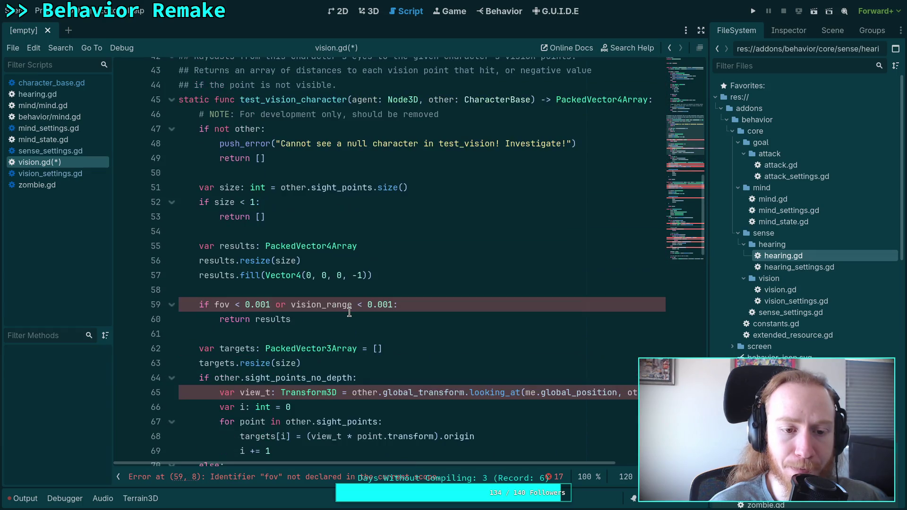
scroll(349, 311, "up", 8)
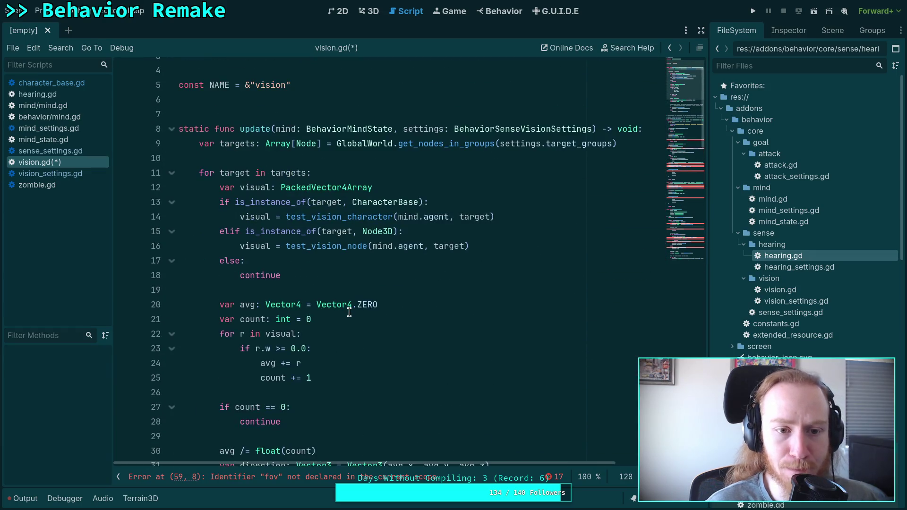
scroll(349, 311, "up", 1)
scroll(370, 303, "down", 2)
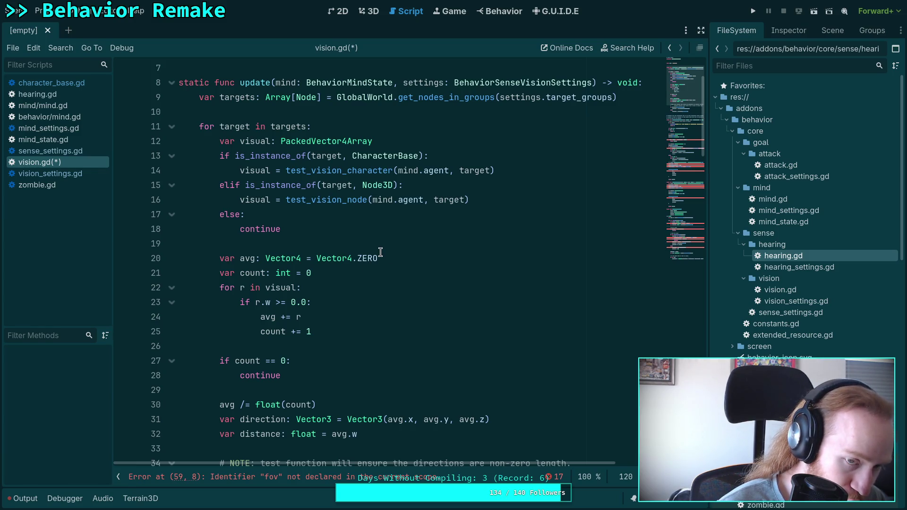
mouse_move(316, 146)
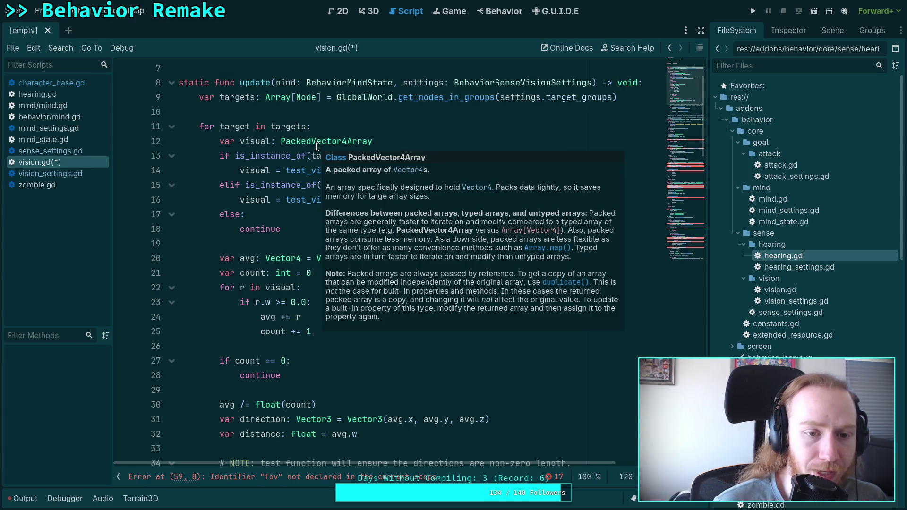
left_click(223, 206)
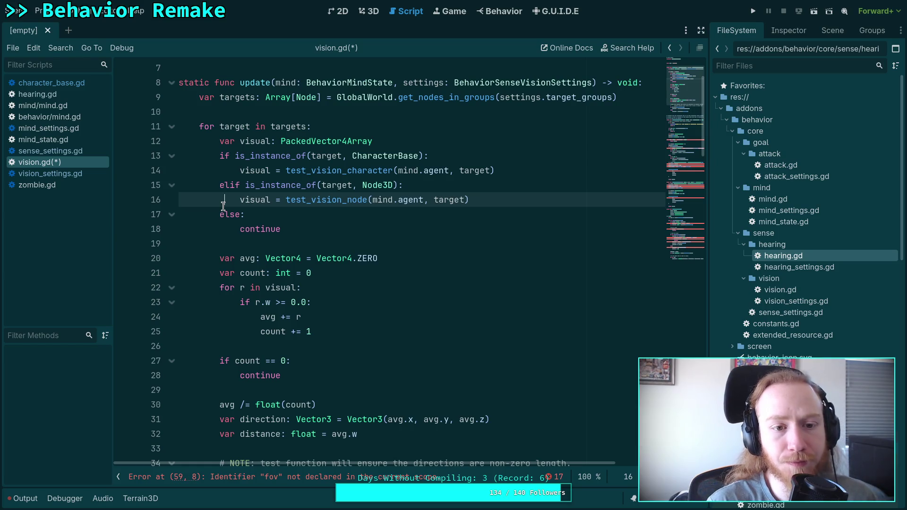
scroll(291, 208, "up", 2)
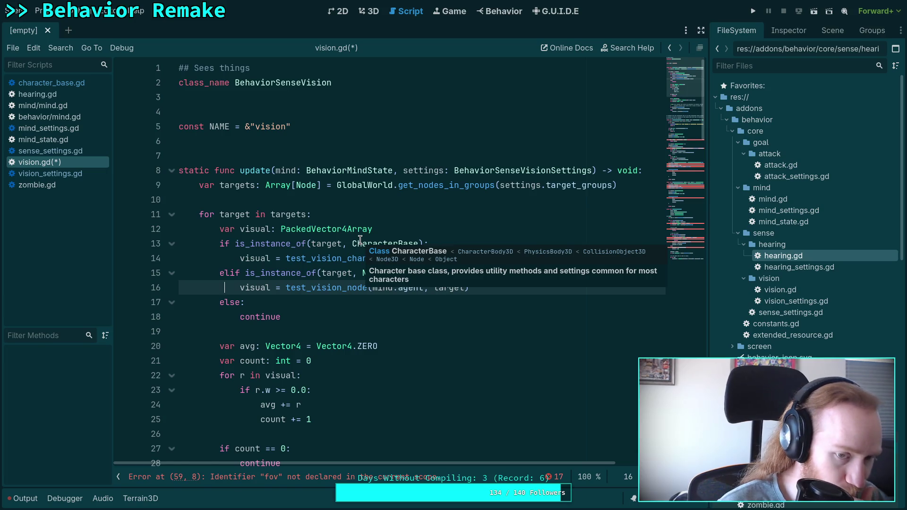
left_click(366, 224)
left_click(376, 206)
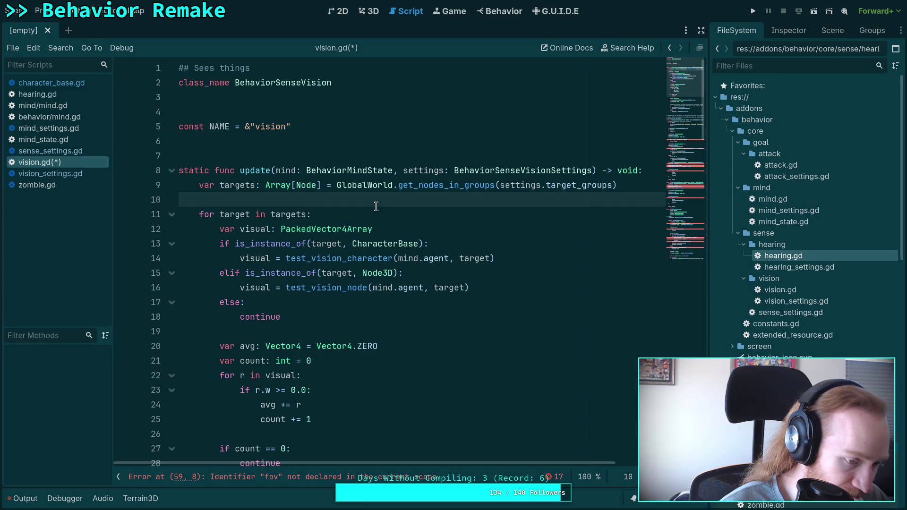
scroll(376, 205, "down", 15)
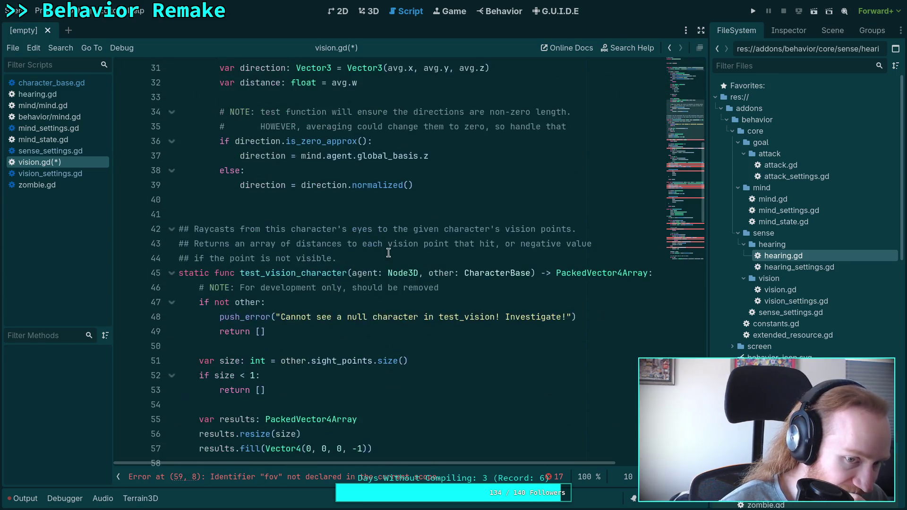
scroll(389, 248, "down", 7)
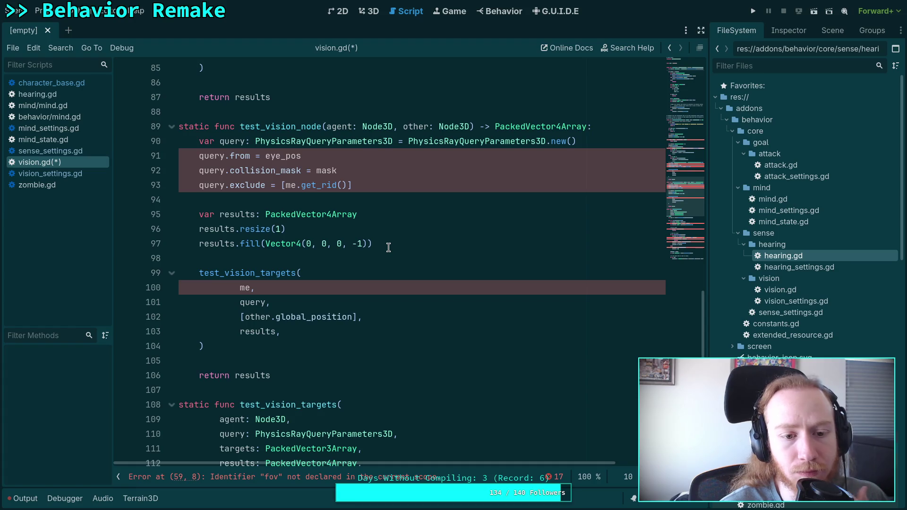
scroll(479, 289, "up", 8)
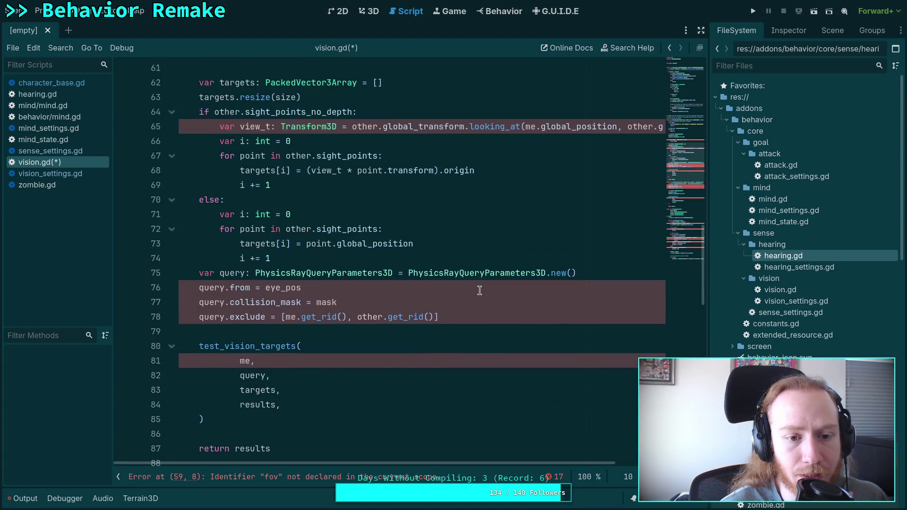
scroll(479, 290, "up", 3)
left_click(375, 232)
scroll(392, 229, "up", 4)
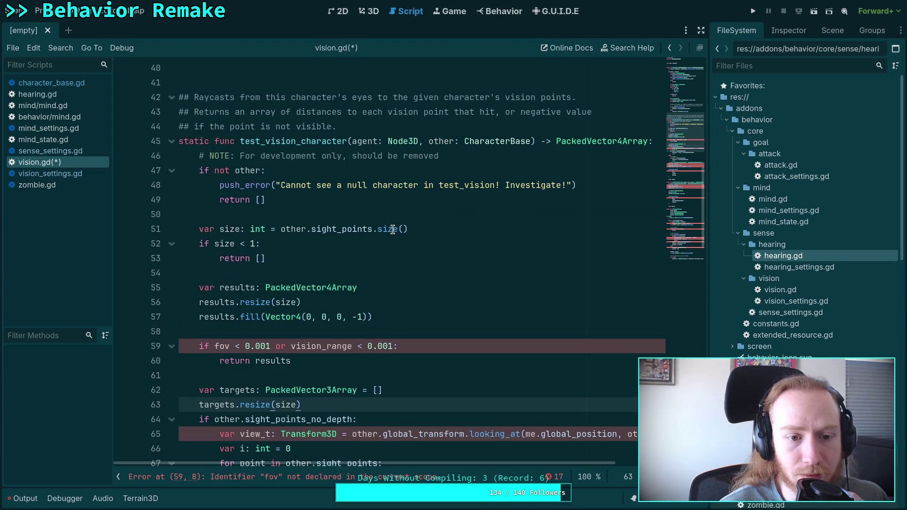
scroll(392, 229, "up", 3)
scroll(392, 229, "down", 17)
scroll(393, 229, "down", 4)
scroll(393, 229, "down", 2)
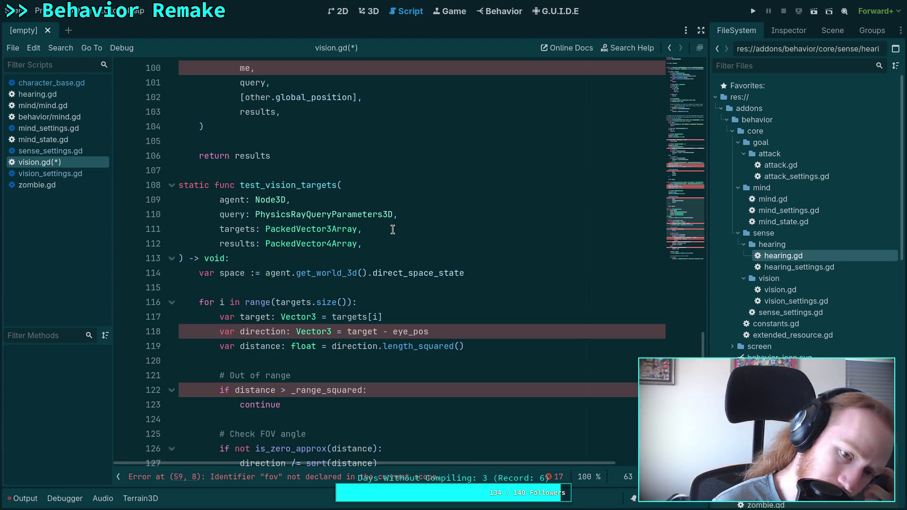
scroll(393, 229, "down", 6)
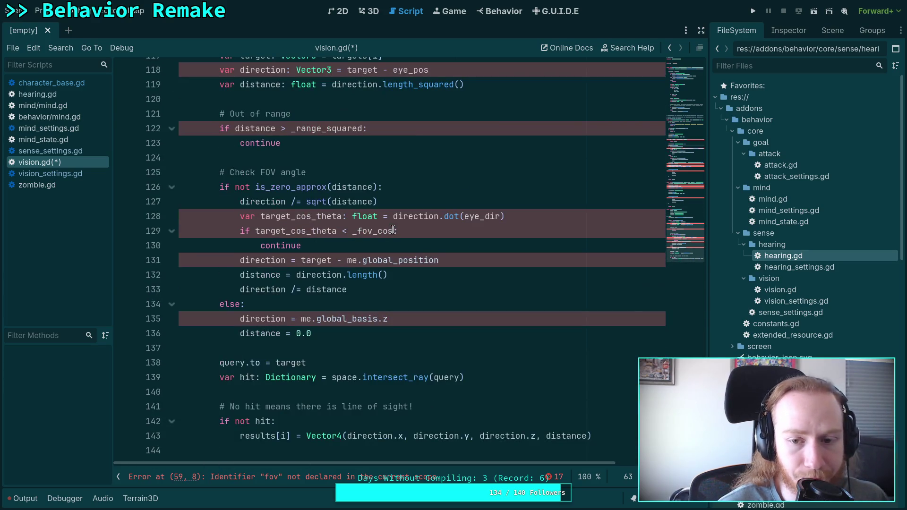
scroll(392, 229, "up", 20)
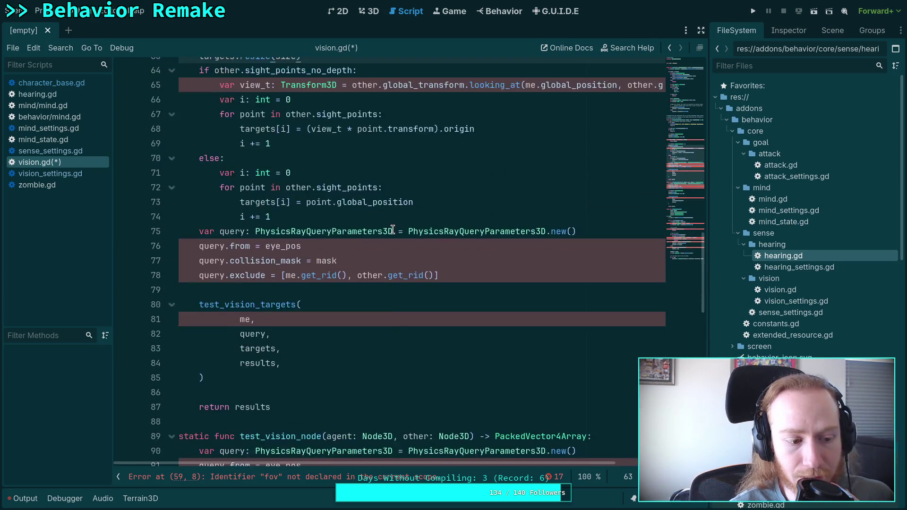
scroll(392, 229, "up", 14)
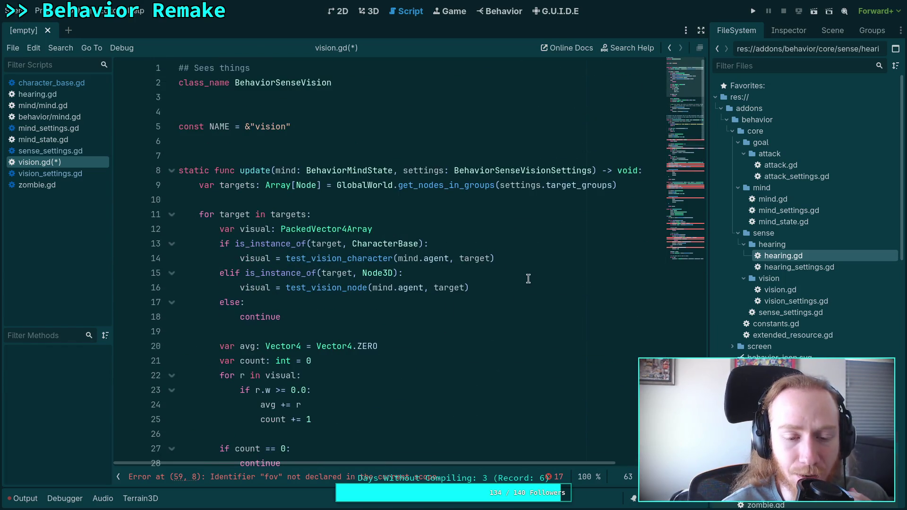
left_click(484, 233)
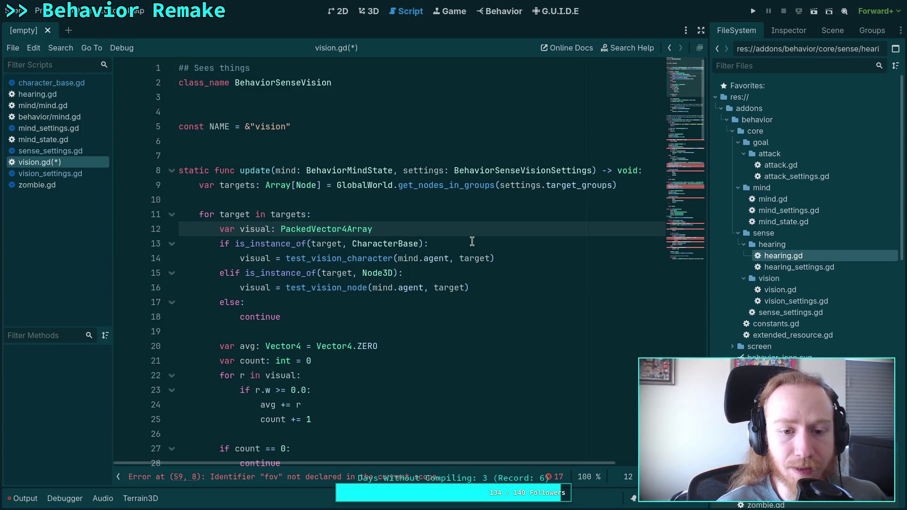
left_click(471, 242)
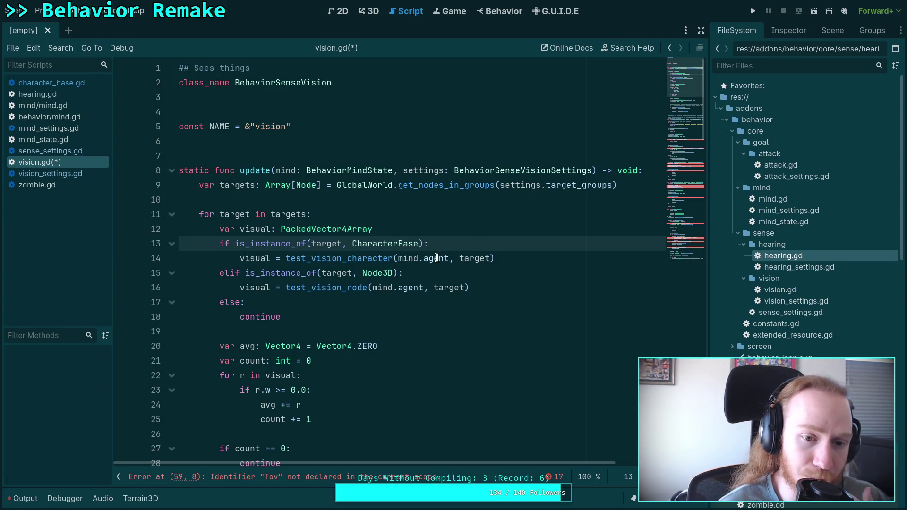
mouse_move(435, 253)
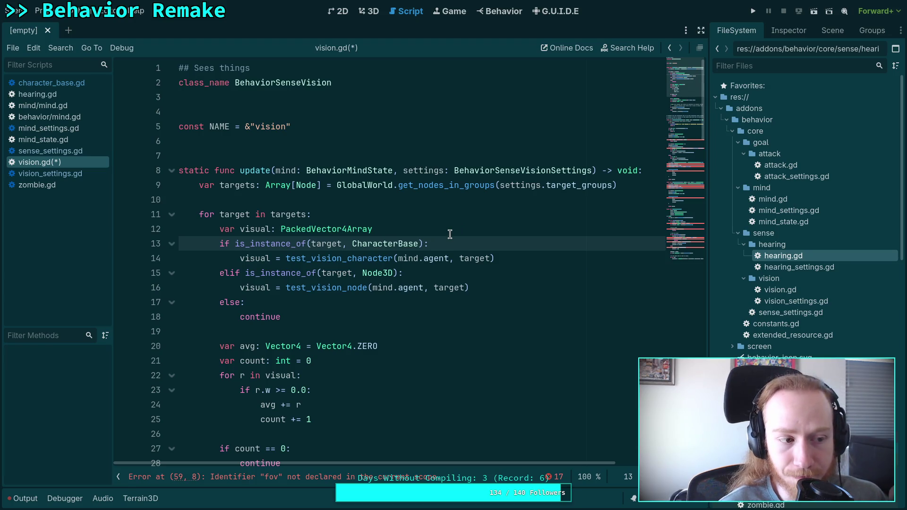
scroll(449, 234, "down", 12)
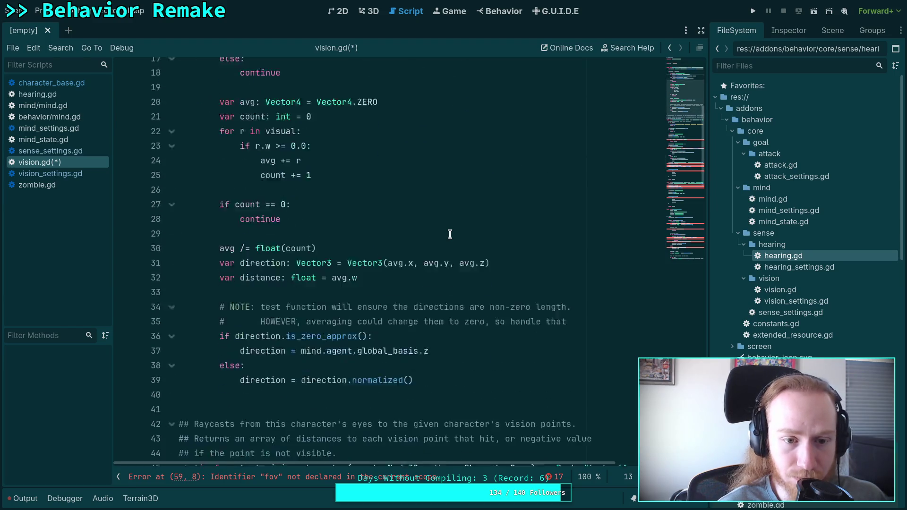
scroll(450, 234, "up", 12)
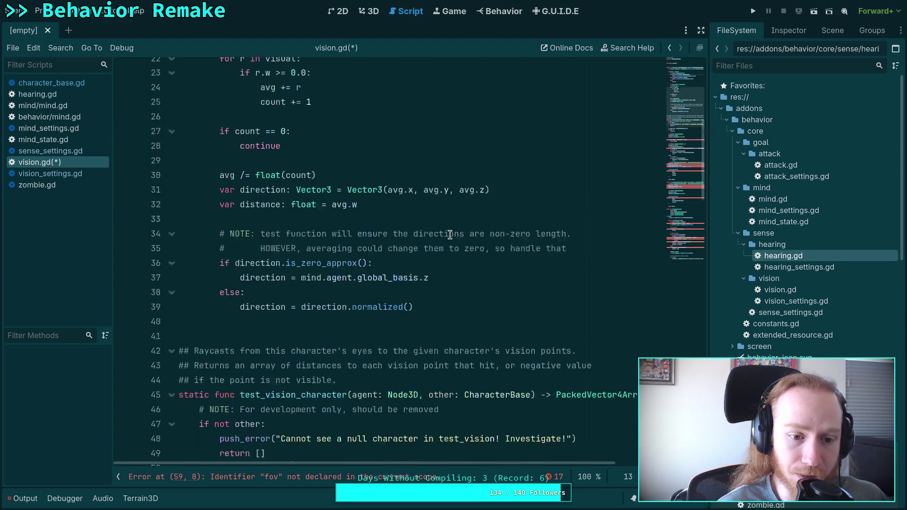
left_click(435, 230)
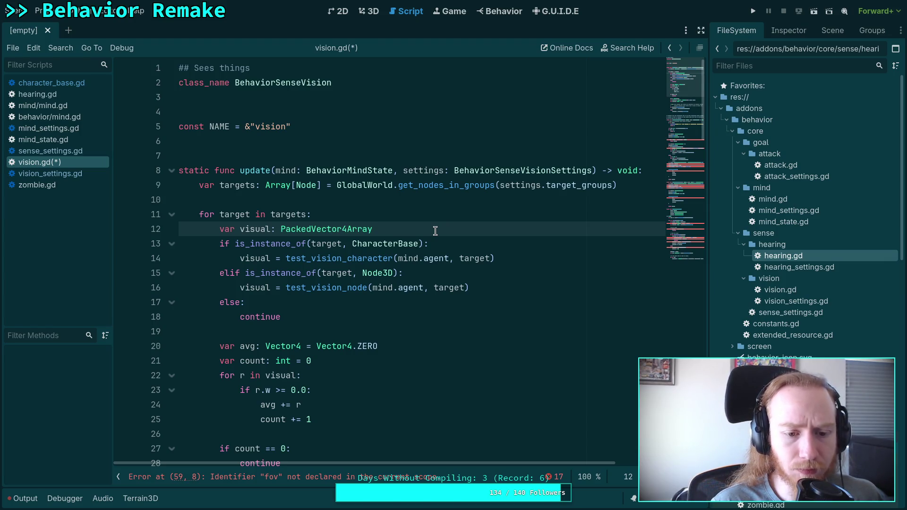
scroll(435, 230, "down", 7)
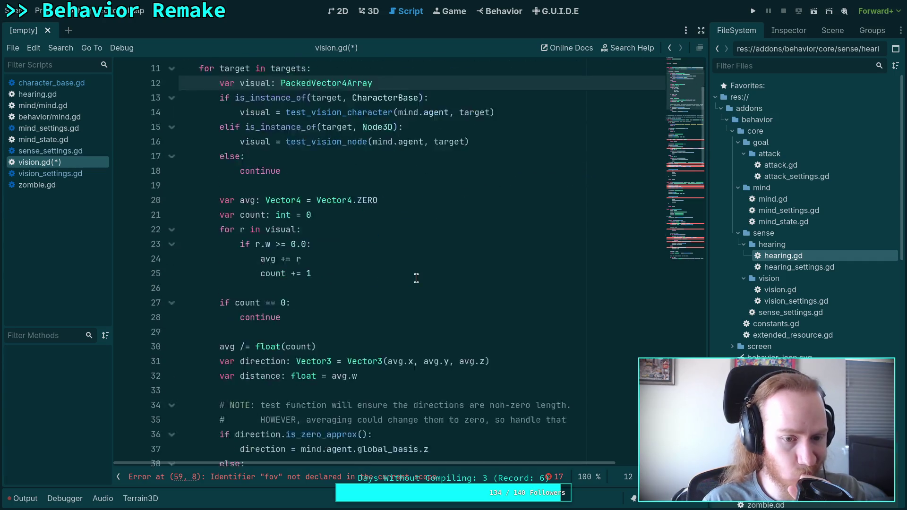
scroll(431, 328, "up", 7)
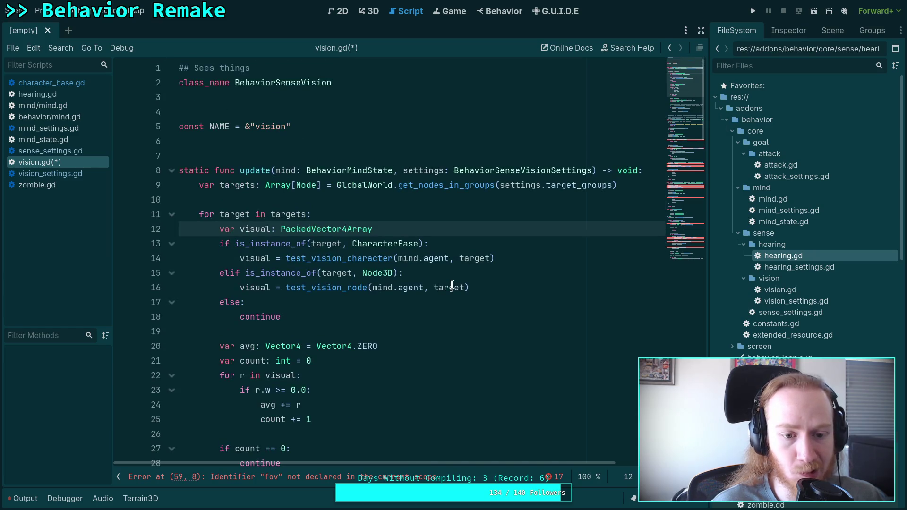
mouse_move(452, 285)
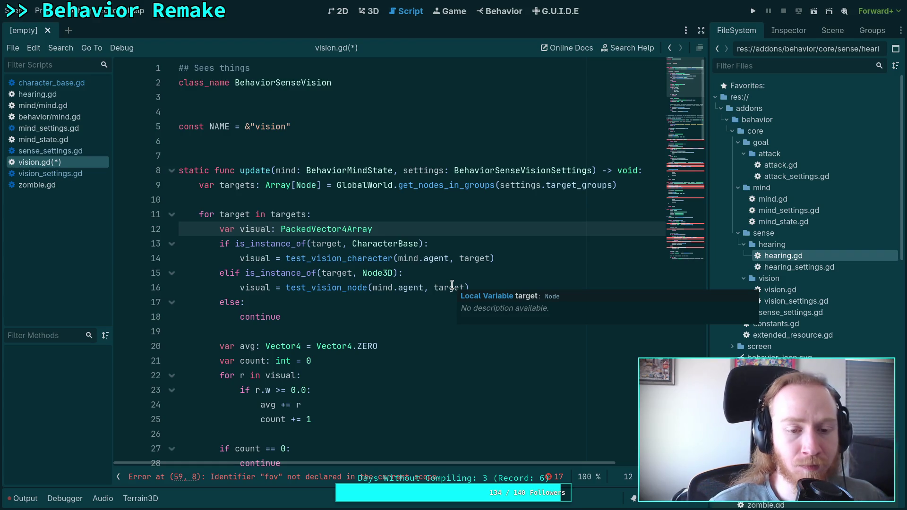
key("Return")
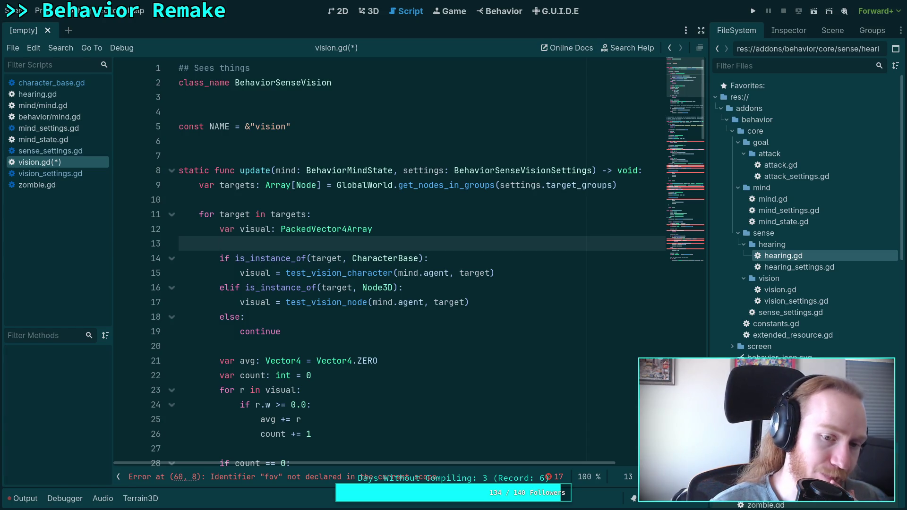
- Review update()'s target loop, then scroll down toward test_vision_character
key("Up")
key("Down")
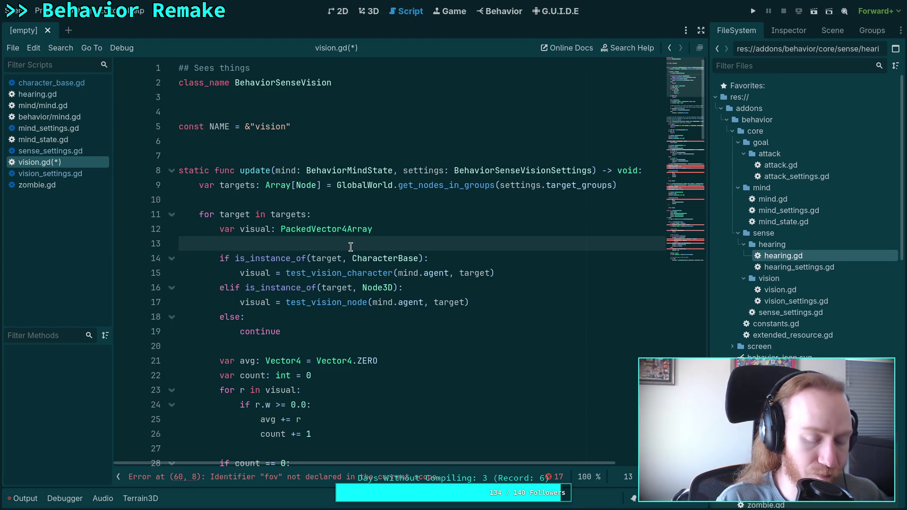
scroll(350, 246, "down", 15)
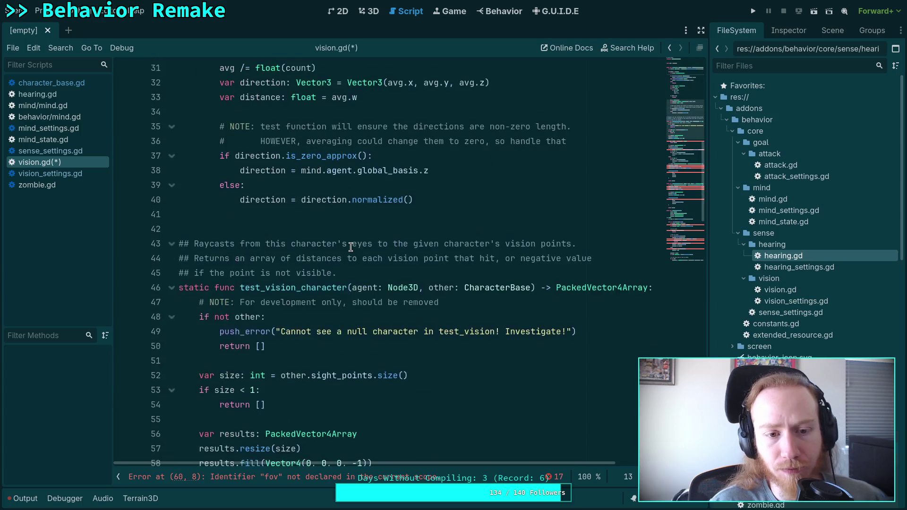
scroll(351, 246, "up", 3)
scroll(350, 247, "up", 2)
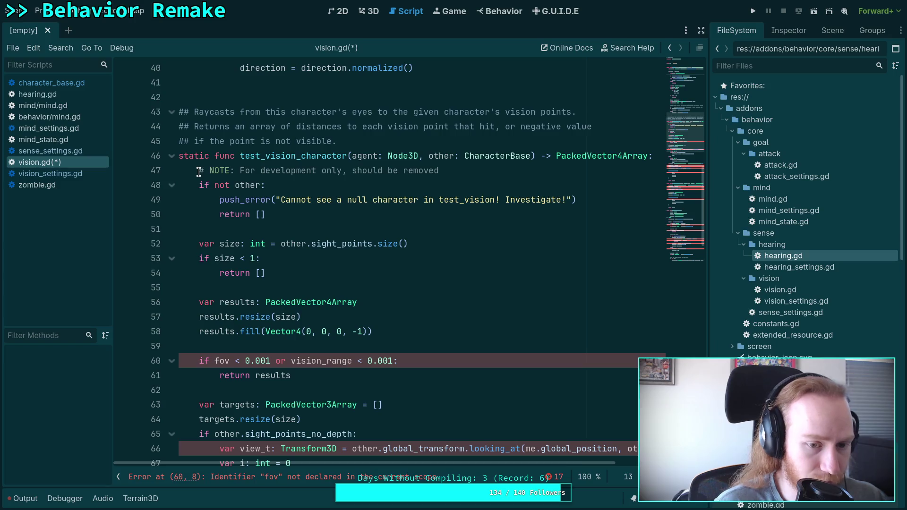
scroll(387, 258, "down", 3)
scroll(387, 259, "down", 2)
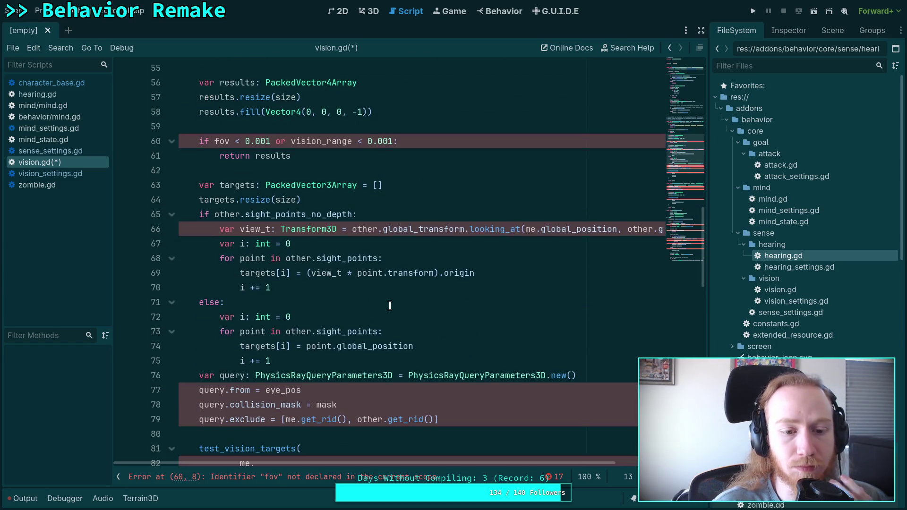
- Select targets in test_vision_character to highlight its other uses
scroll(389, 306, "down", 8)
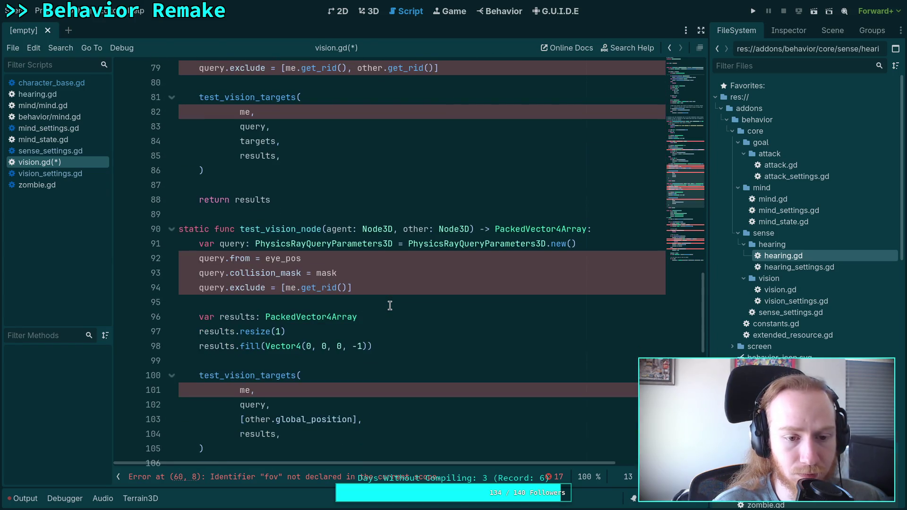
scroll(389, 305, "up", 9)
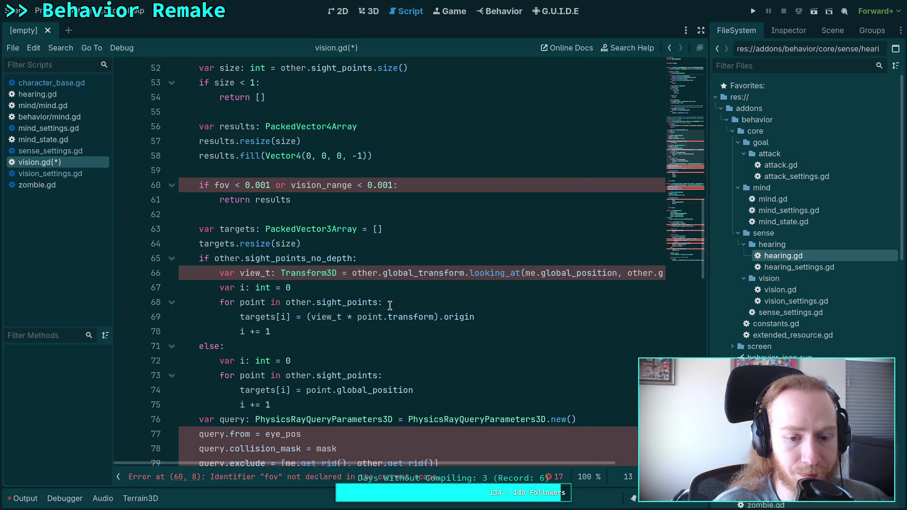
scroll(389, 306, "down", 2)
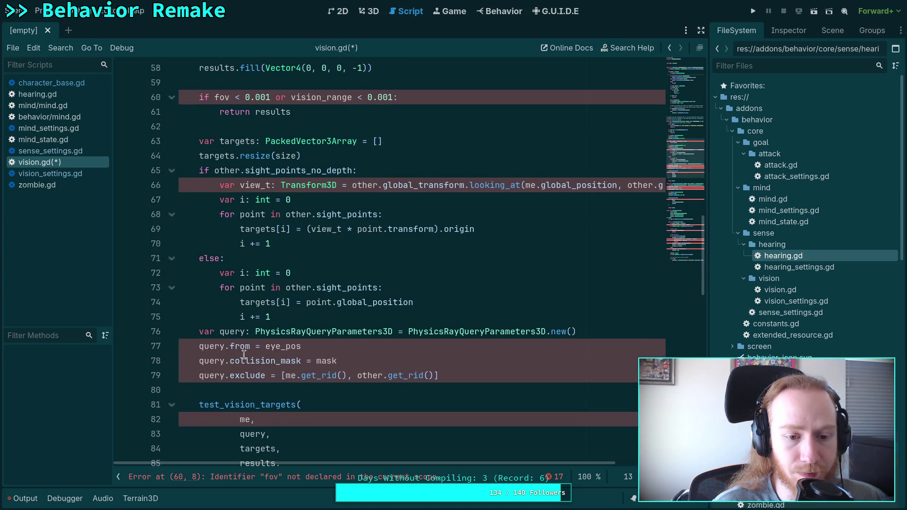
scroll(258, 347, "down", 2)
left_click(264, 372)
double_click(258, 362)
scroll(349, 321, "up", 2)
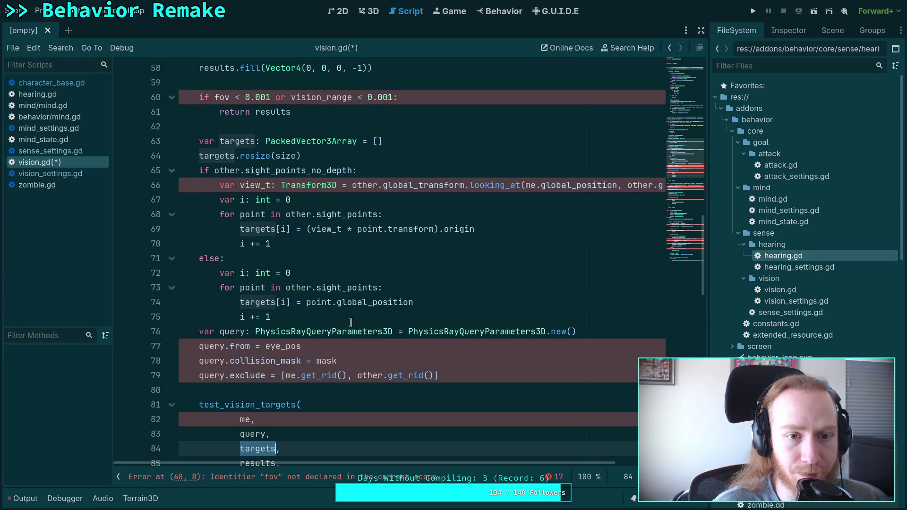
scroll(351, 322, "up", 7)
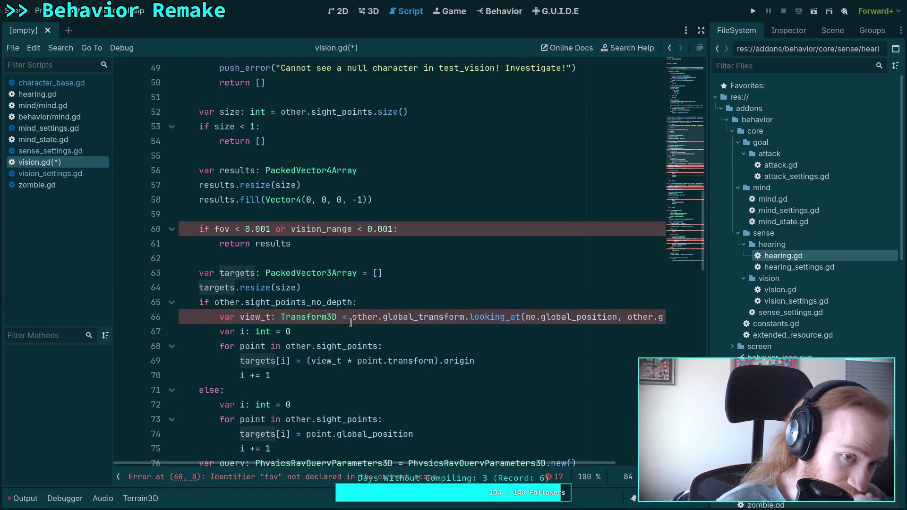
scroll(351, 321, "down", 6)
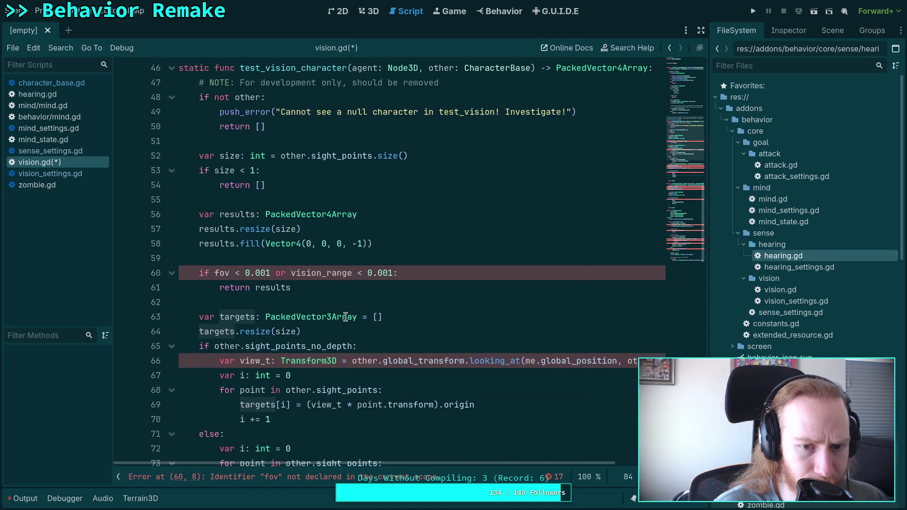
scroll(354, 310, "down", 1)
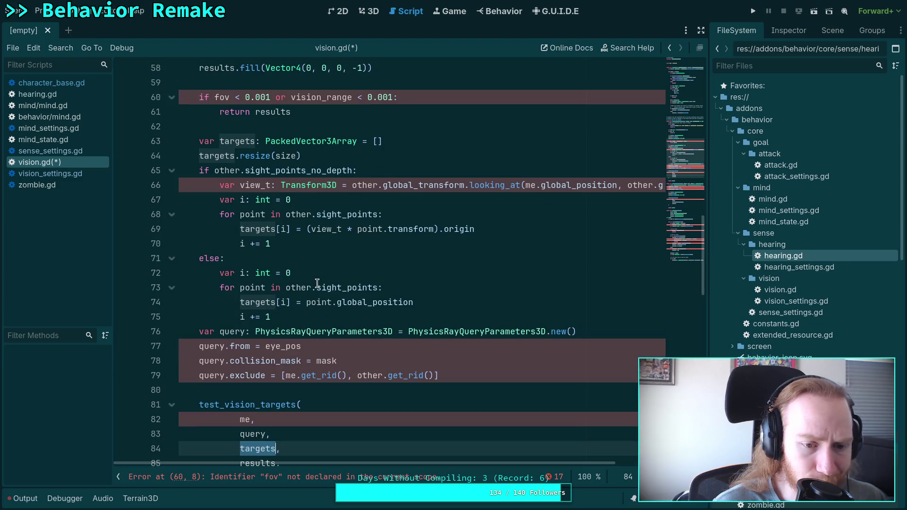
scroll(403, 335, "down", 3)
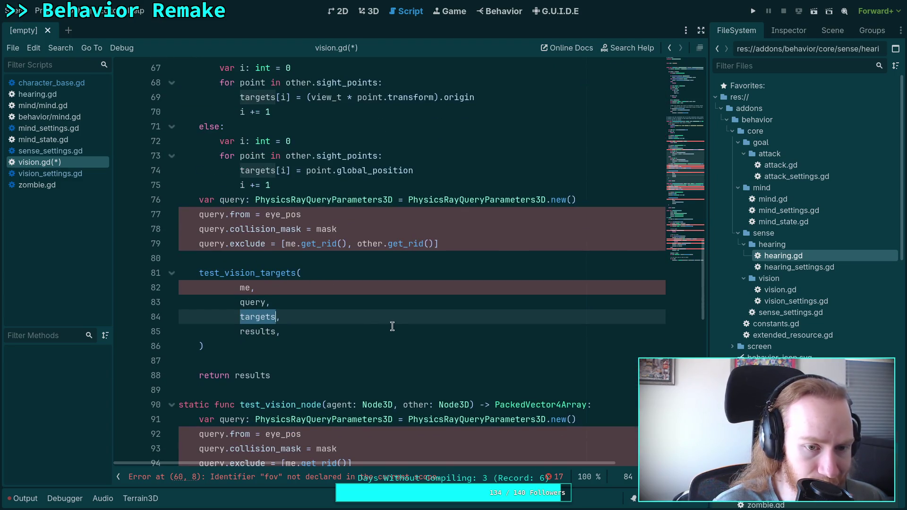
scroll(391, 326, "up", 1)
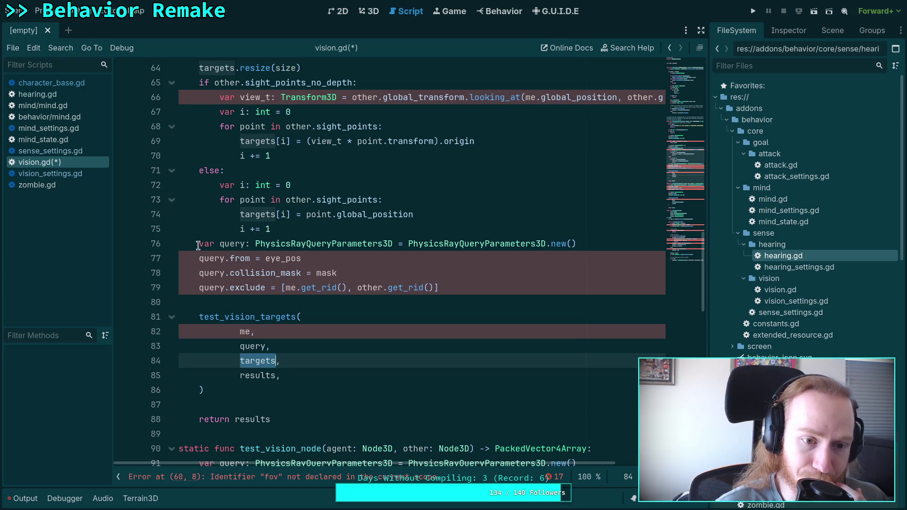
left_click(198, 246)
left_click_drag(616, 242, 200, 243)
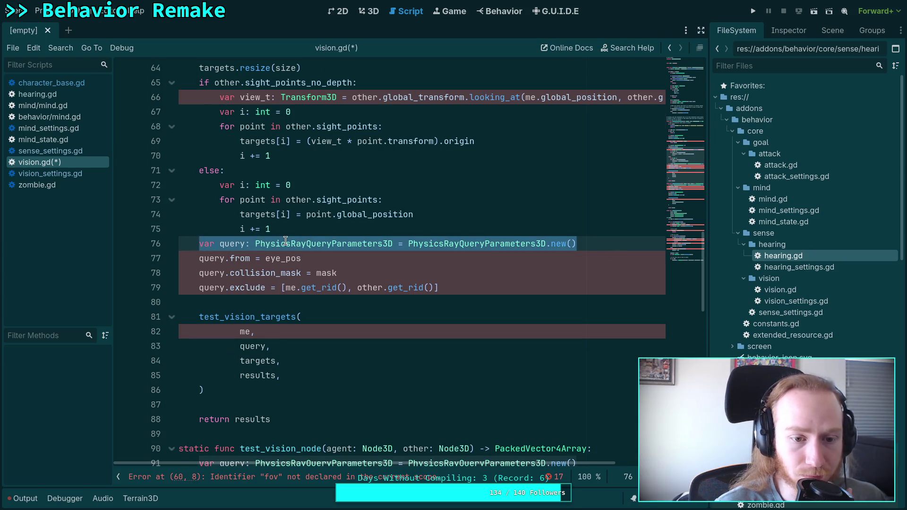
scroll(285, 241, "up", 10)
scroll(352, 250, "down", 5)
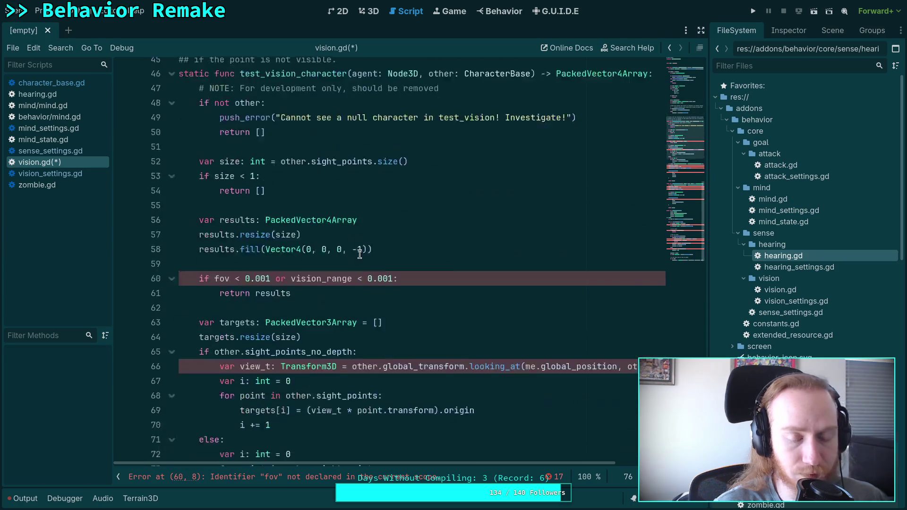
scroll(352, 250, "down", 4)
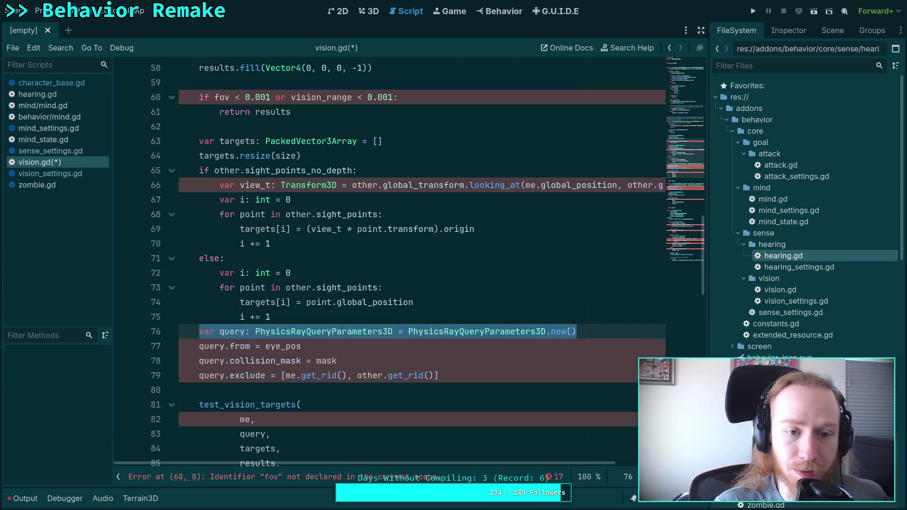
scroll(392, 259, "up", 15)
scroll(393, 258, "down", 2)
left_click(483, 173)
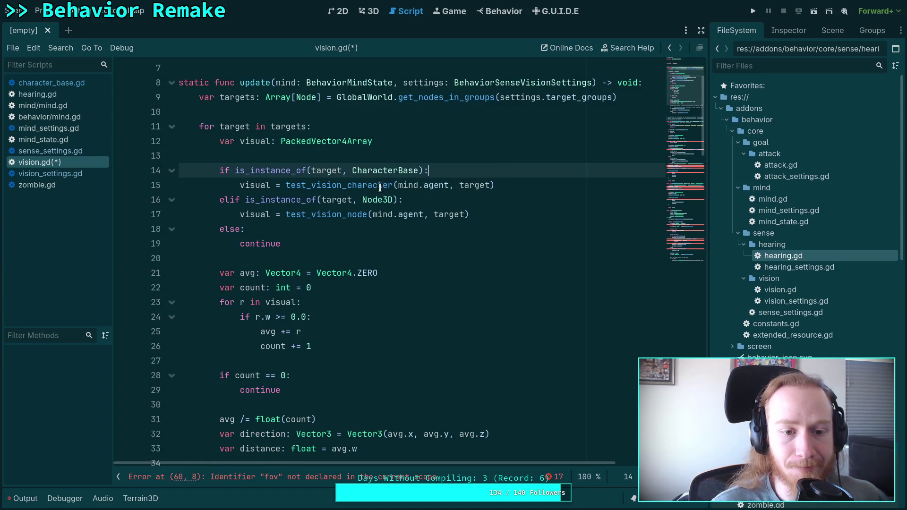
- Add 'var points: PackedVector3Array' in the target loop and open a line under the CharacterBase check
left_click(445, 160)
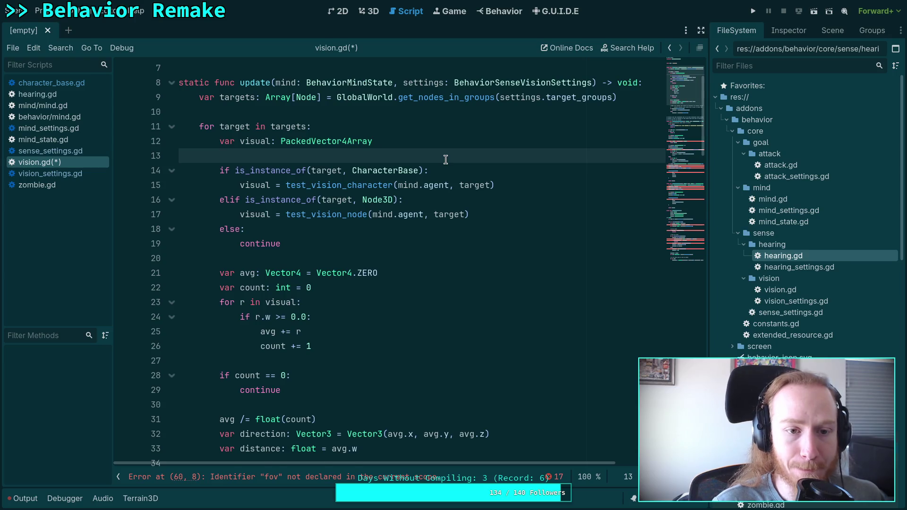
key("Return")
type("var ")
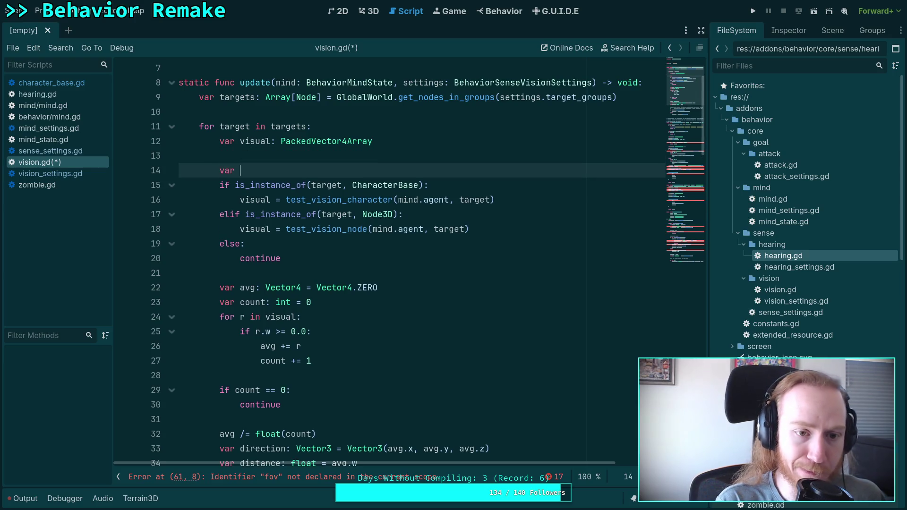
type("t")
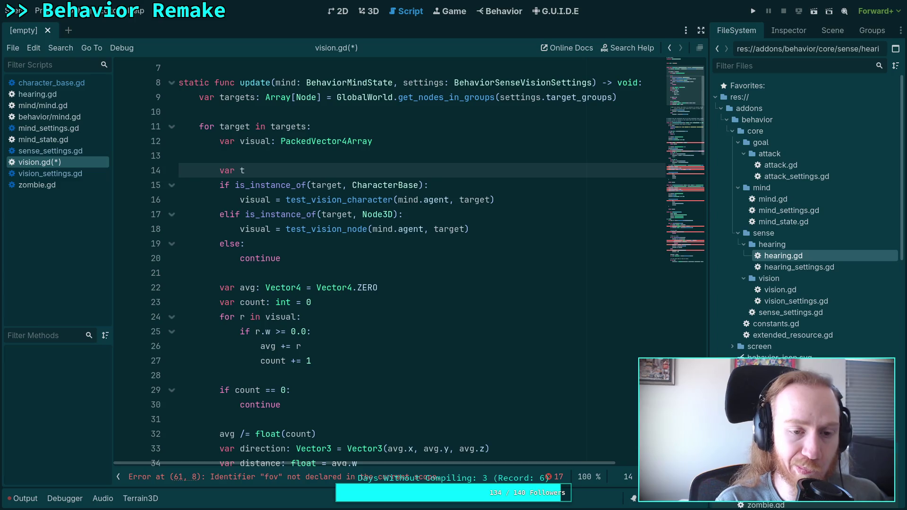
key("BackSpace")
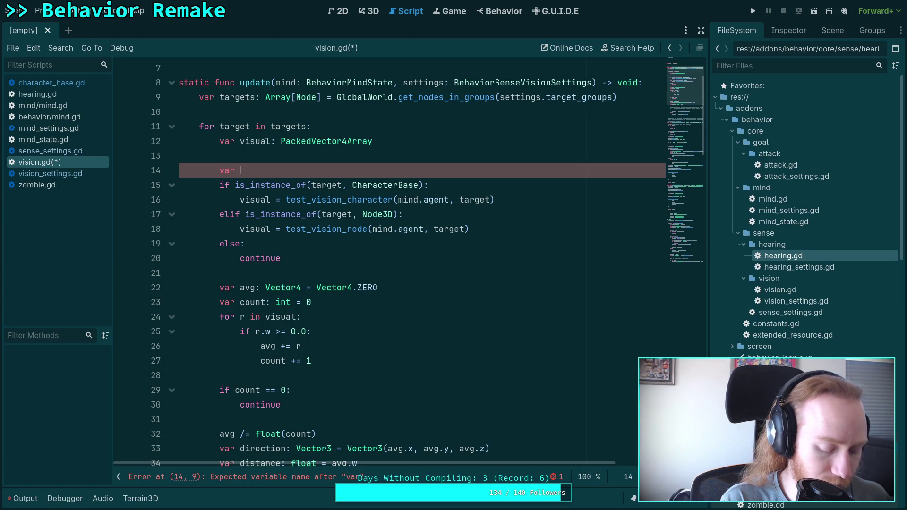
type("point")
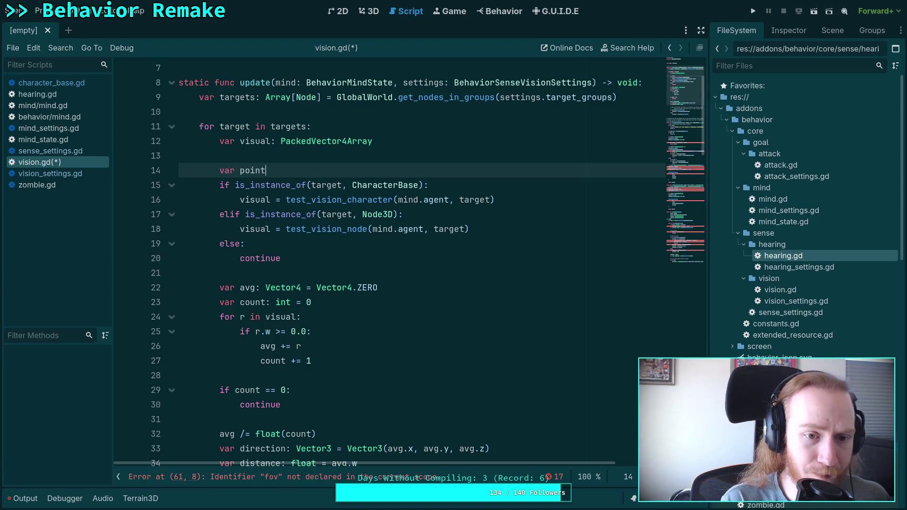
type("s:")
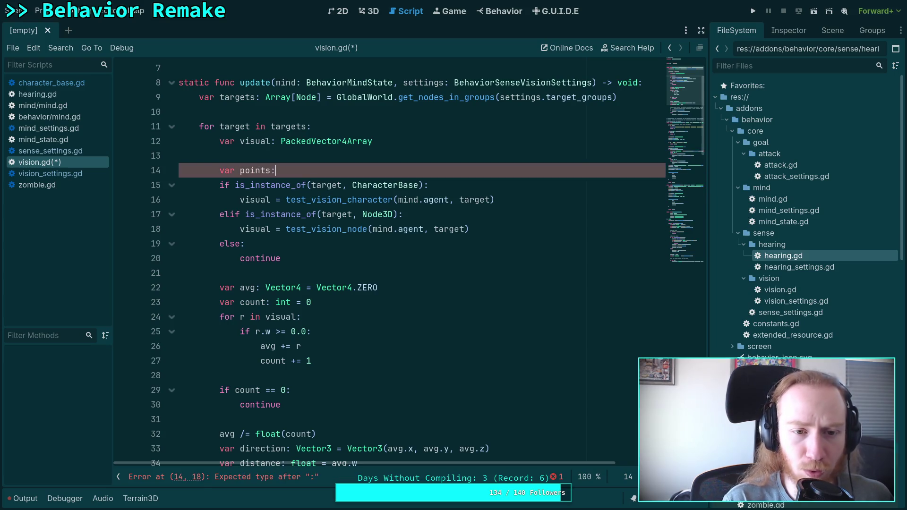
type(" Array")
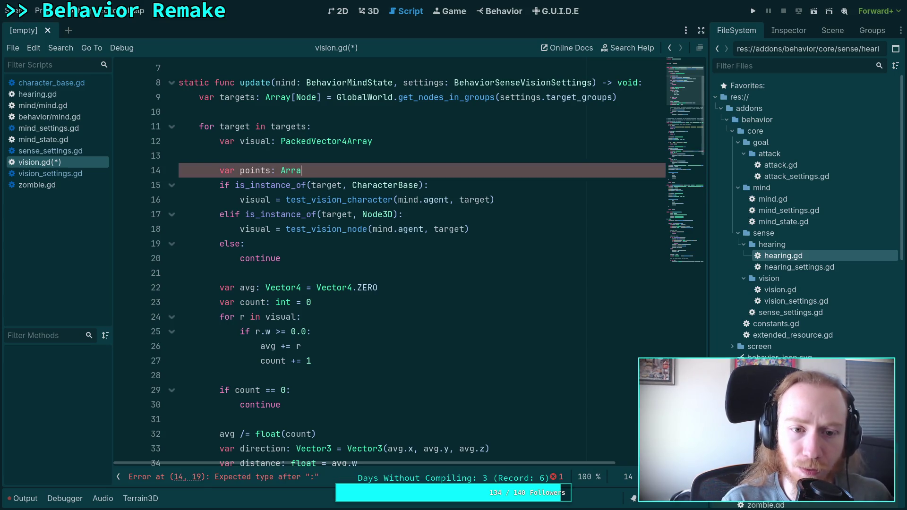
key("ctrl+BackSpace")
type("PackedVect")
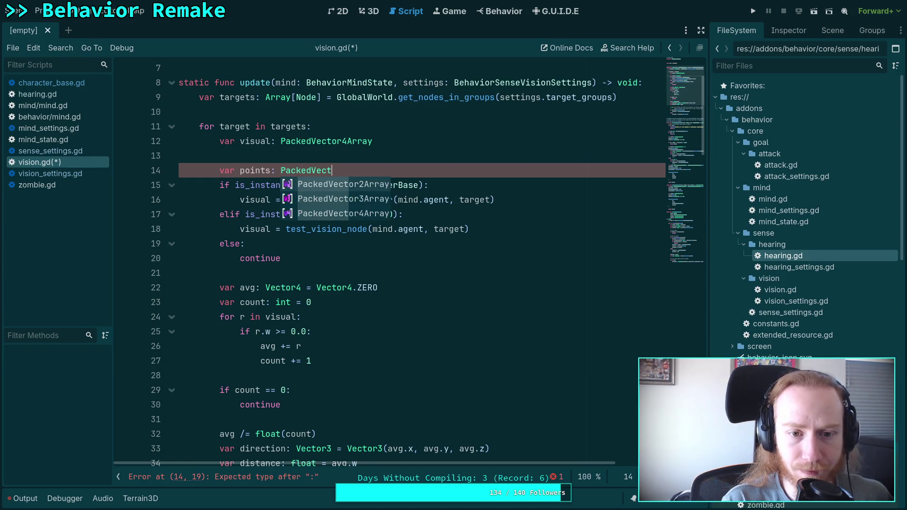
type("or3Array")
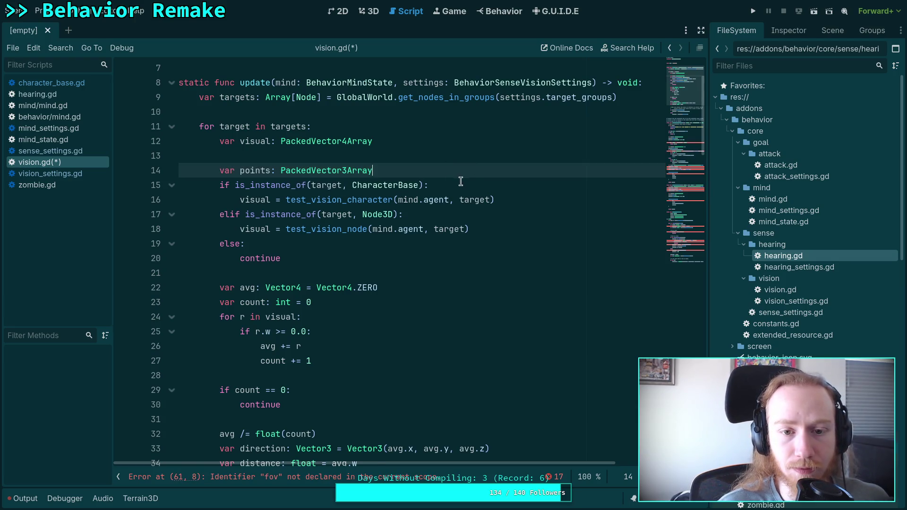
left_click(487, 184)
key("Return")
scroll(488, 267, "down", 10)
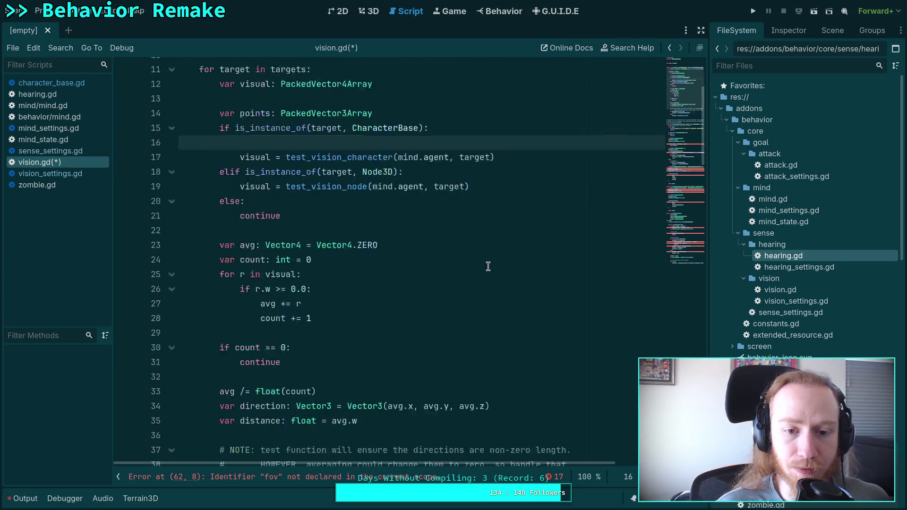
- Write 'var other: CharacterBase = target as CharacterBase' and begin an 'if' line below it
scroll(487, 267, "down", 6)
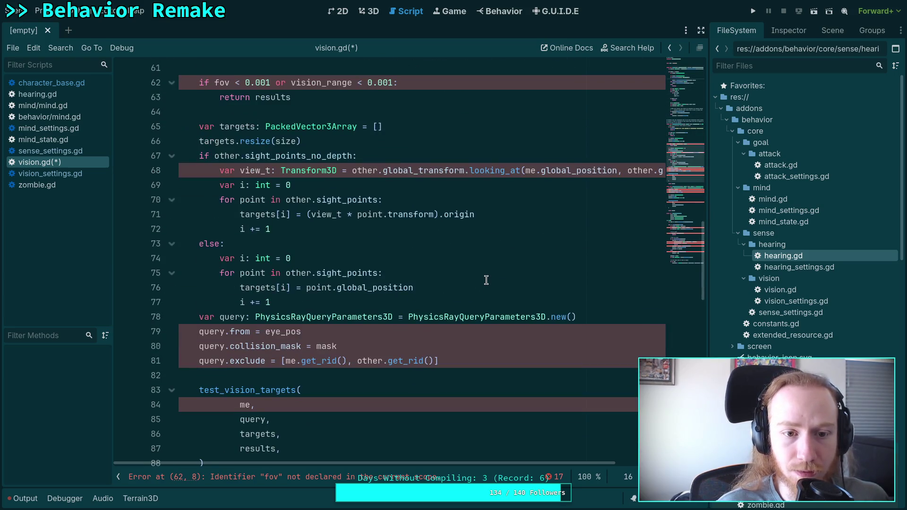
scroll(486, 274, "down", 5)
scroll(484, 280, "up", 7)
scroll(489, 285, "up", 2)
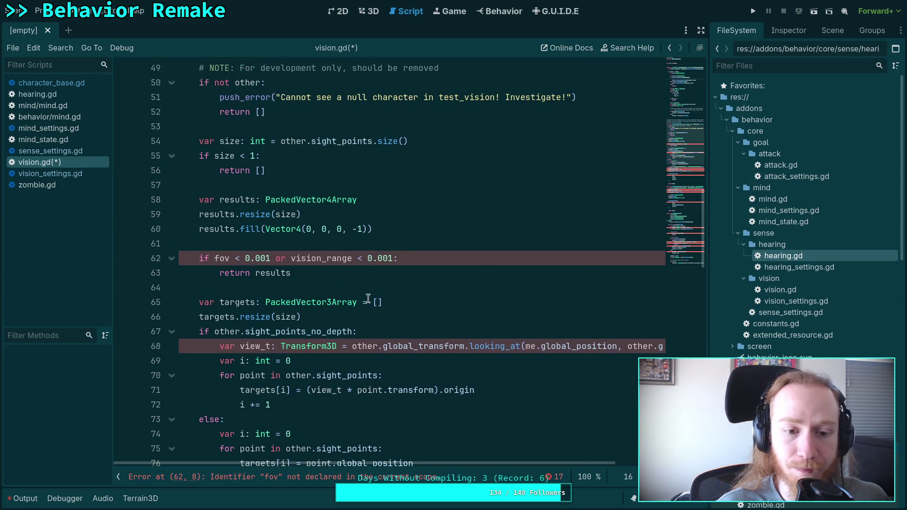
scroll(386, 302, "up", 1)
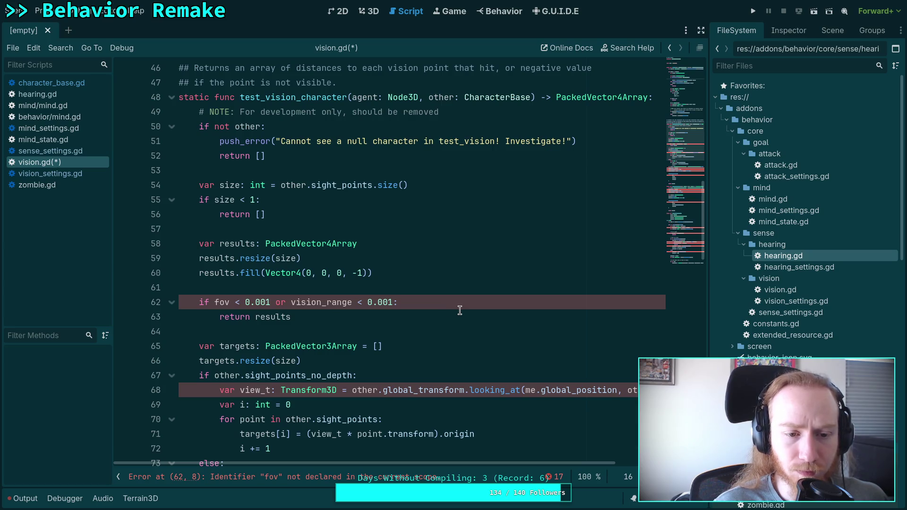
scroll(460, 310, "up", 14)
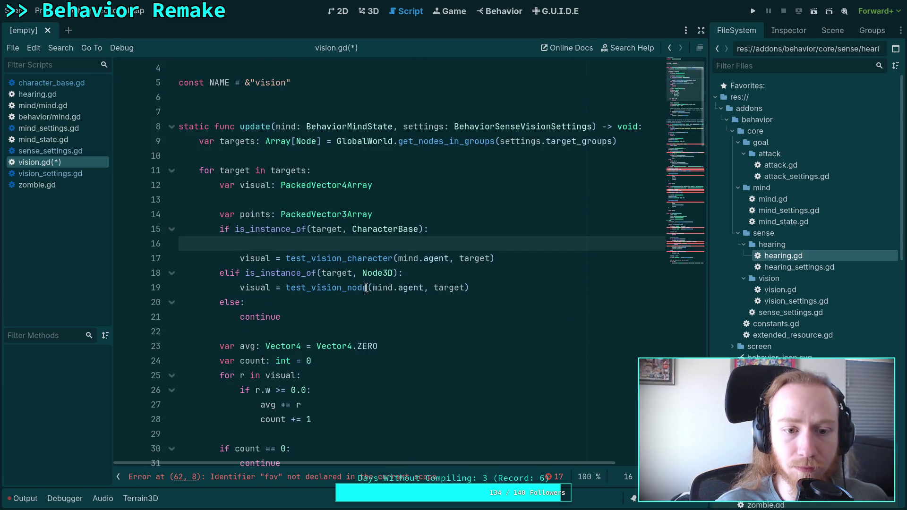
mouse_move(376, 276)
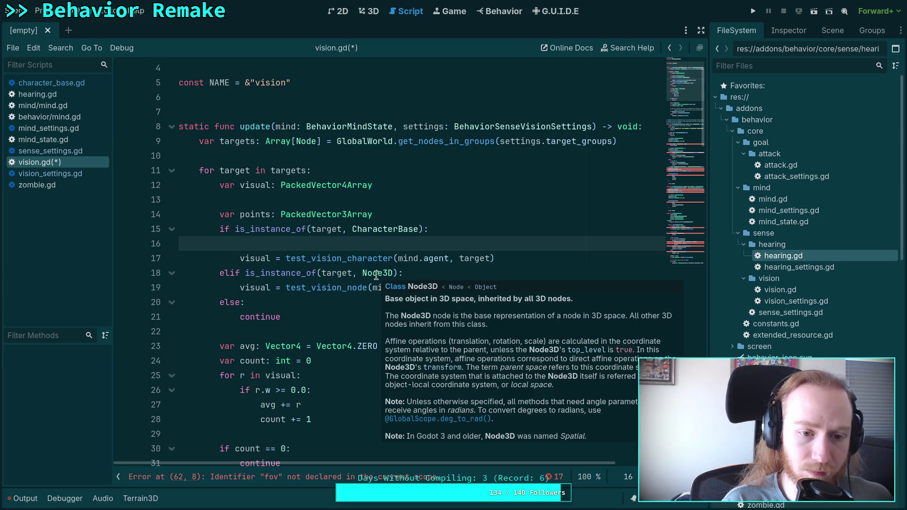
type("wv")
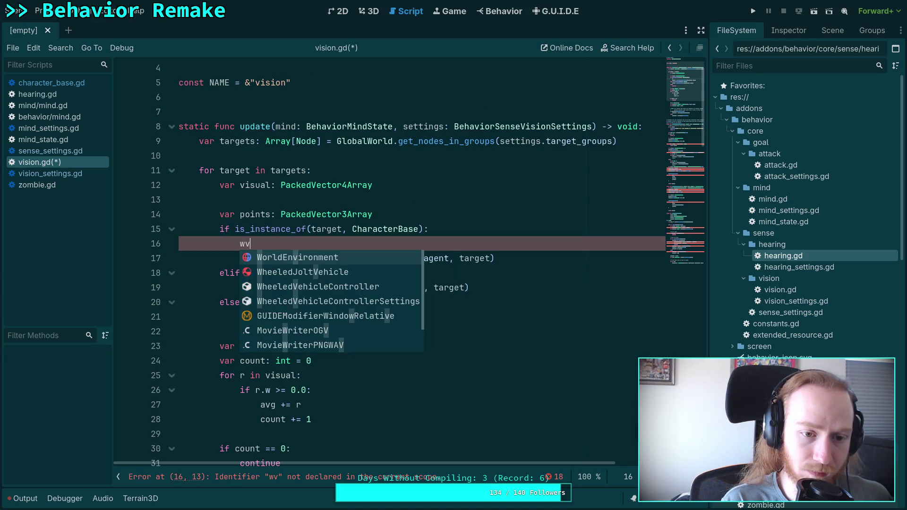
type("ar other")
type(":")
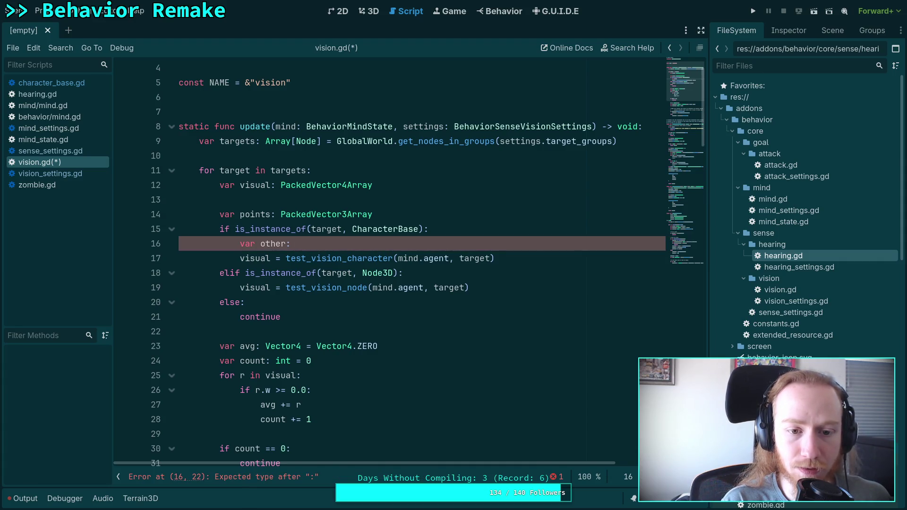
type(" Cha")
key("Return")
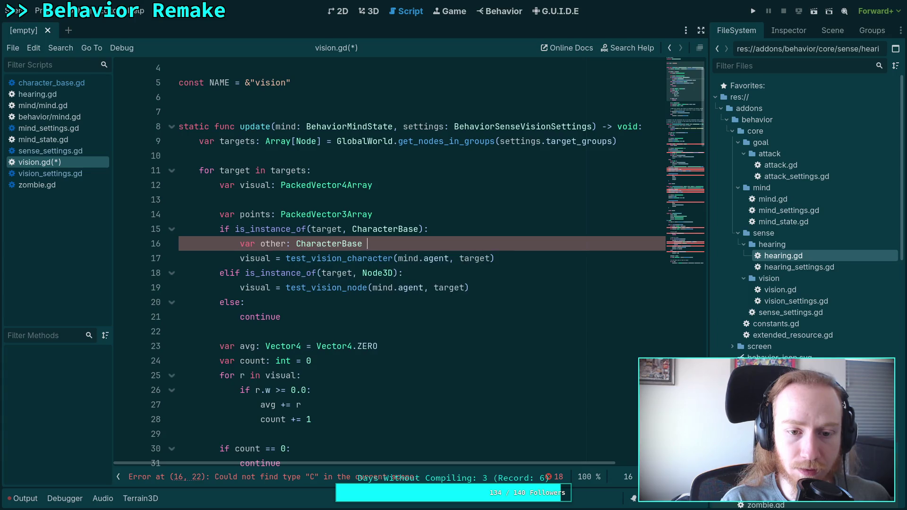
type("targ")
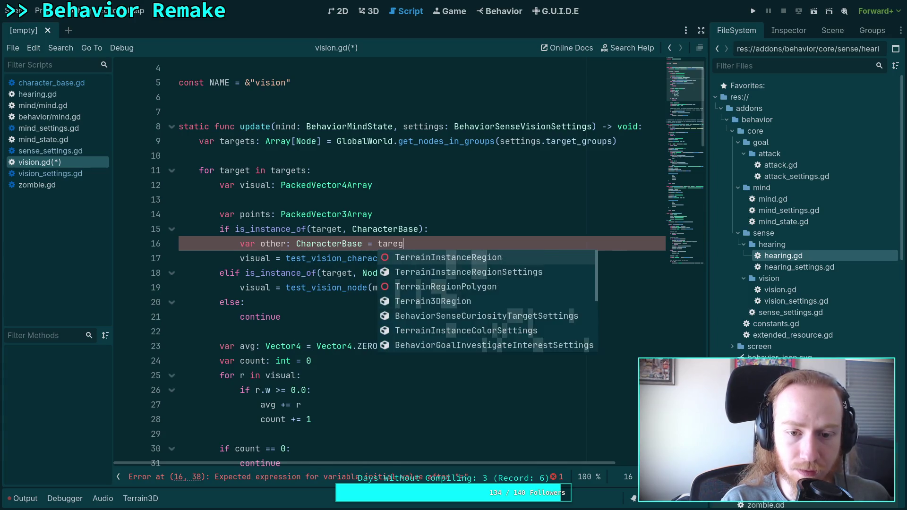
type("et as Cha")
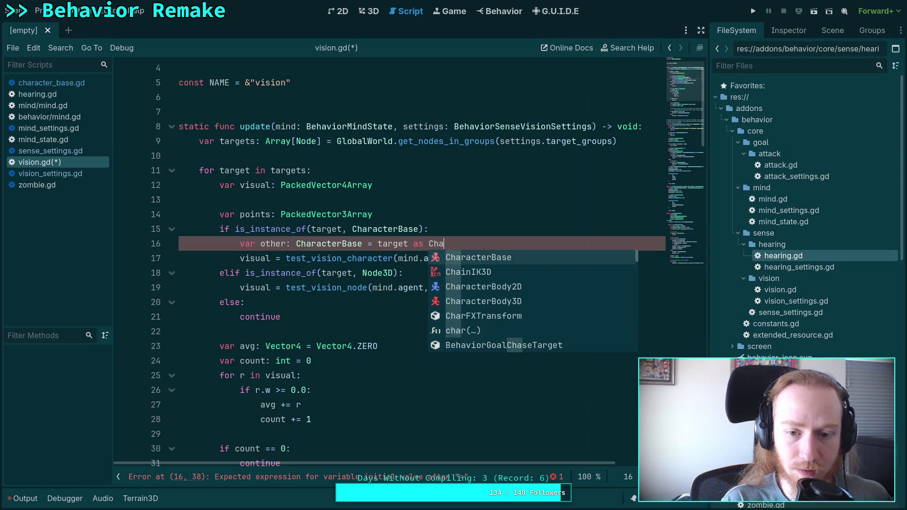
key("Return")
key("Return")
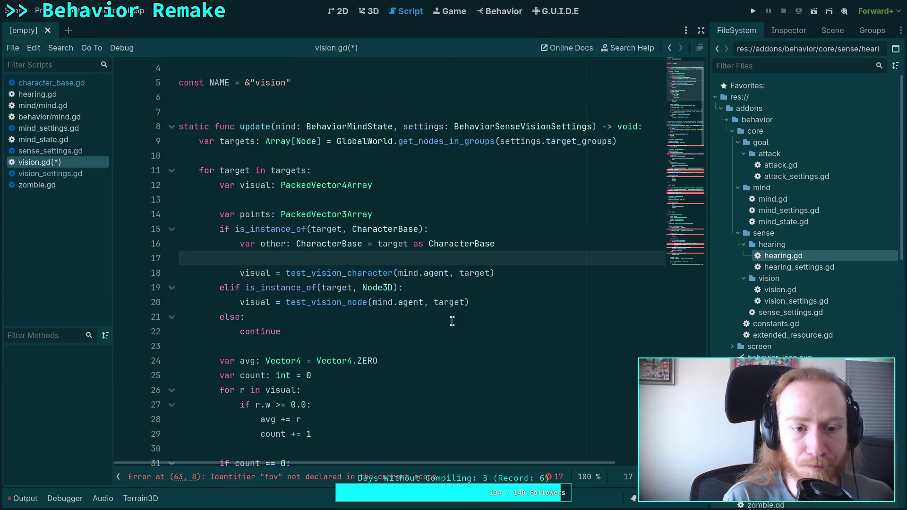
type("if")
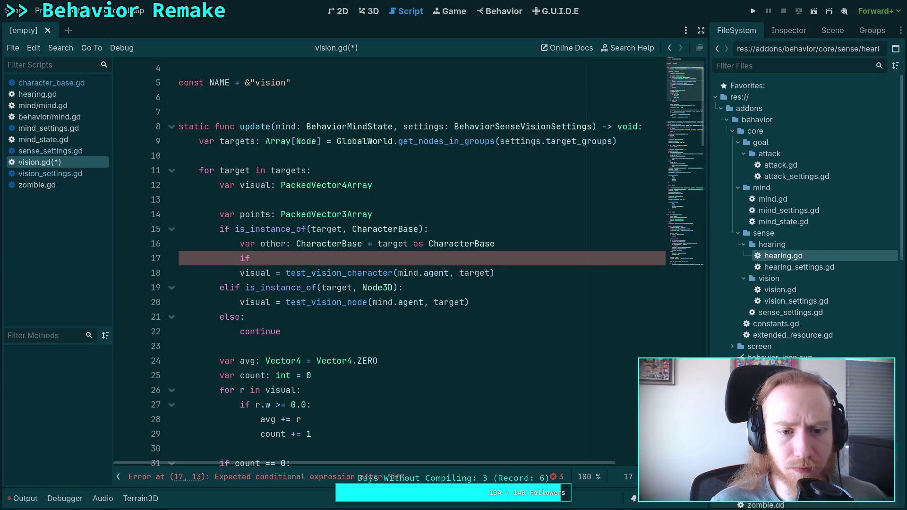
- Move 'var visual' down above 'var avg' and add 'if other.sight_points.size() == 0: continue'
key("Up")
key("Up")
key("Up")
key("alt+Down")
key("alt+Down")
key("alt+Down")
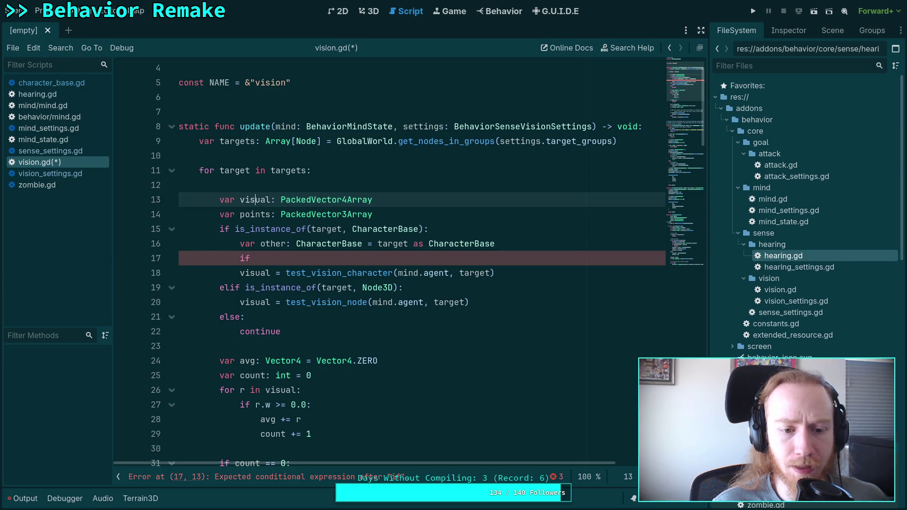
left_click(378, 246)
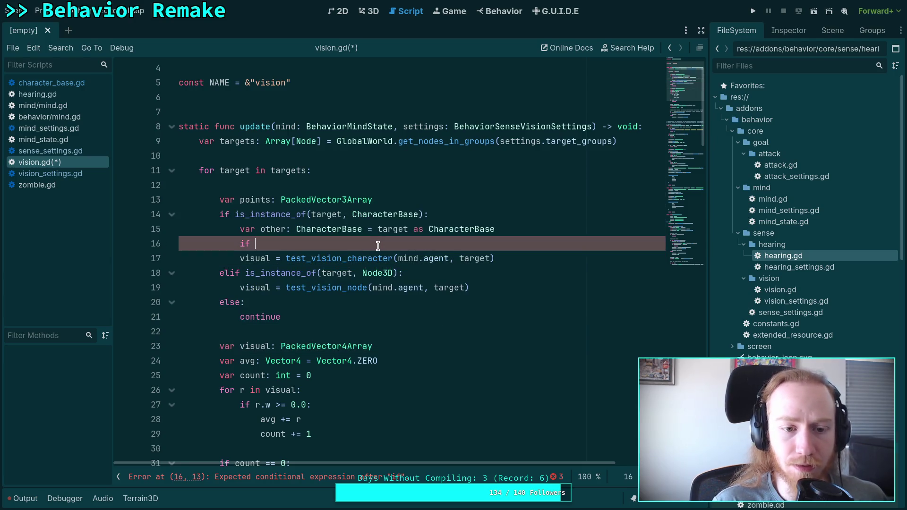
type("other.si")
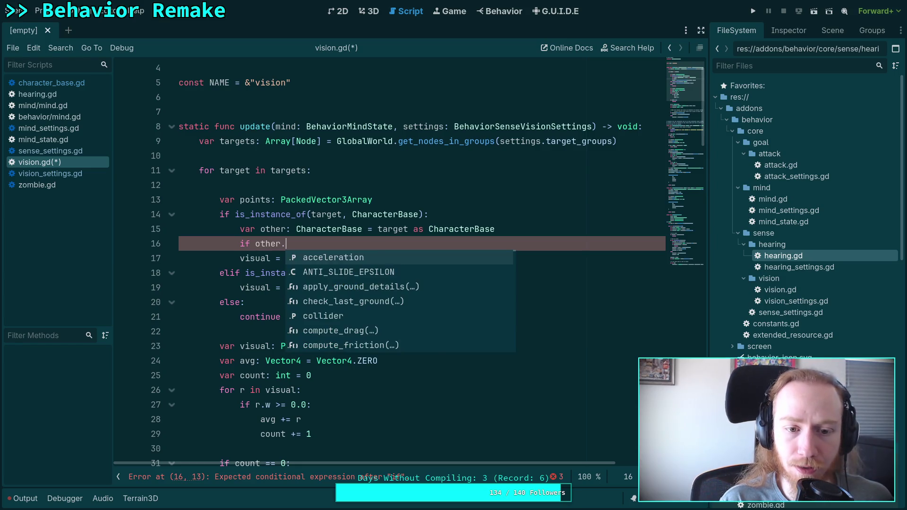
key("Return")
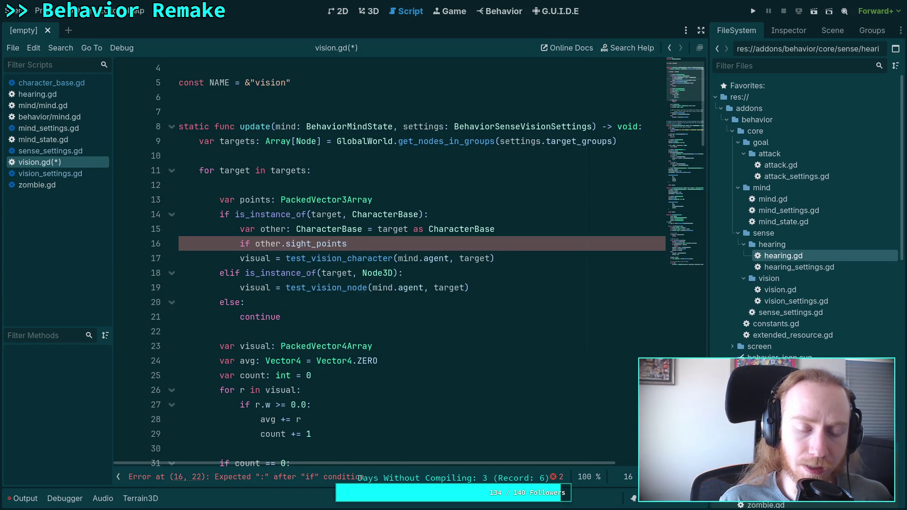
type(".siz")
key("Return")
type("== 0:")
key("Return")
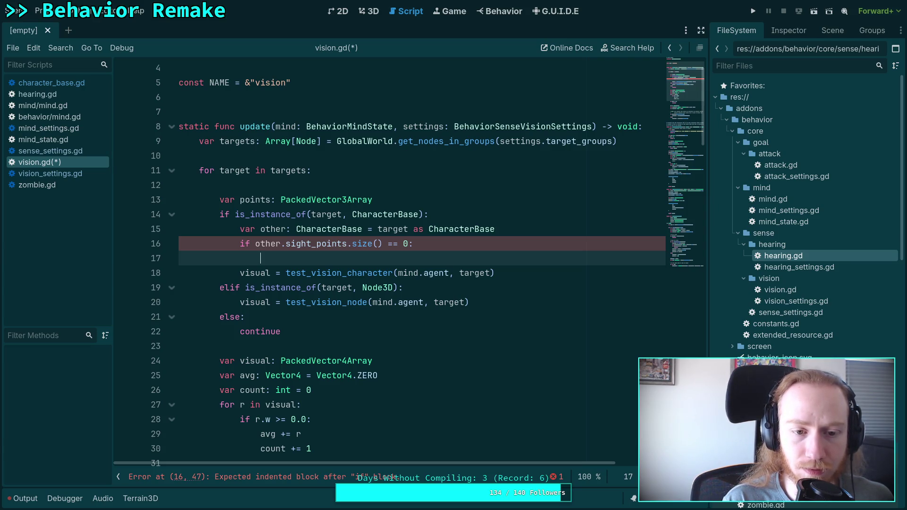
type("continue")
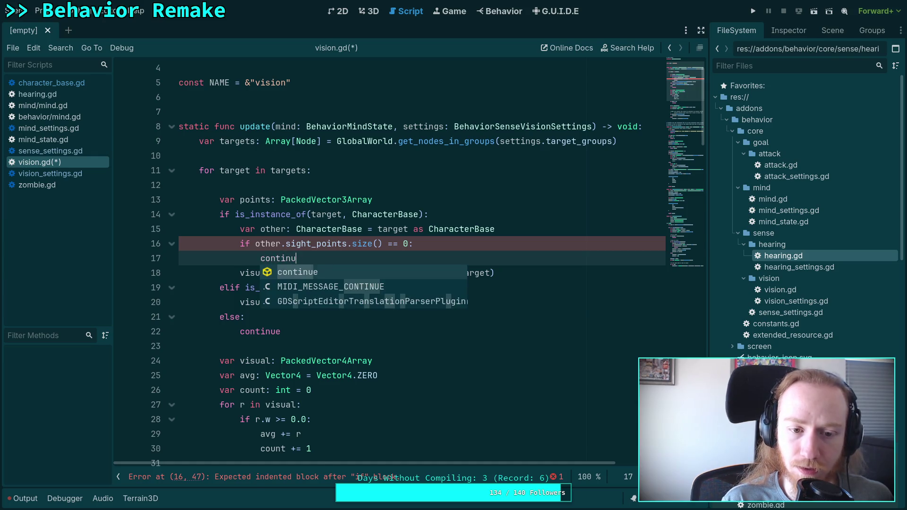
key("Return")
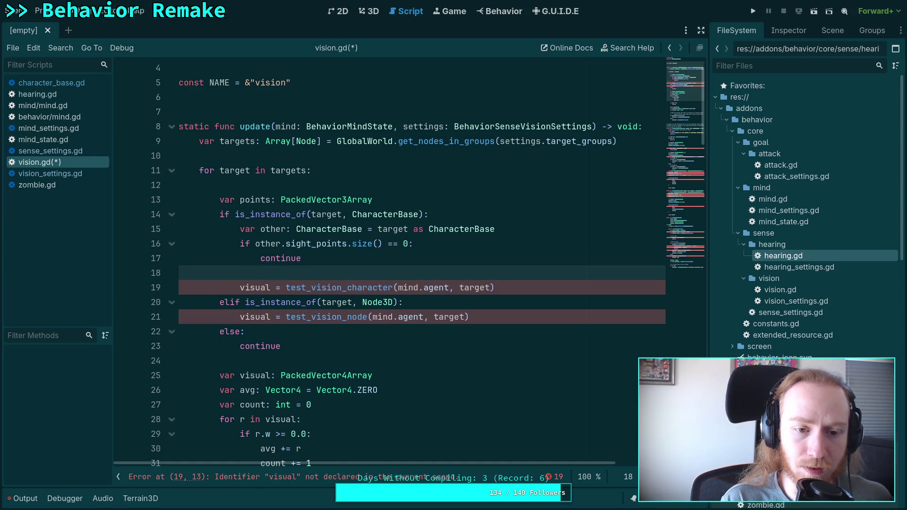
- Add 'points.resize(other.sight_points.size())' followed by a blank line
type("points.res")
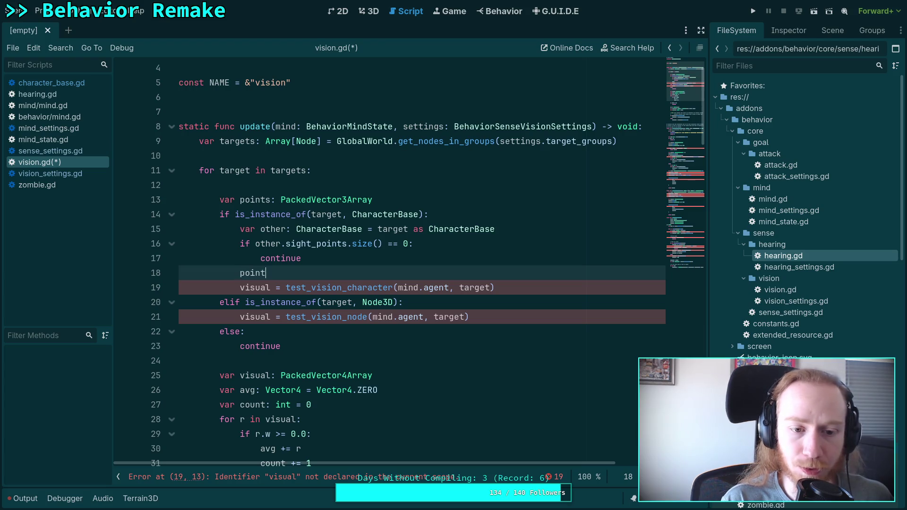
key("Return")
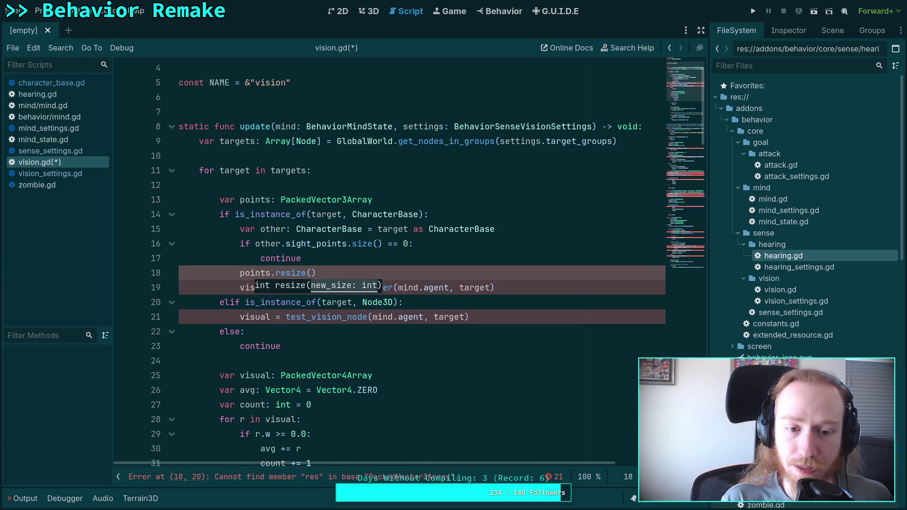
type("other.si")
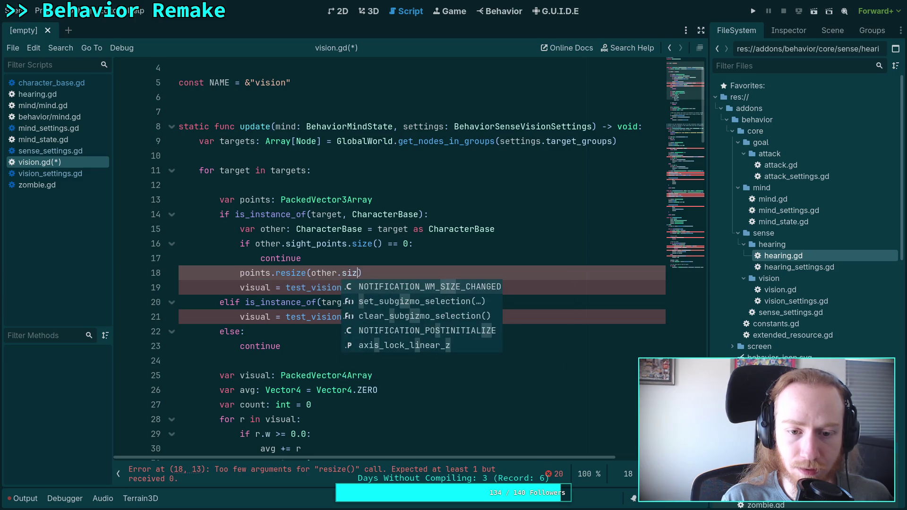
key("Return")
type(".size")
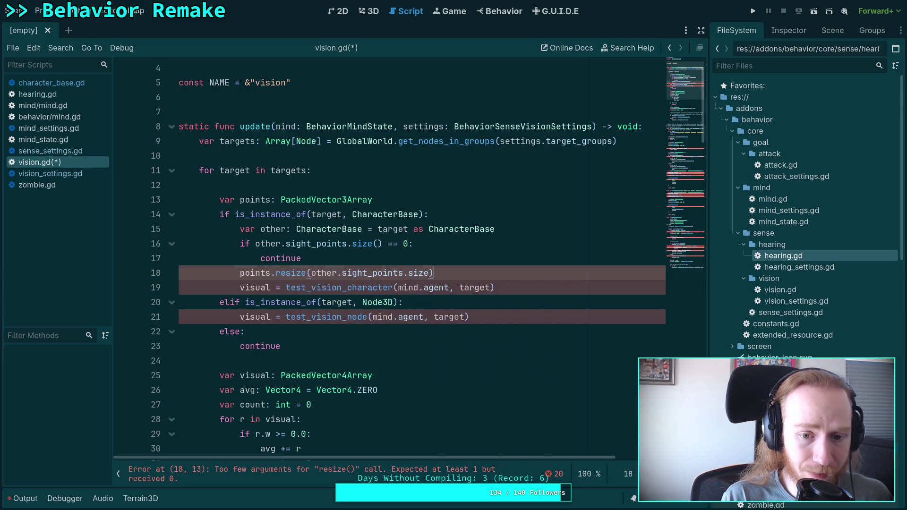
key("Left")
type("()")
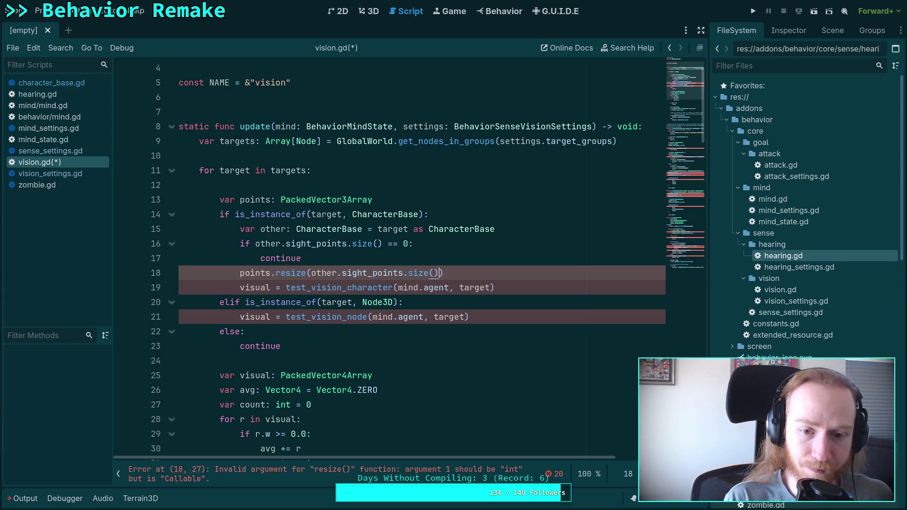
key("End")
key("Return")
scroll(388, 309, "down", 18)
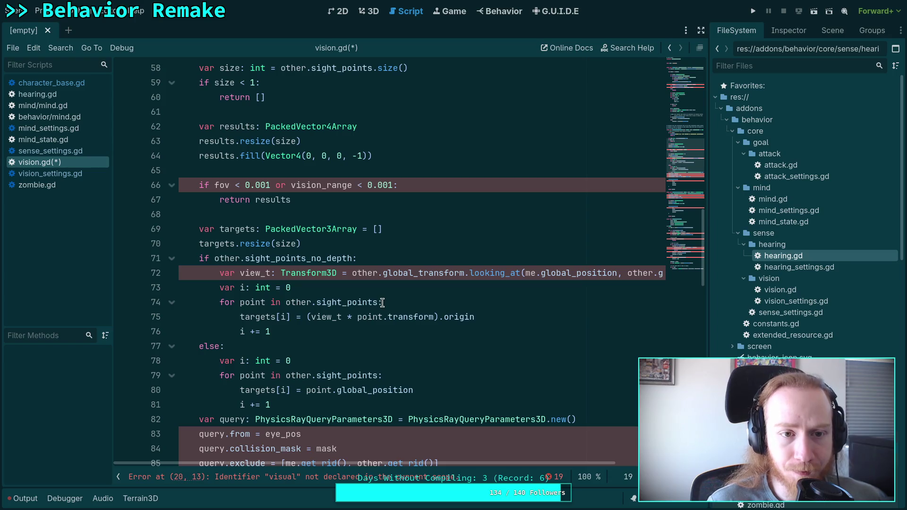
- Insert an empty line at the top of update(), directly above 'var targets'
scroll(384, 303, "up", 3)
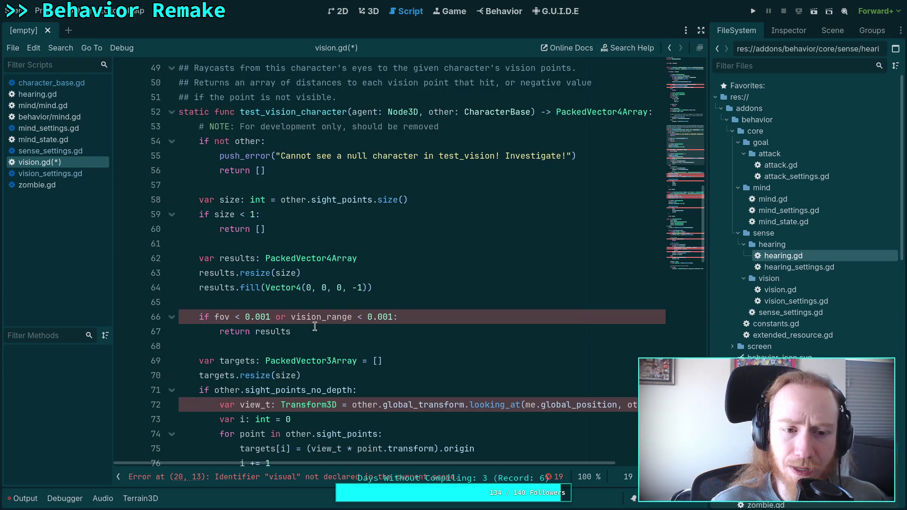
scroll(315, 327, "up", 16)
left_click(351, 199)
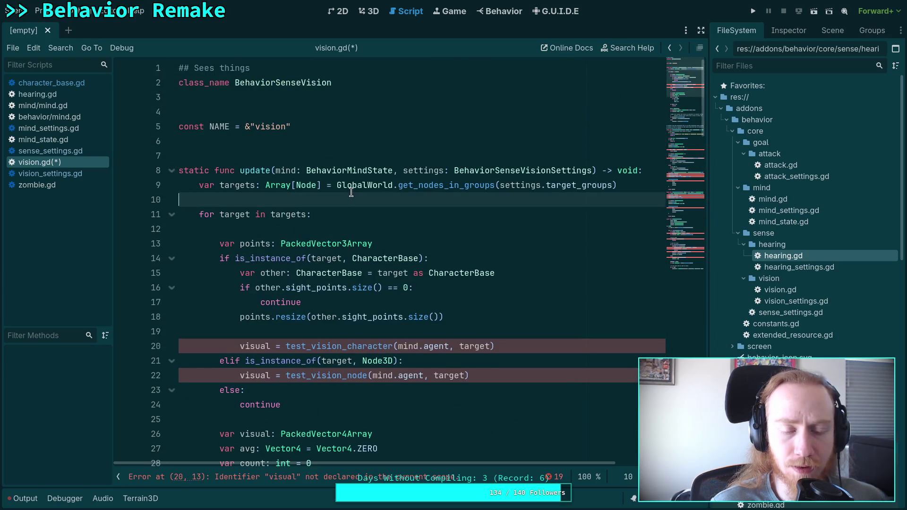
key("Up")
key("Return")
key("Up")
- Add 'if settings.fov_cos_half < 0.001: return' at the start of update()
type("if setti")
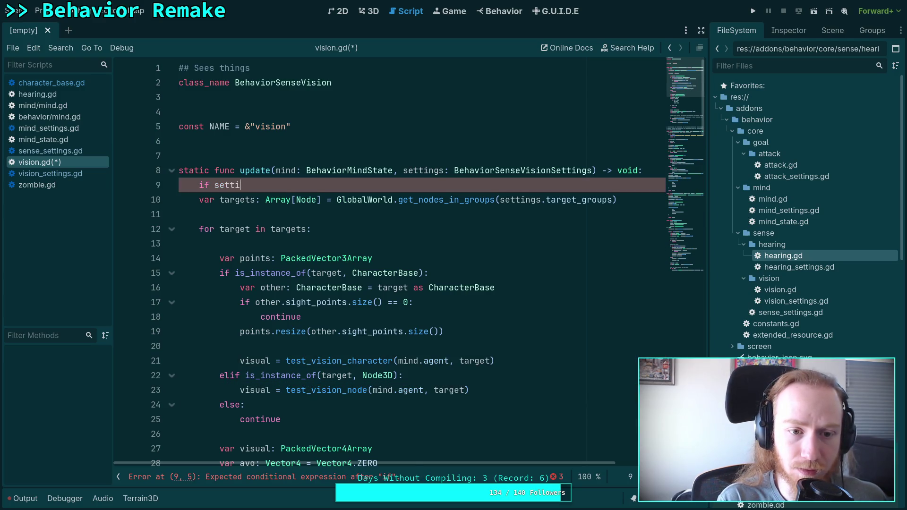
type("ngs.f")
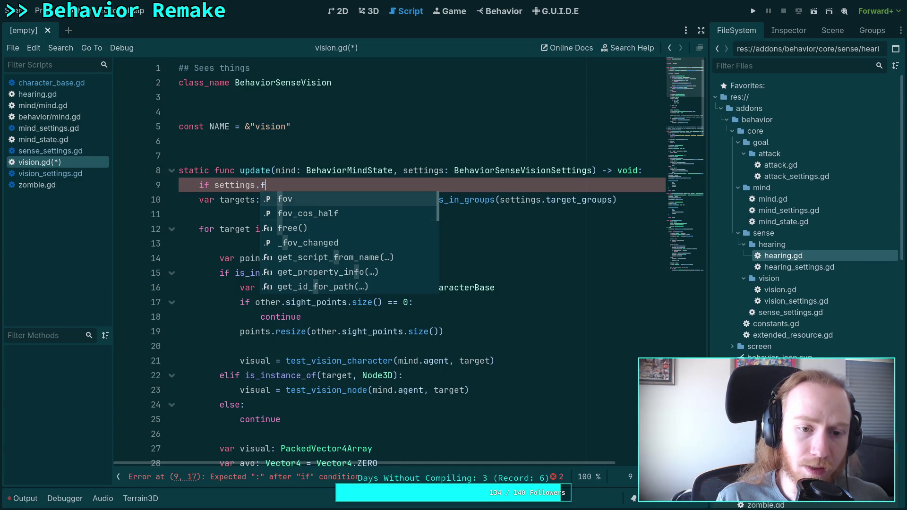
key("Down")
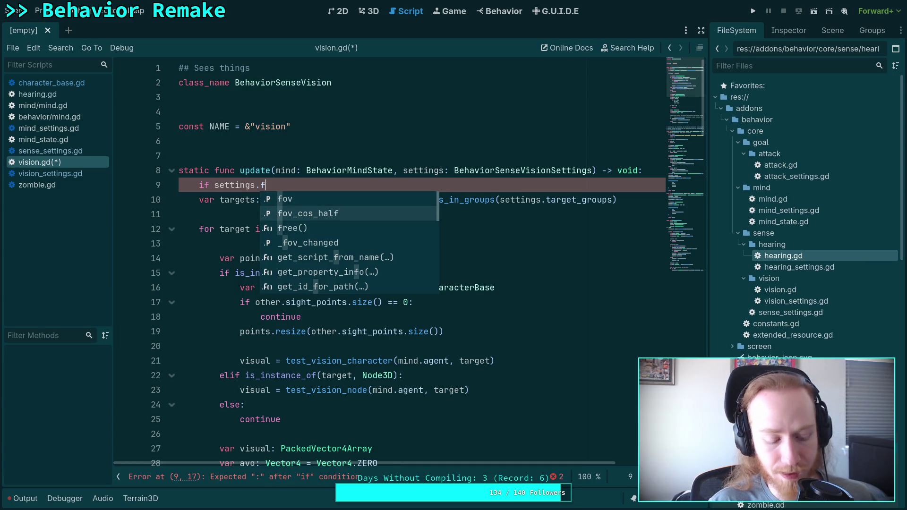
key("Return")
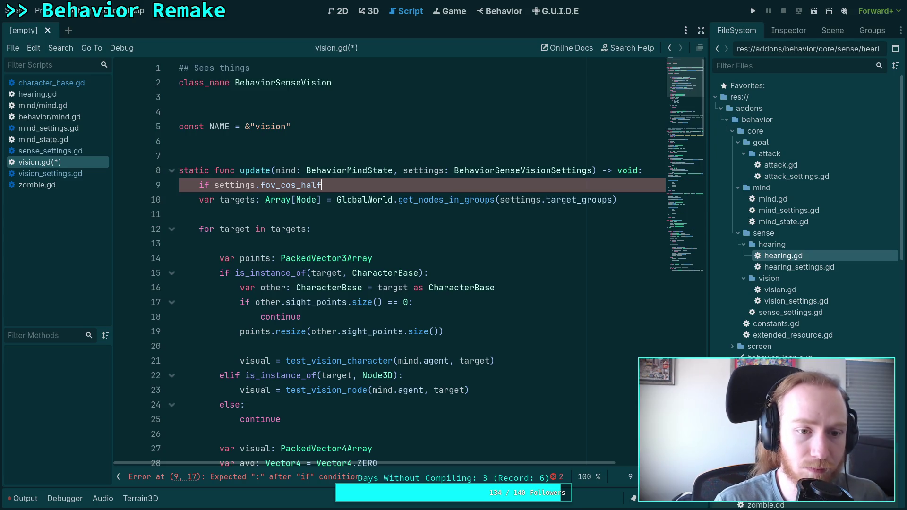
type("< 0.00")
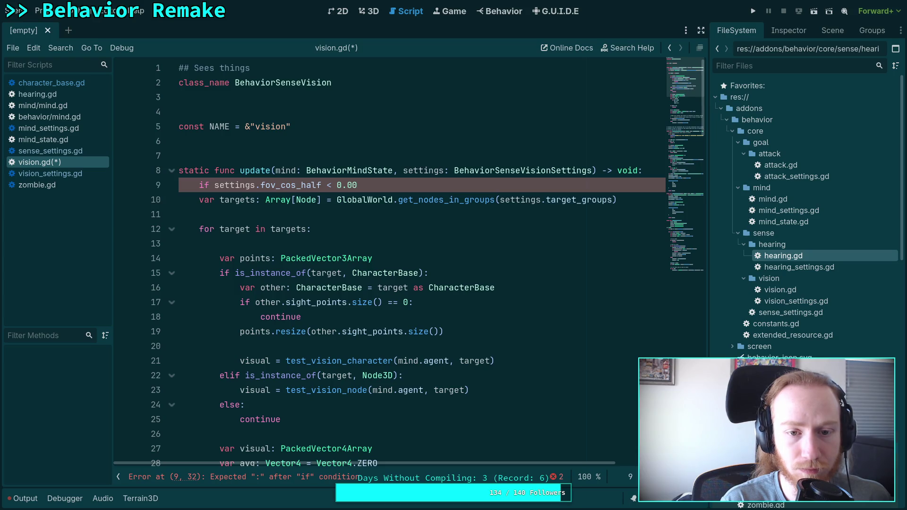
type("1:")
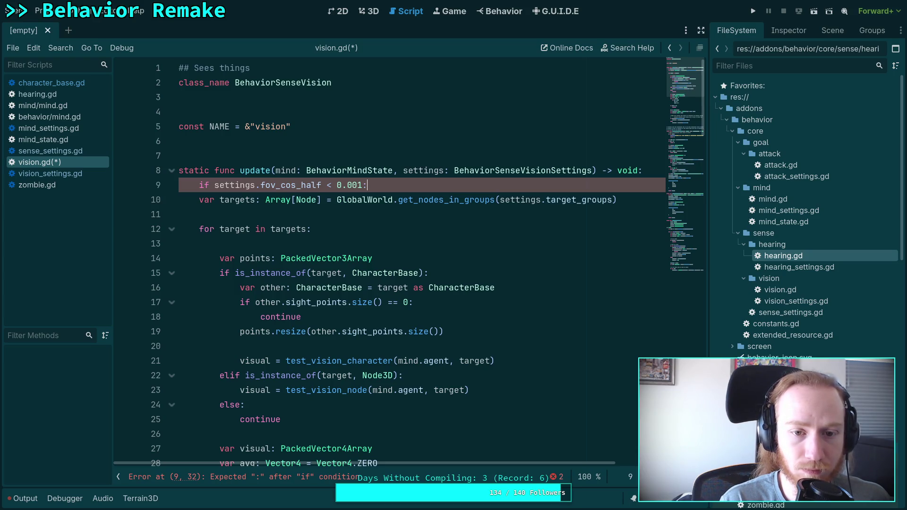
key("Return")
type("return")
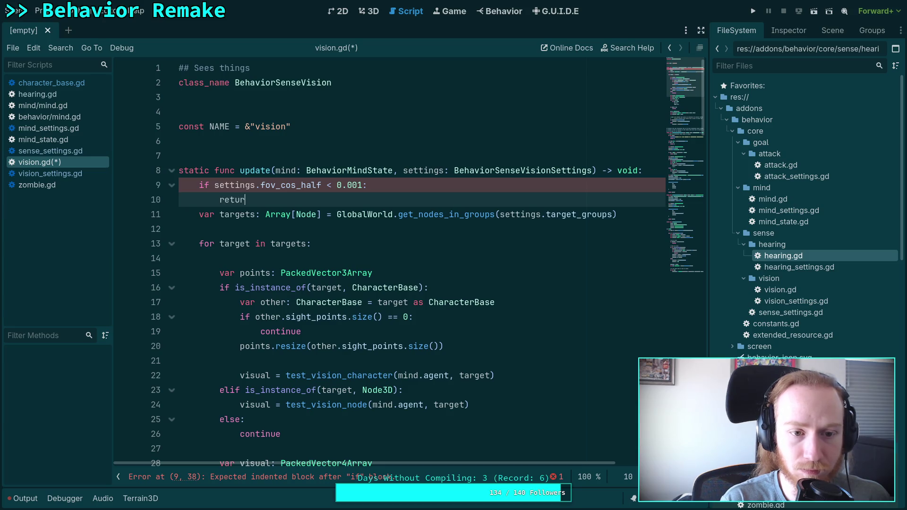
key("Return")
- Add 'if settings.vision_range < 0.001: return' below the fov check
type("if setti")
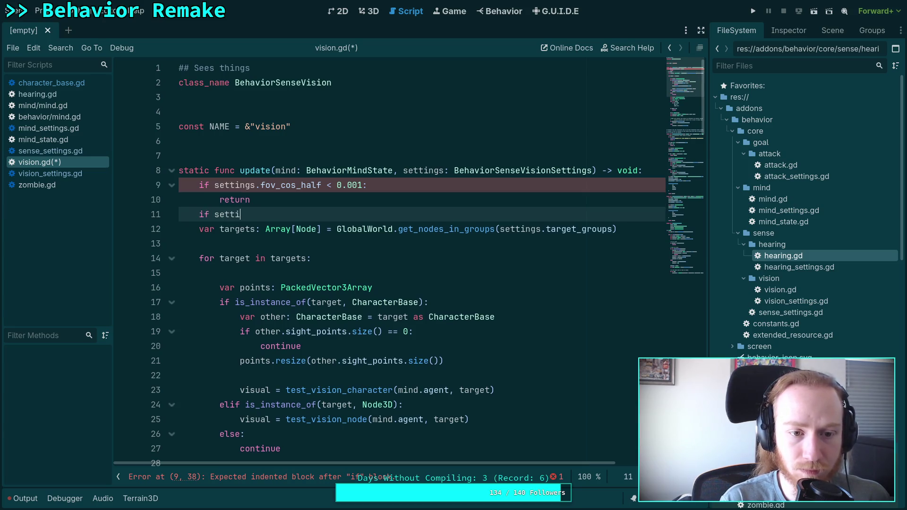
type("ngs.")
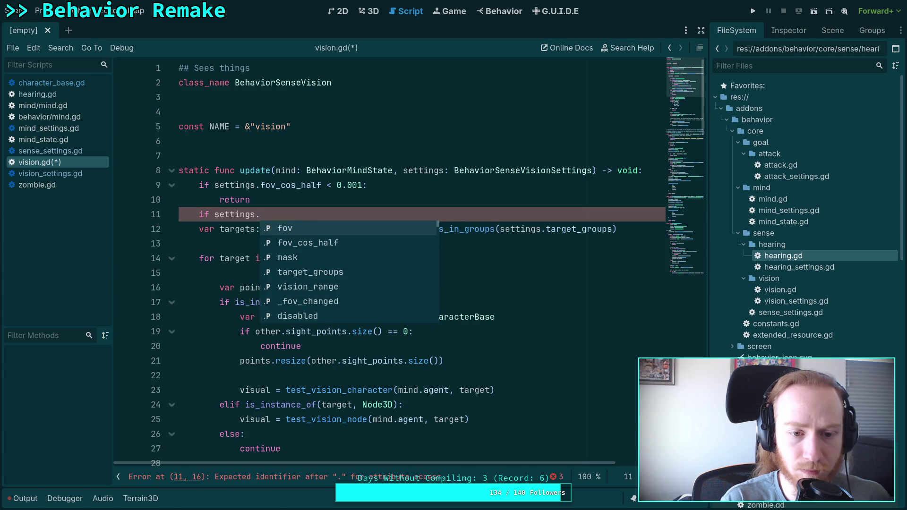
key("Down")
key("Down")
key("Down")
key("Down")
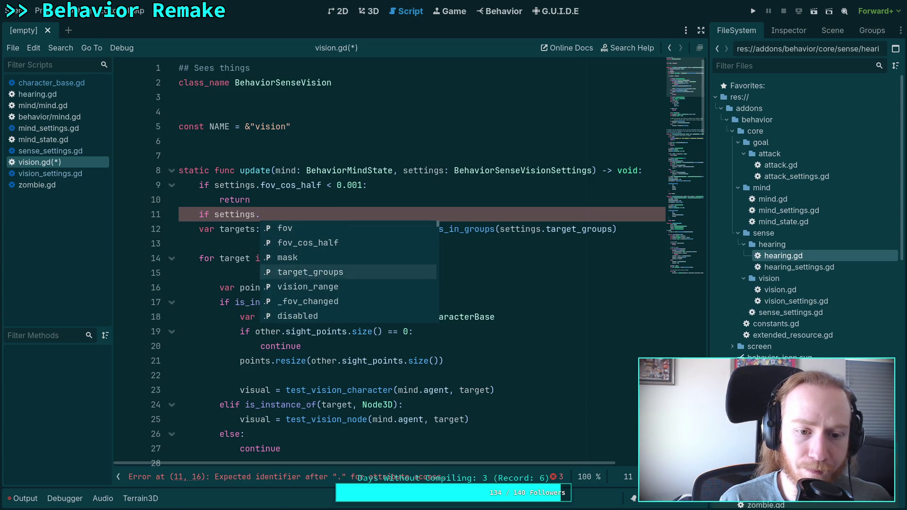
key("Return")
type("< 0.001")
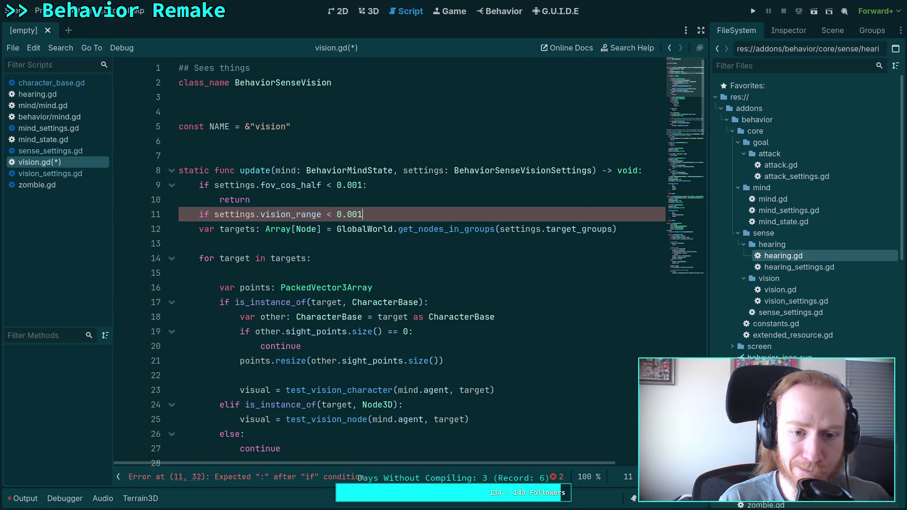
type(":")
key("Return")
type("return")
key("Return")
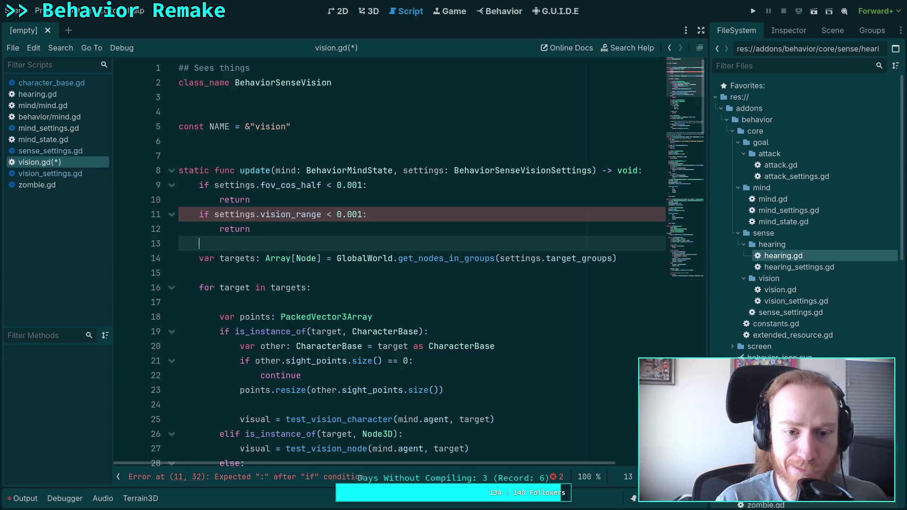
scroll(438, 369, "down", 19)
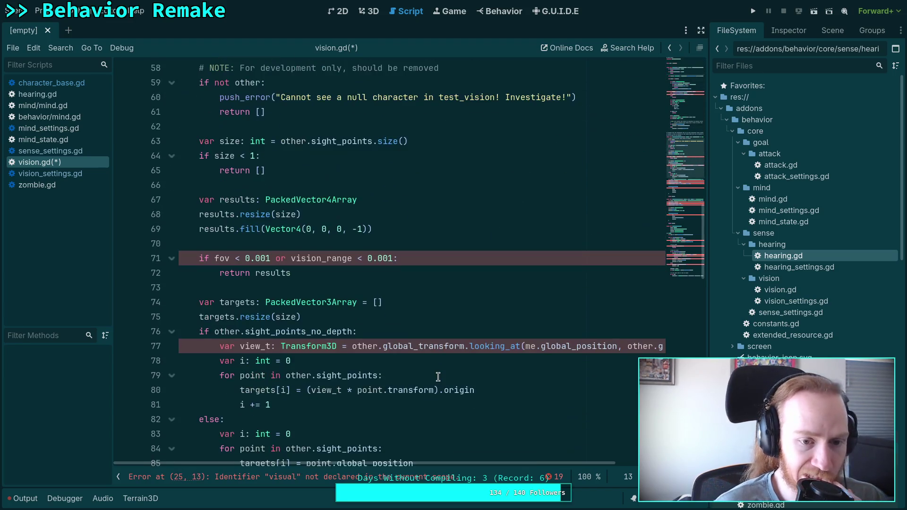
scroll(428, 362, "down", 2)
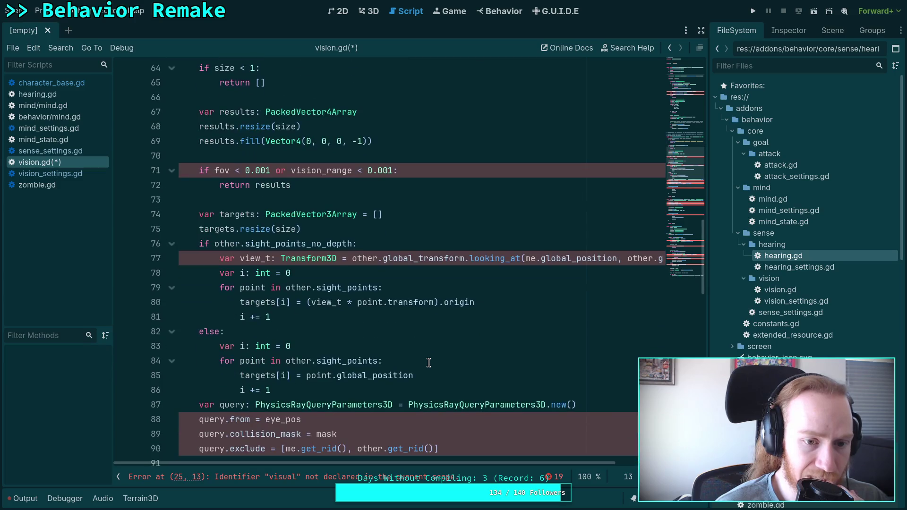
scroll(428, 362, "down", 3)
scroll(421, 359, "up", 6)
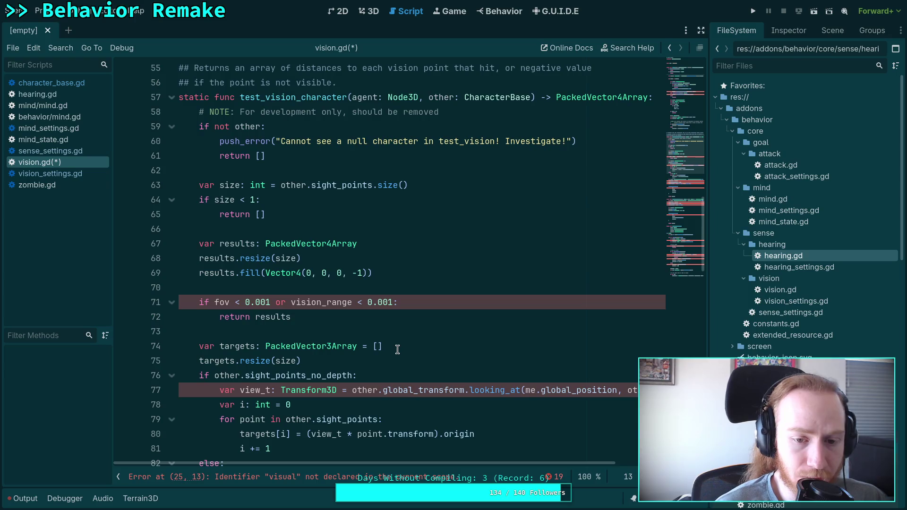
scroll(377, 342, "up", 6)
scroll(378, 342, "up", 12)
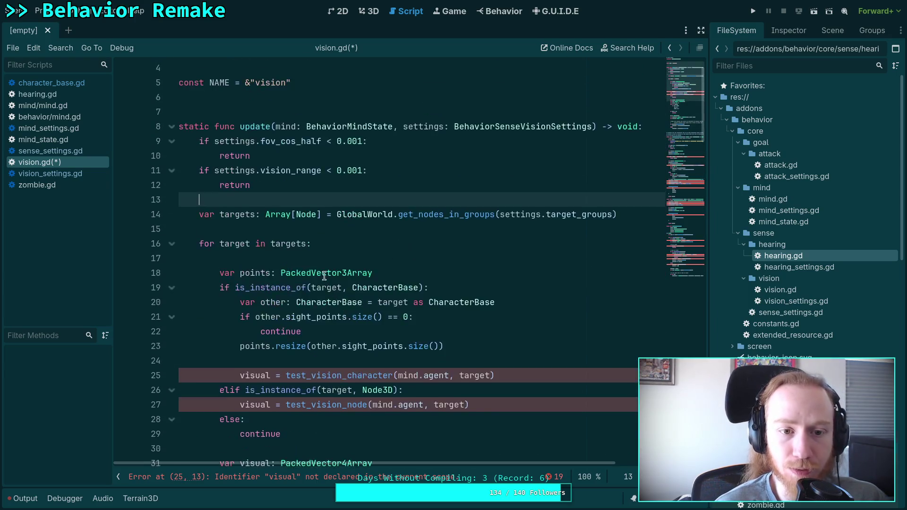
scroll(373, 281, "down", 15)
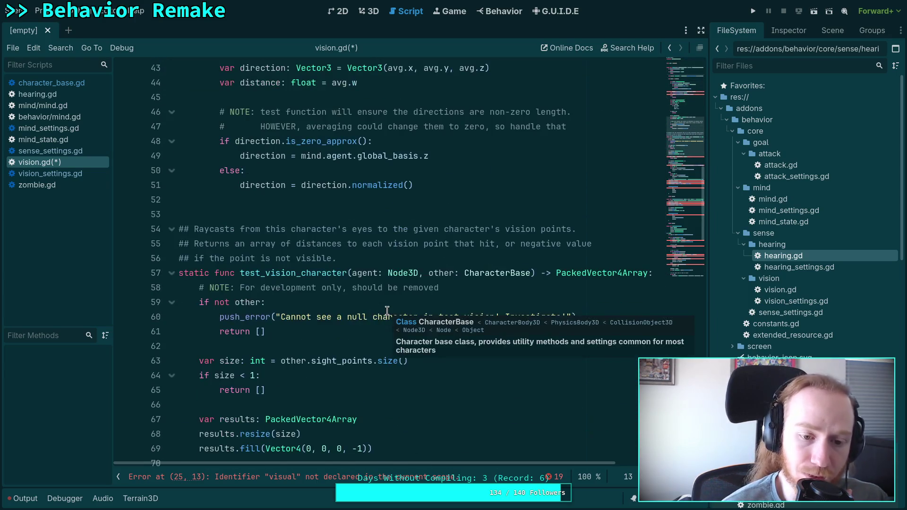
scroll(378, 382, "up", 2)
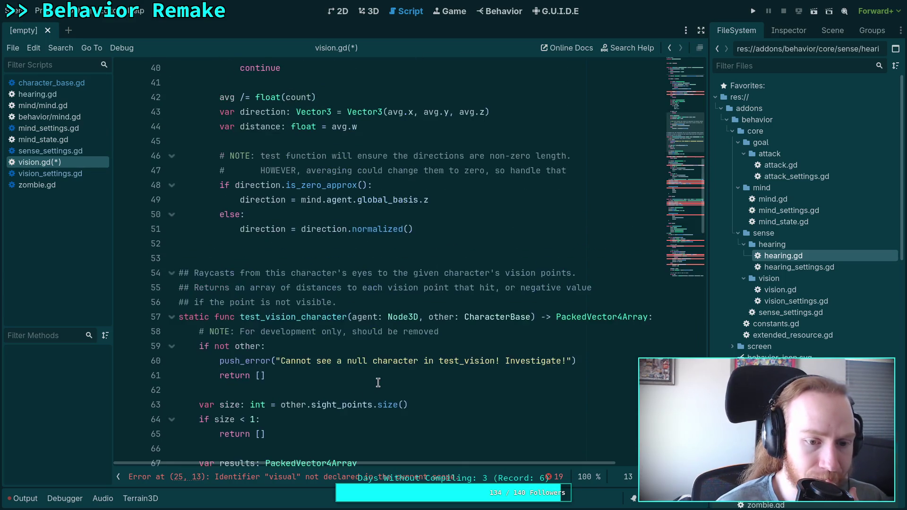
scroll(378, 382, "down", 2)
scroll(378, 382, "up", 15)
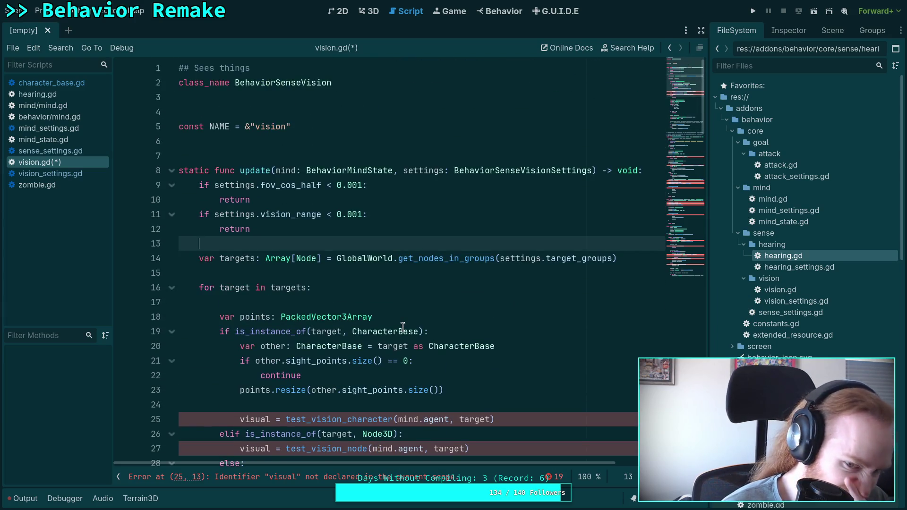
mouse_move(402, 328)
scroll(381, 309, "down", 1)
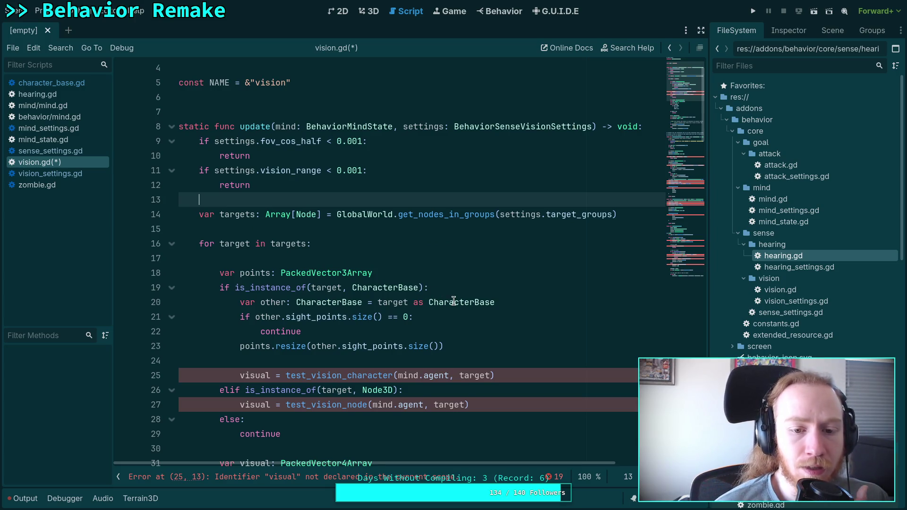
scroll(453, 301, "down", 16)
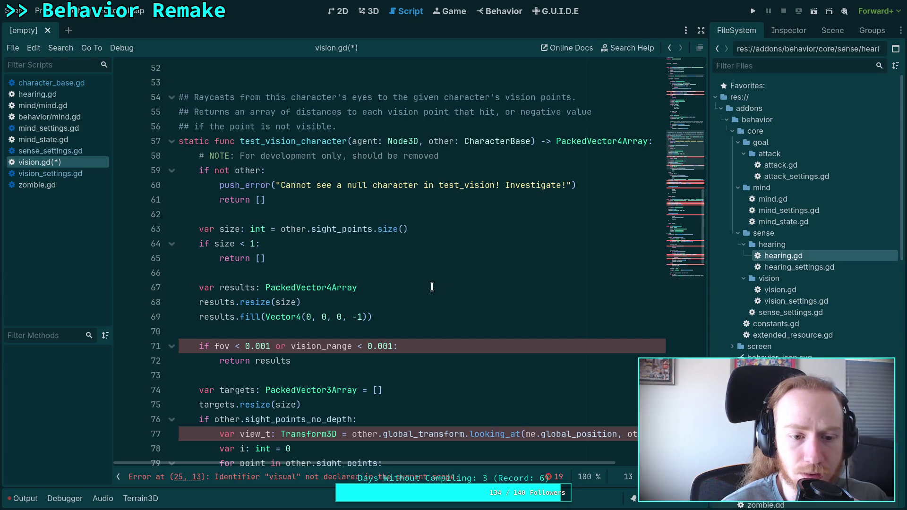
scroll(437, 287, "down", 5)
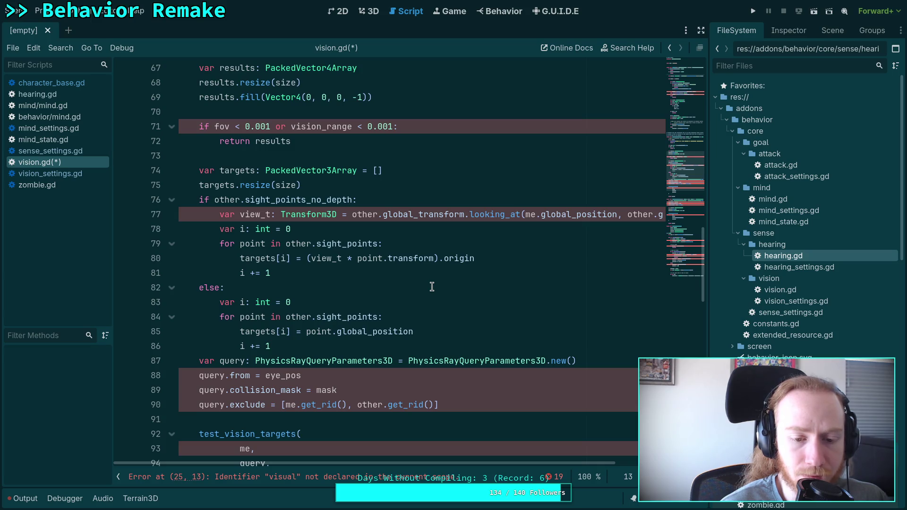
scroll(432, 286, "down", 1)
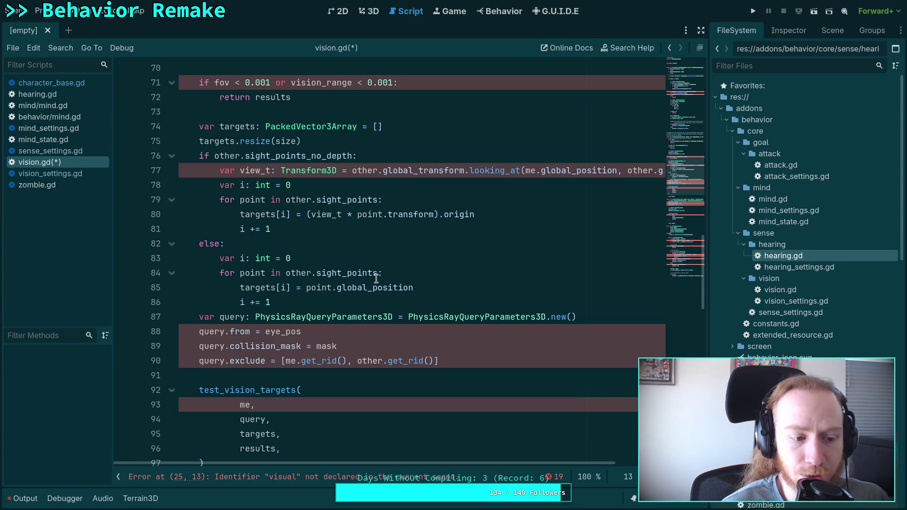
scroll(423, 318, "down", 3)
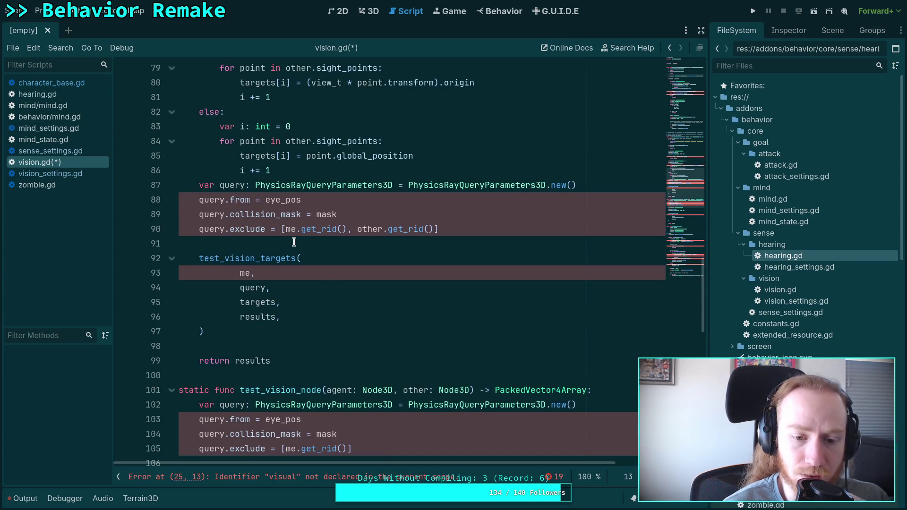
scroll(281, 244, "up", 2)
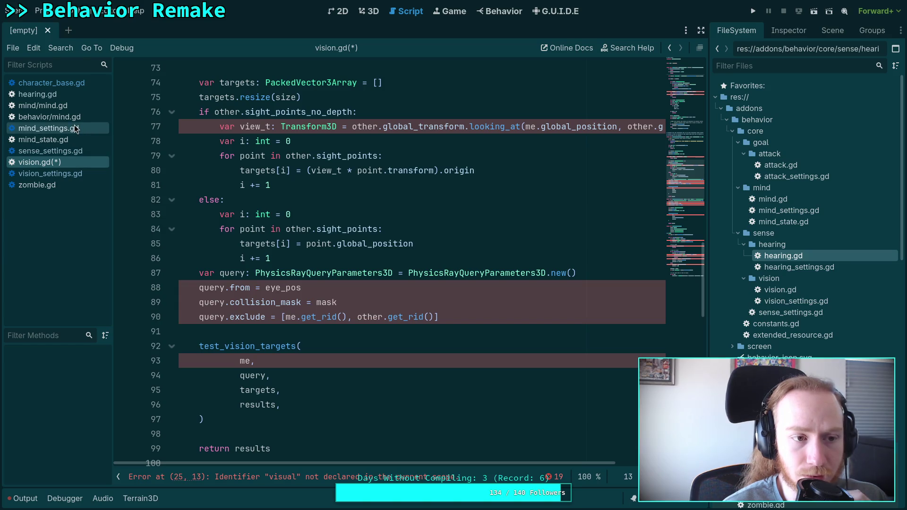
scroll(260, 190, "up", 15)
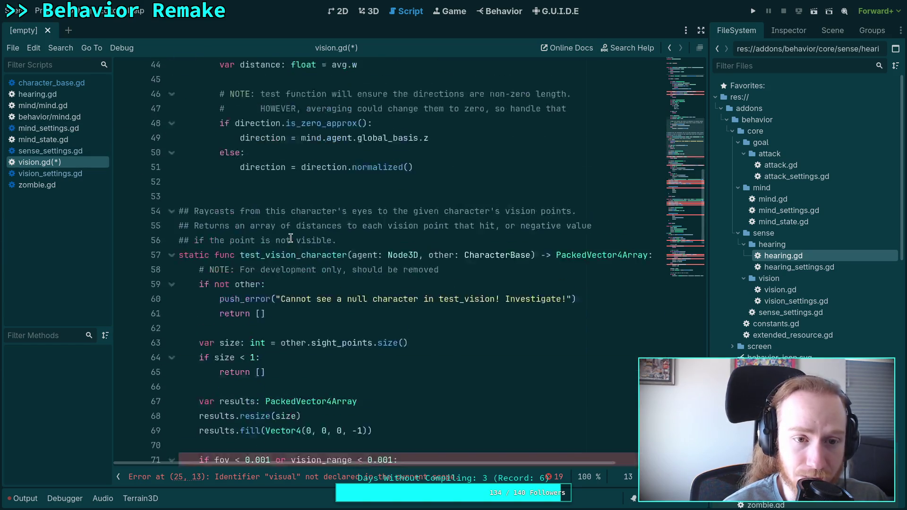
scroll(259, 190, "up", 5)
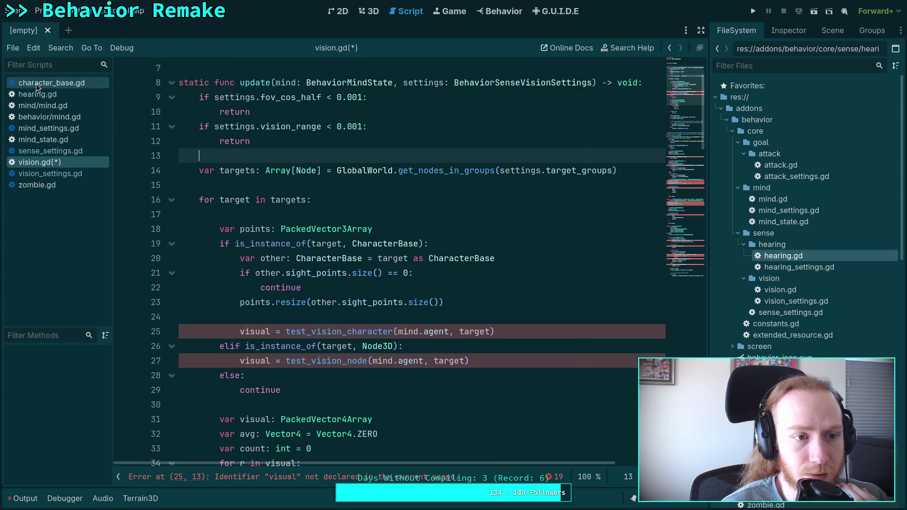
- Check the eyes export in character_base.gd, move vision.gd to the top of the list, and save it
left_click(36, 84)
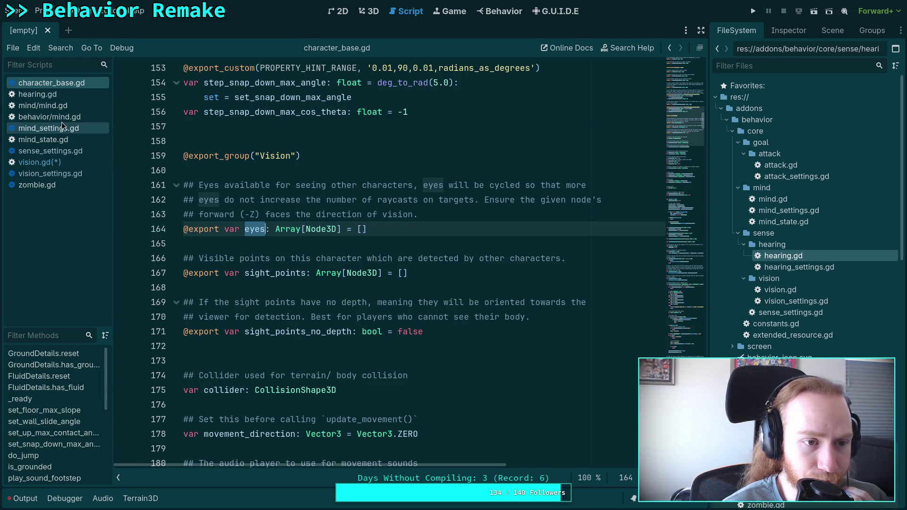
left_click(55, 162)
left_click_drag(56, 162, 57, 104)
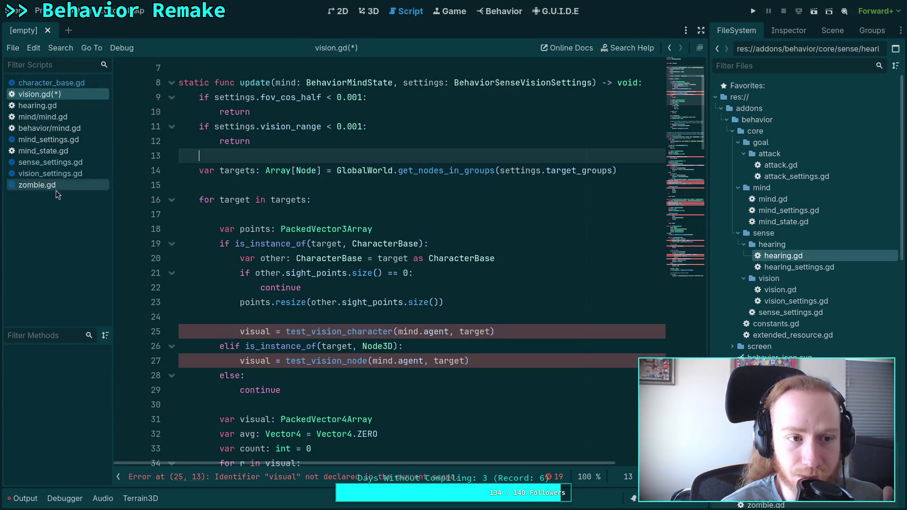
key("ctrl+s")
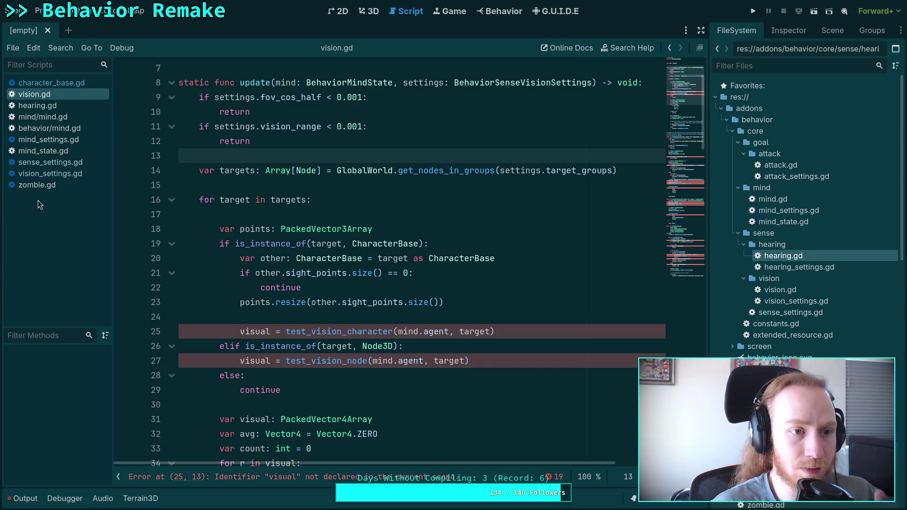
- Open the class reference documentation for Node on line 14
left_click(306, 171)
right_click(306, 170)
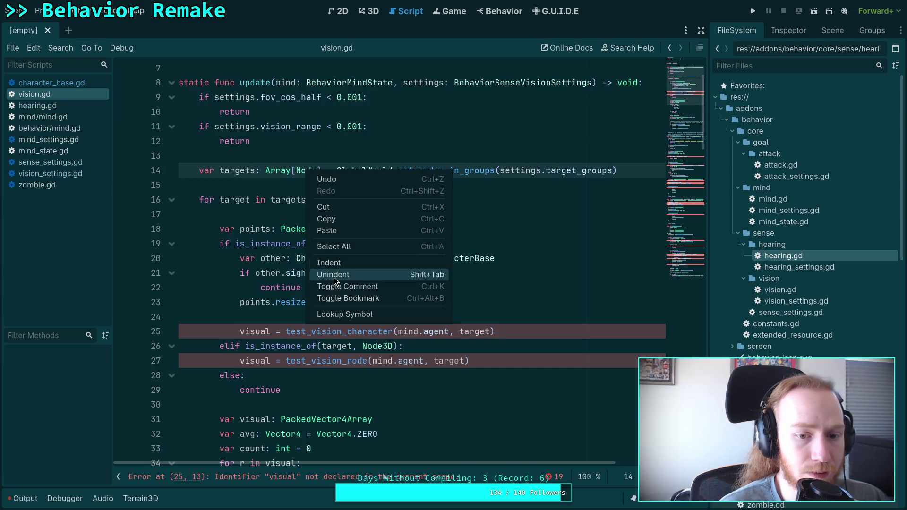
left_click(347, 315)
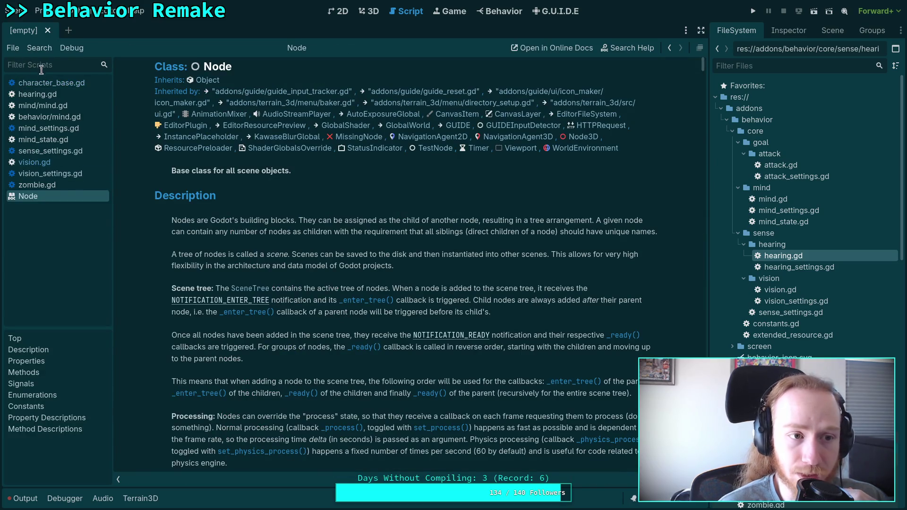
- In Editor Settings > Script List, set Sort Scripts By to None and keep names listed as Name
left_click(12, 48)
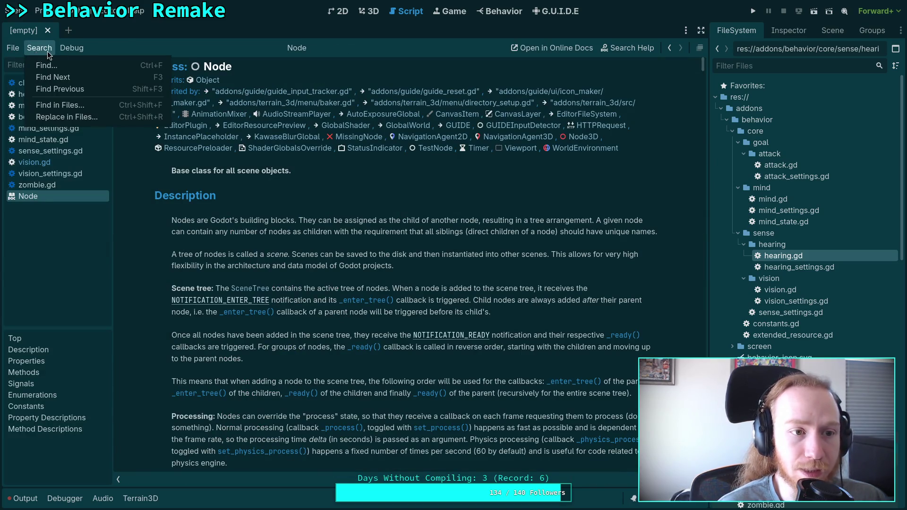
mouse_move(72, 50)
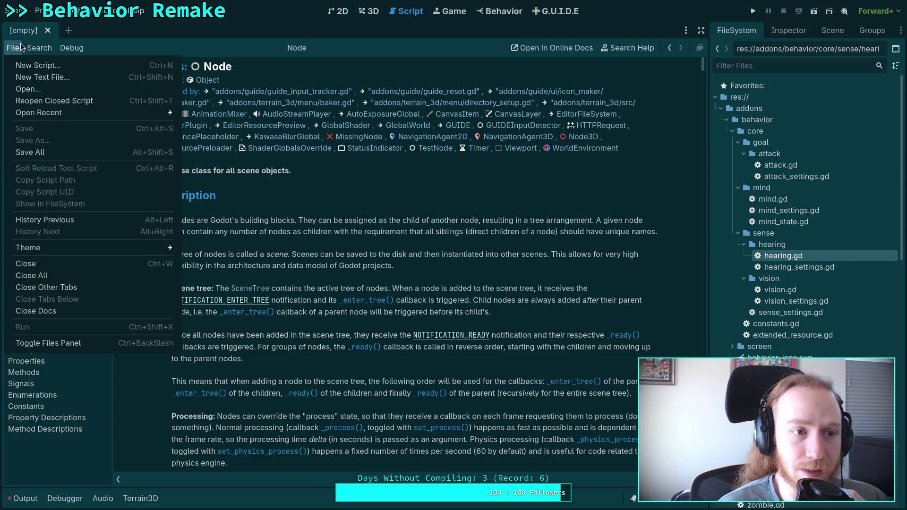
left_click(110, 10)
left_click(112, 26)
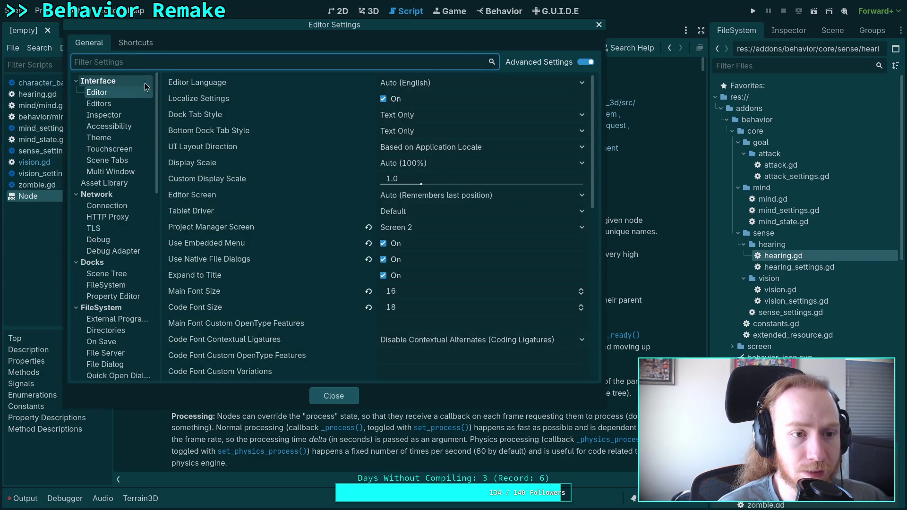
scroll(137, 253, "down", 5)
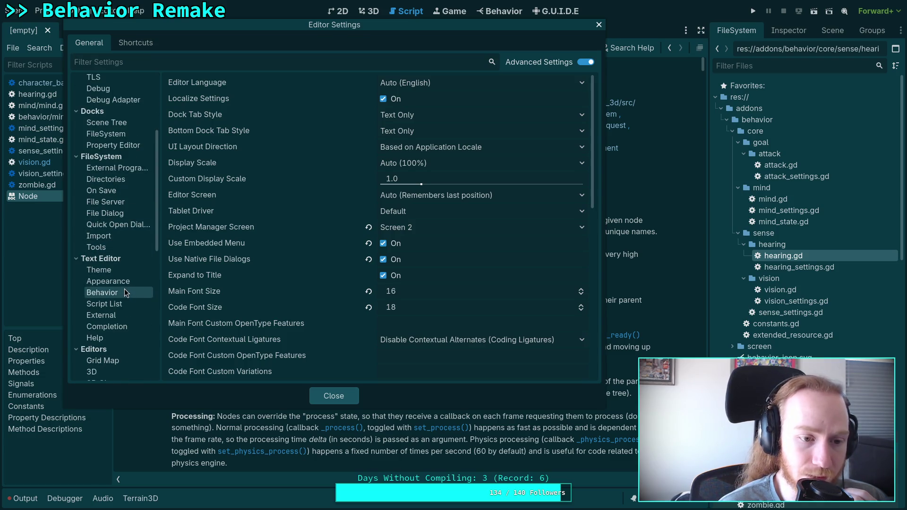
left_click(121, 304)
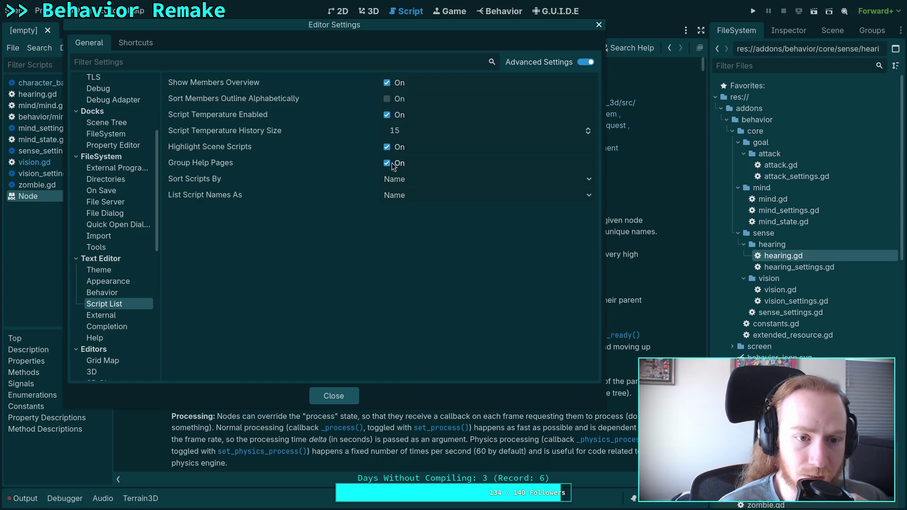
left_click(419, 179)
left_click(418, 197)
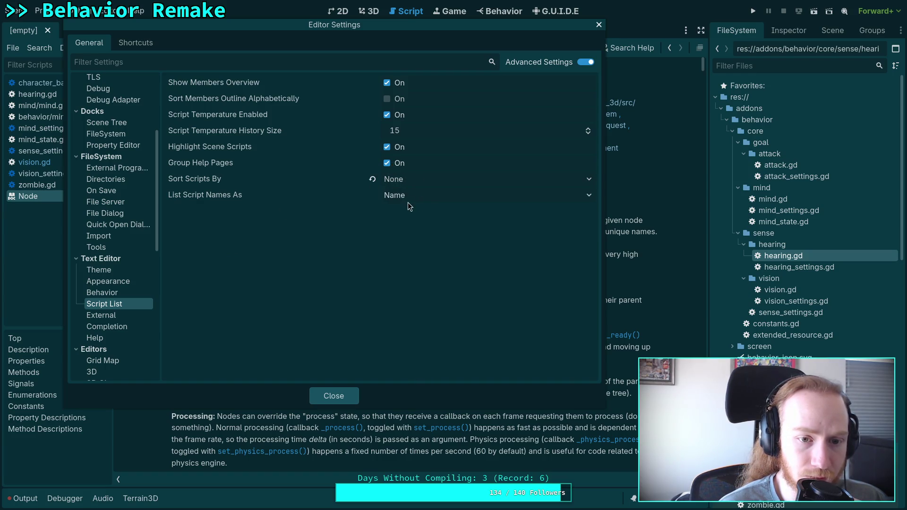
left_click(412, 192)
left_click(327, 359)
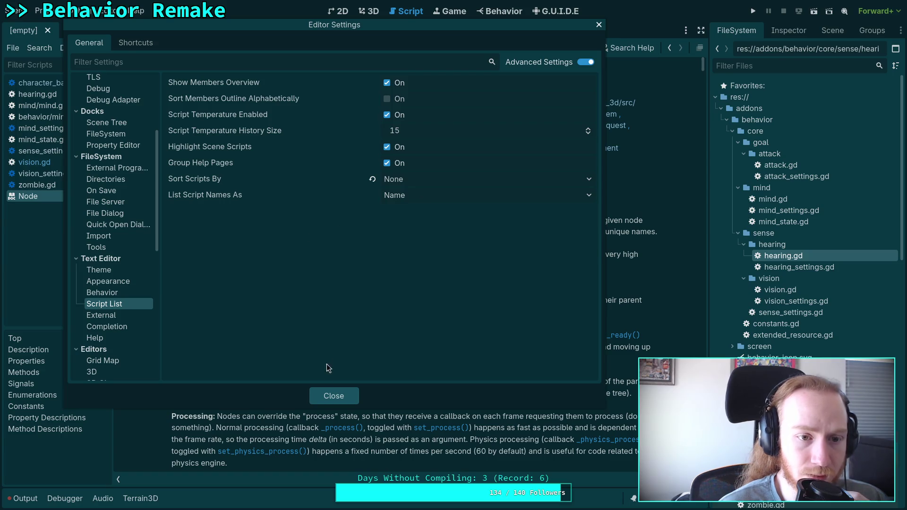
left_click(344, 399)
right_click(65, 197)
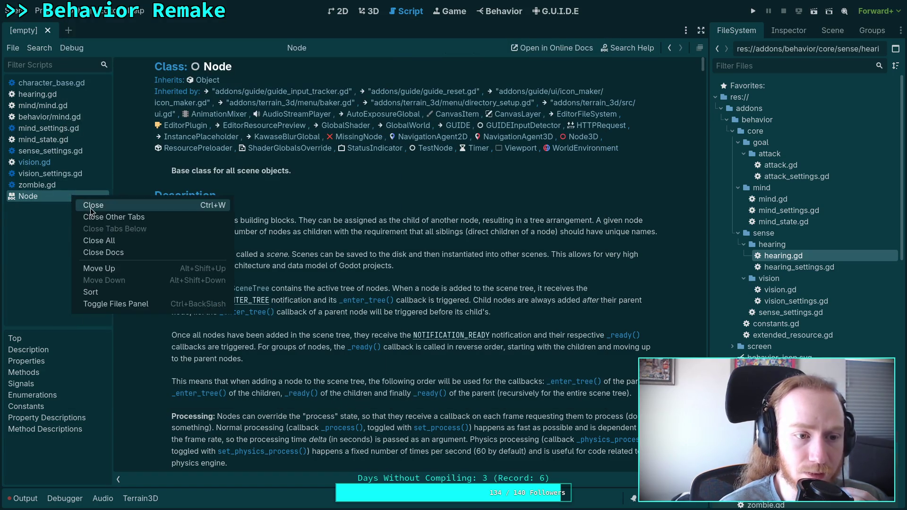
- Close the Node help page, move vision.gd to the top, and go to the targets line
left_click(90, 206)
left_click_drag(42, 163, 43, 83)
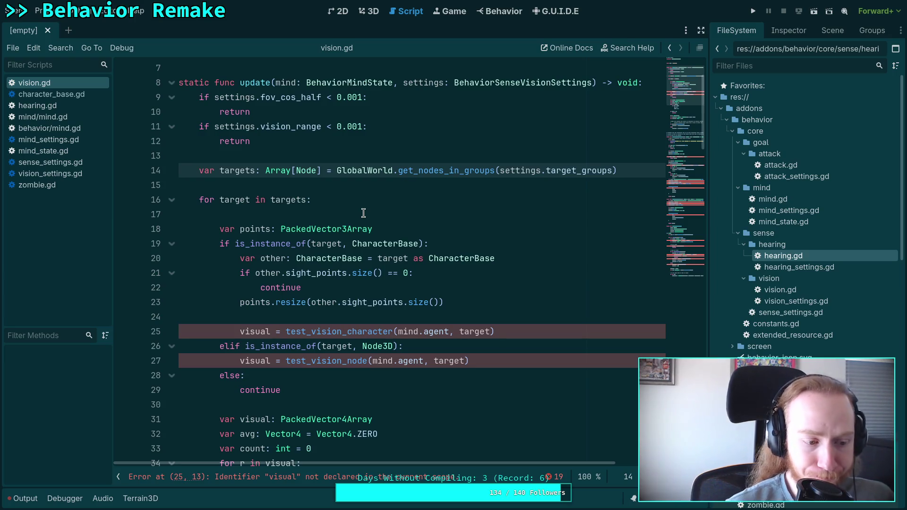
left_click(530, 183)
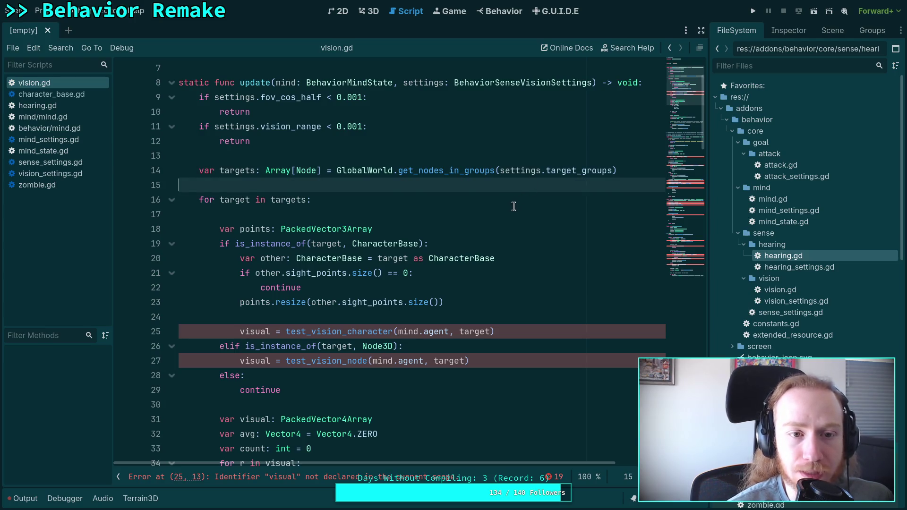
key("Up")
key("Up")
key("Up")
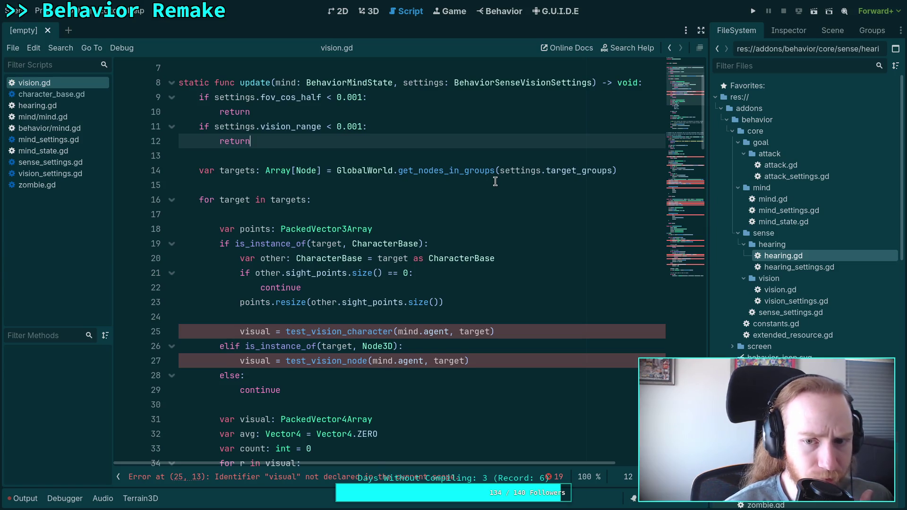
scroll(495, 182, "up", 1)
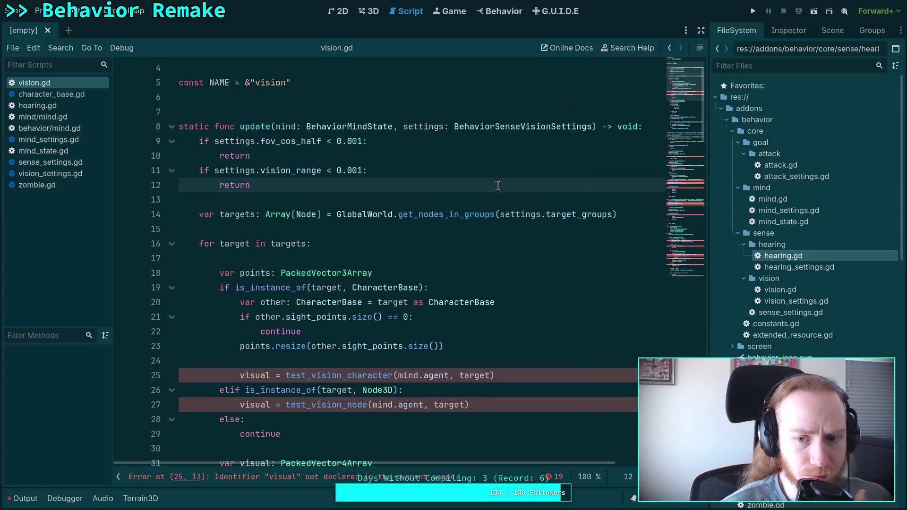
left_click(636, 212)
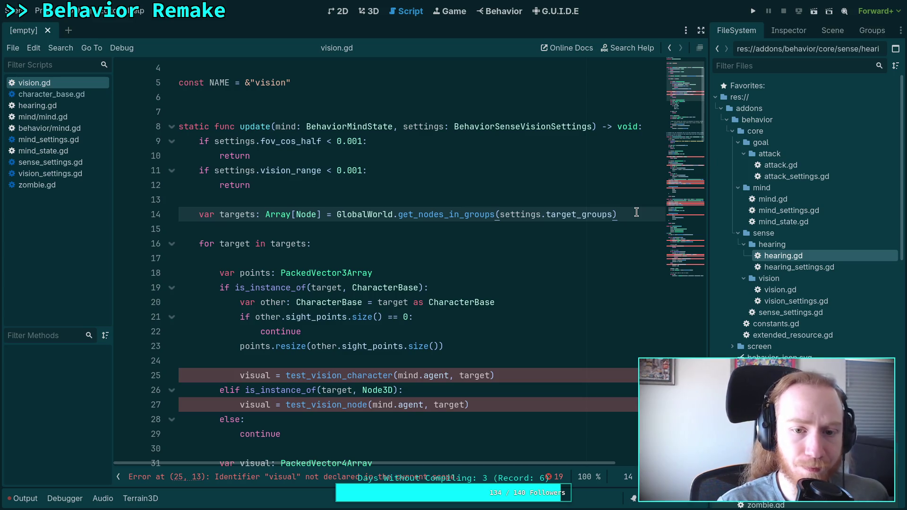
- Add 'if targets.size() == 0: return' below the targets line
key("Return")
type("if torg")
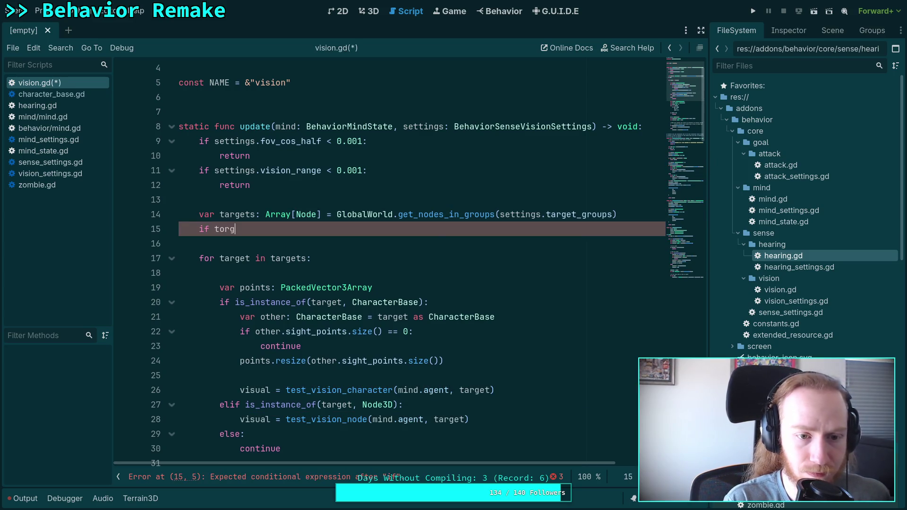
key("BackSpace")
key("BackSpace")
key("BackSpace")
type("argets.size")
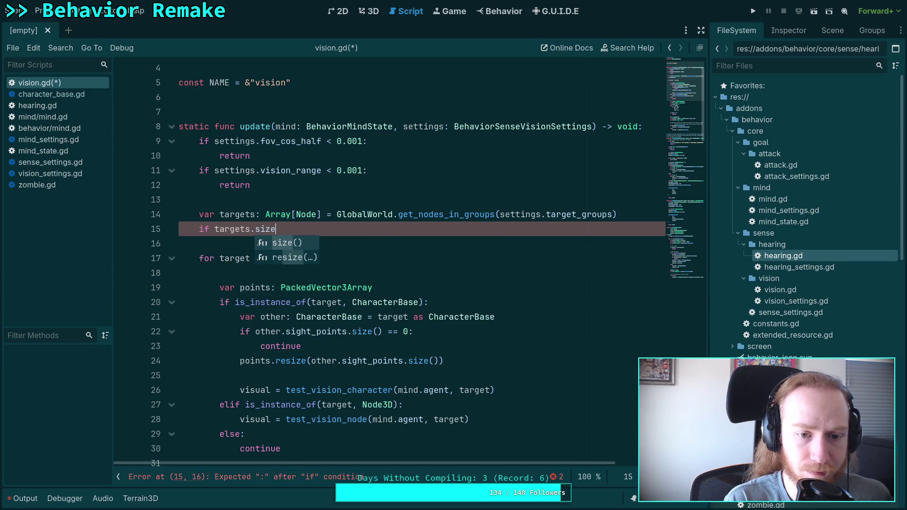
key("Return")
type("== 0:")
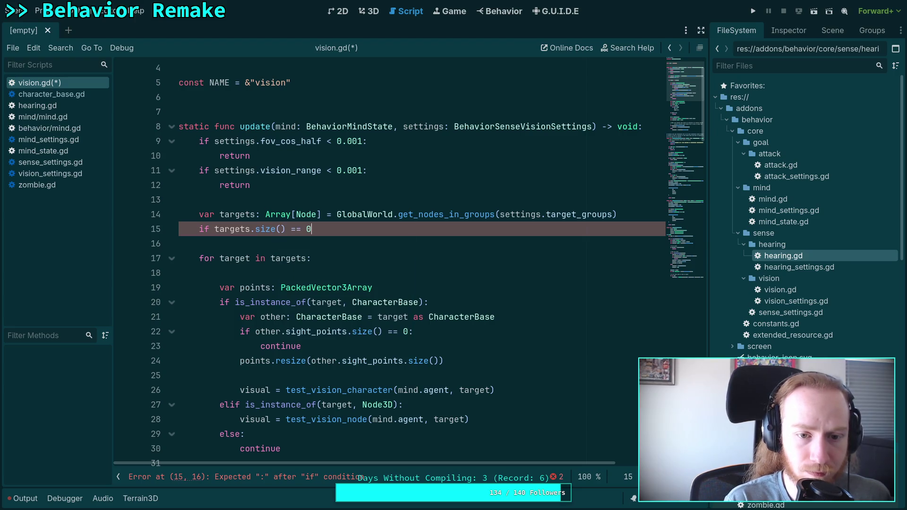
key("Return")
type("r")
type("c")
key("BackSpace")
type("et")
- Insert blank lines around the new targets guard to make room for a variable
key("Return")
key("Return")
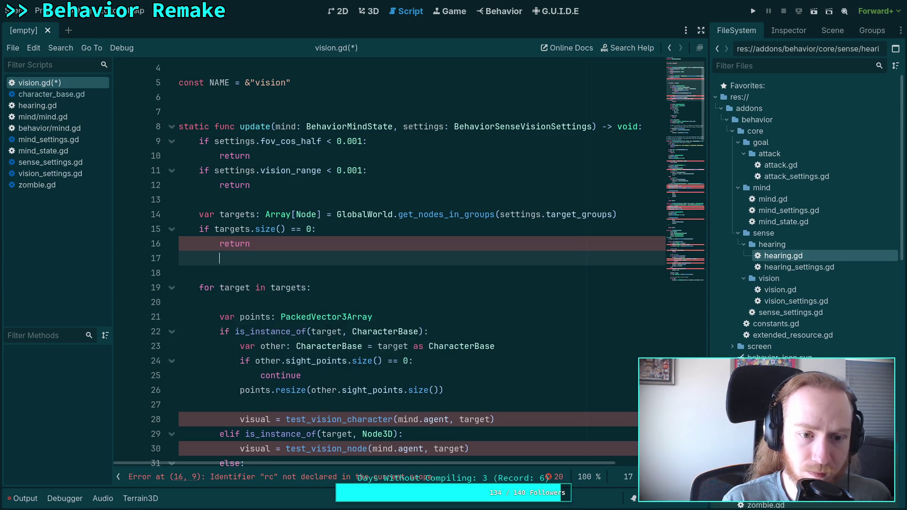
key("Return")
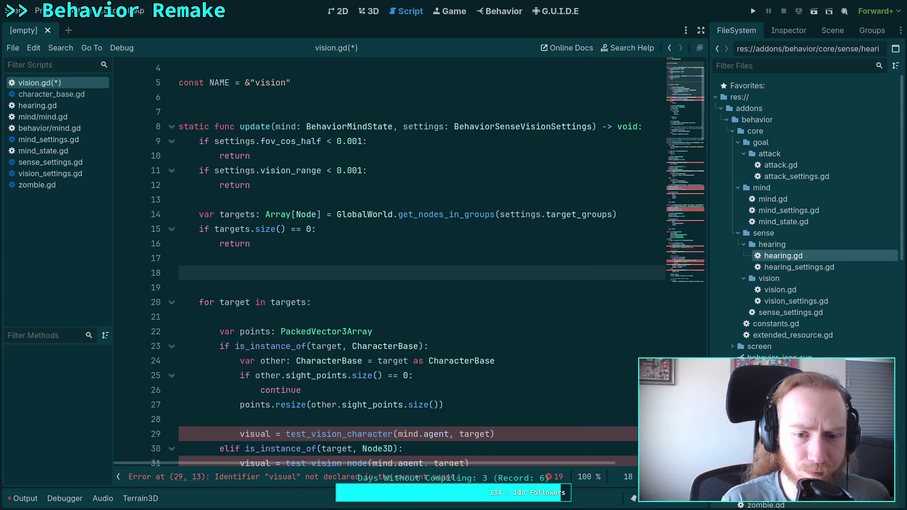
key("Up")
key("Up")
key("Up")
key("Return")
key("Return")
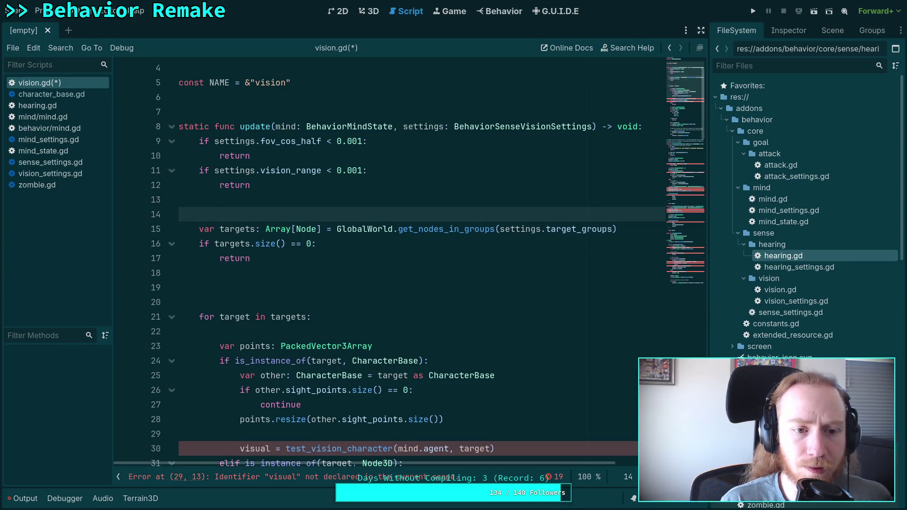
key("Up")
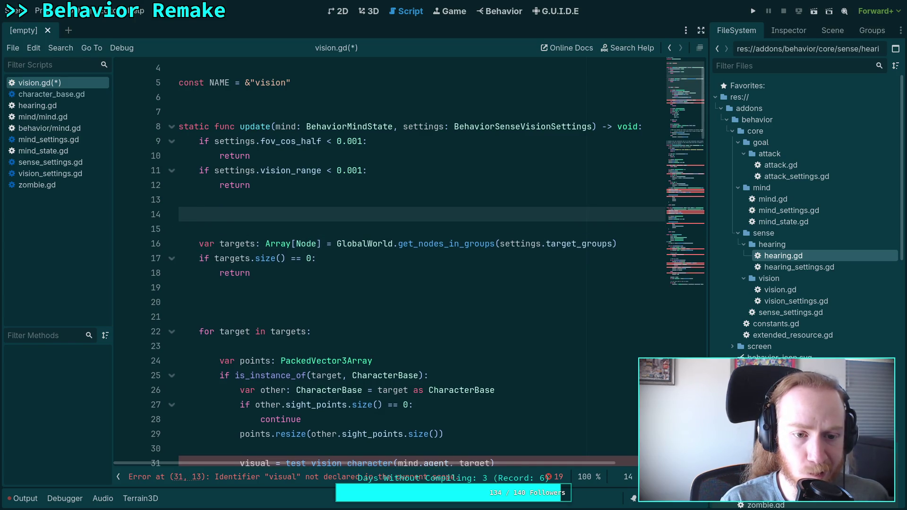
- Declare an agent variable of type CharacterBase assigned from mind.agent
type("var agent:")
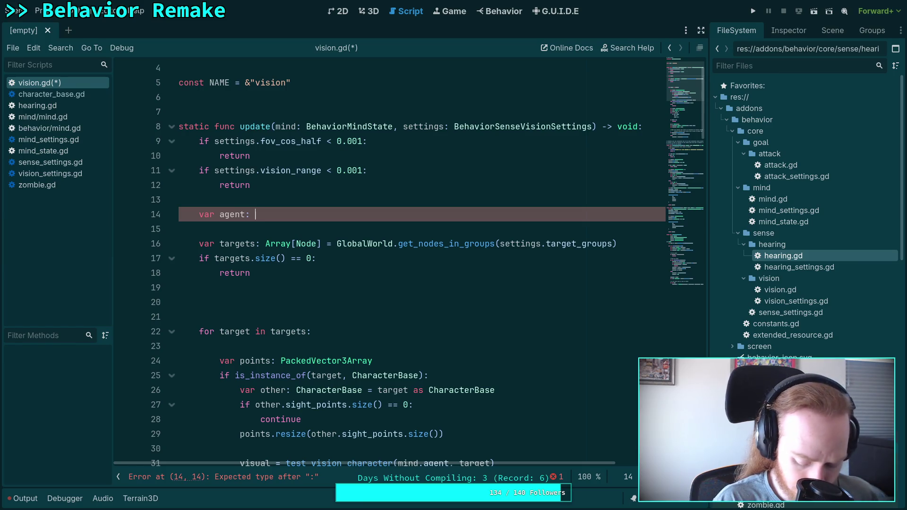
type("C")
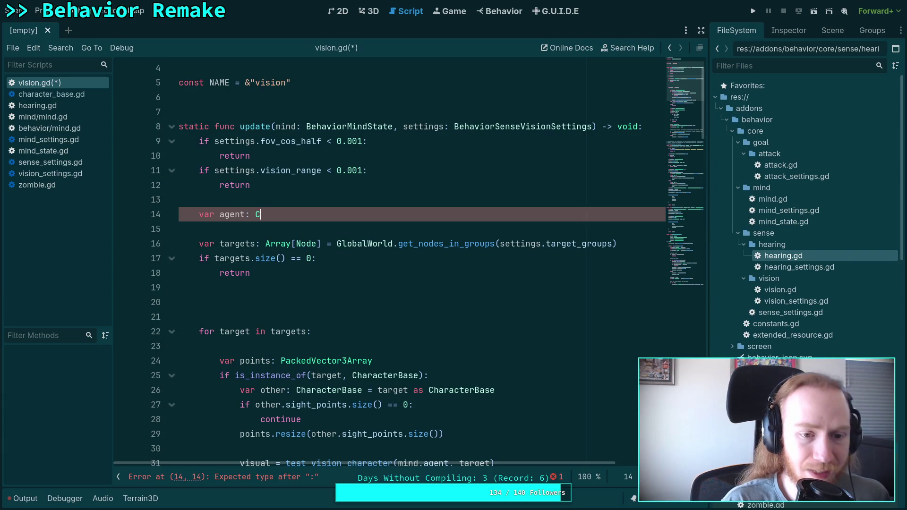
type("h")
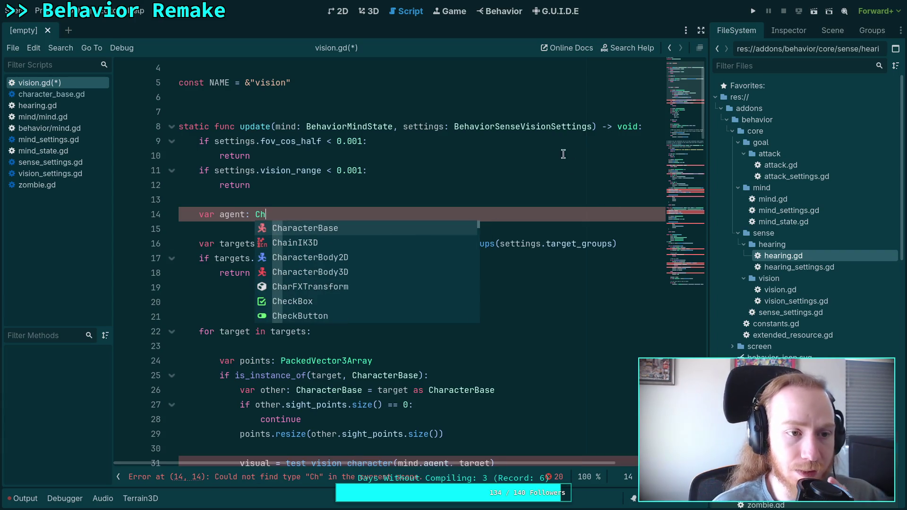
key("Return")
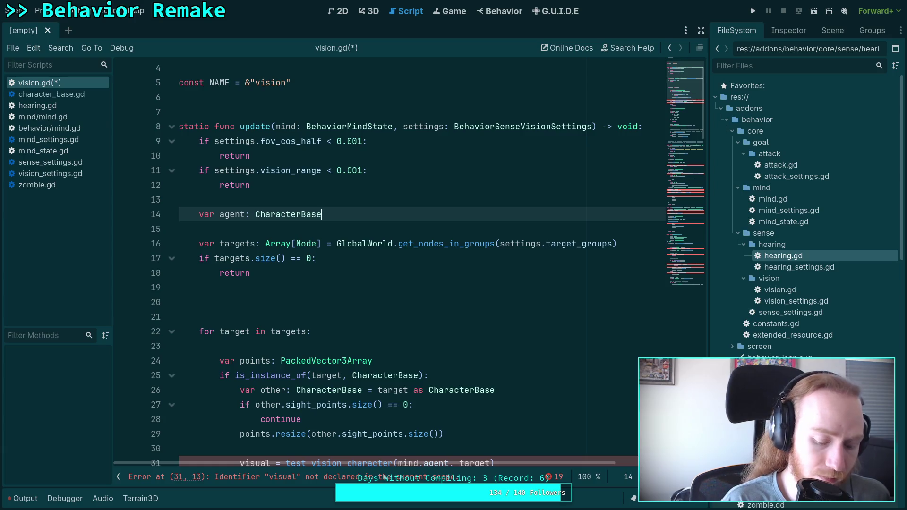
type(" = ")
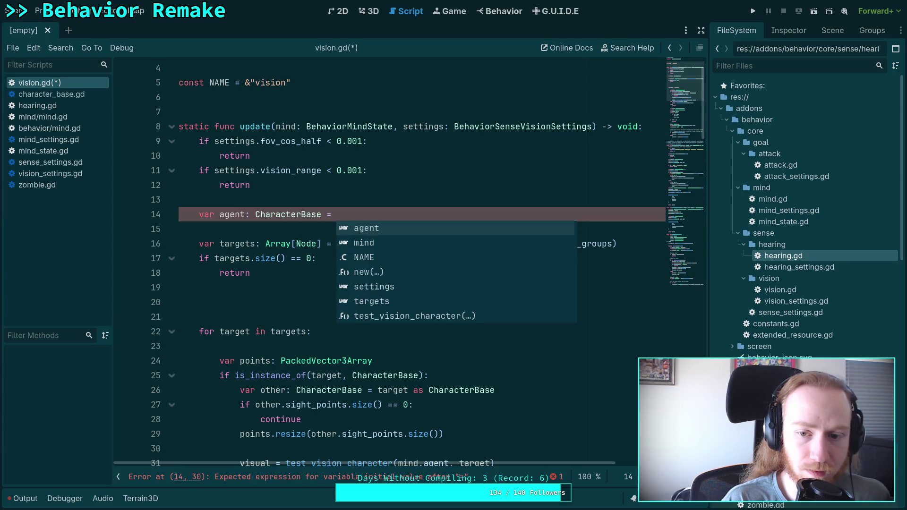
type("mind.ag")
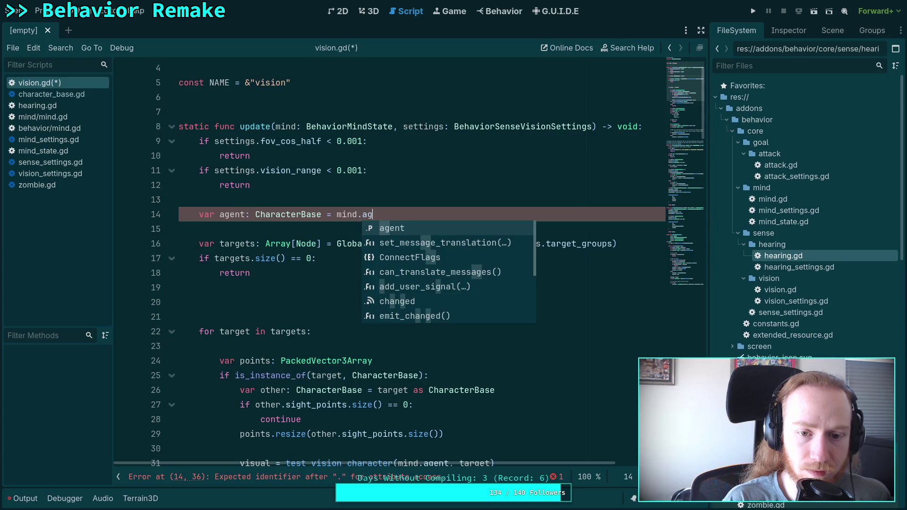
key("Return")
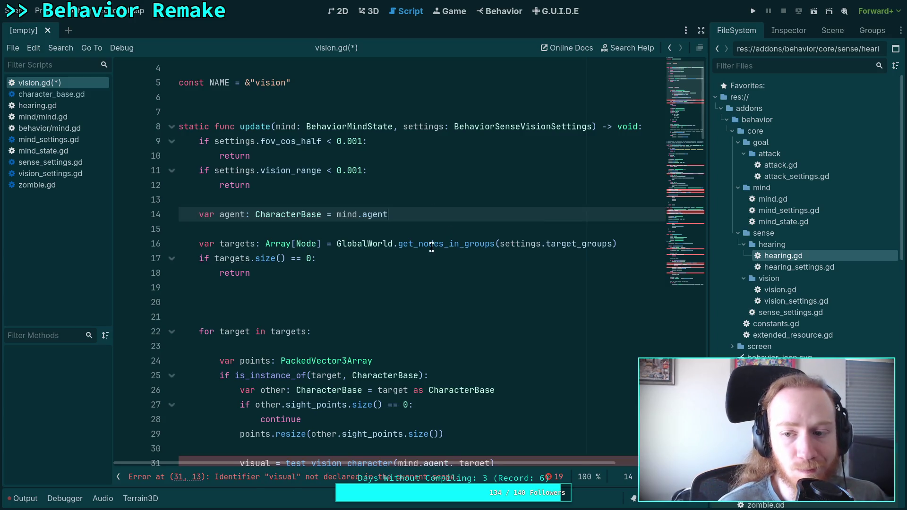
- Replace the agent line with 'var eyes: Array[Node3D] = mind.agent.get_eyes()'
mouse_move(432, 246)
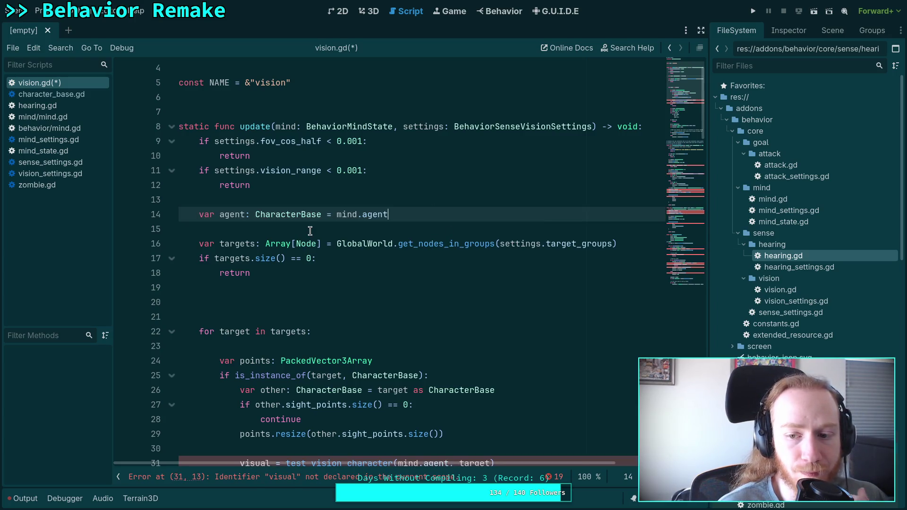
left_click_drag(394, 215, 220, 215)
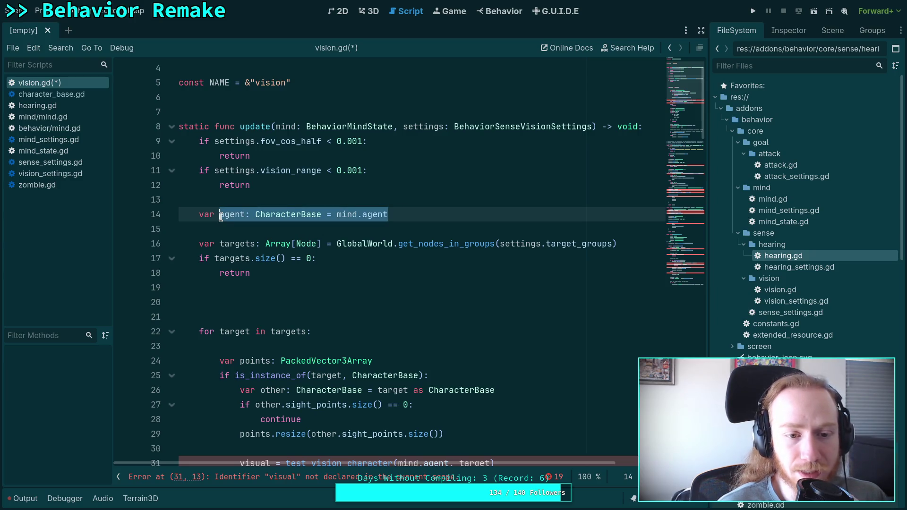
type("ey")
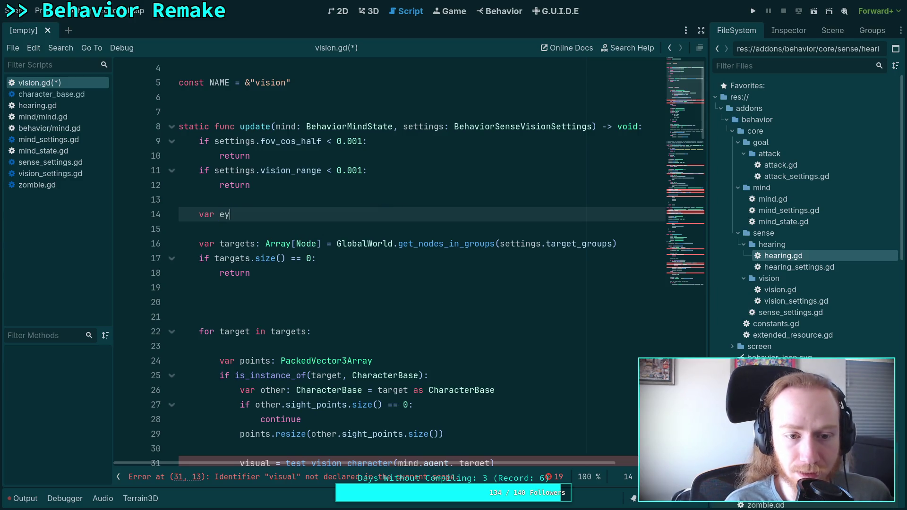
type("es:")
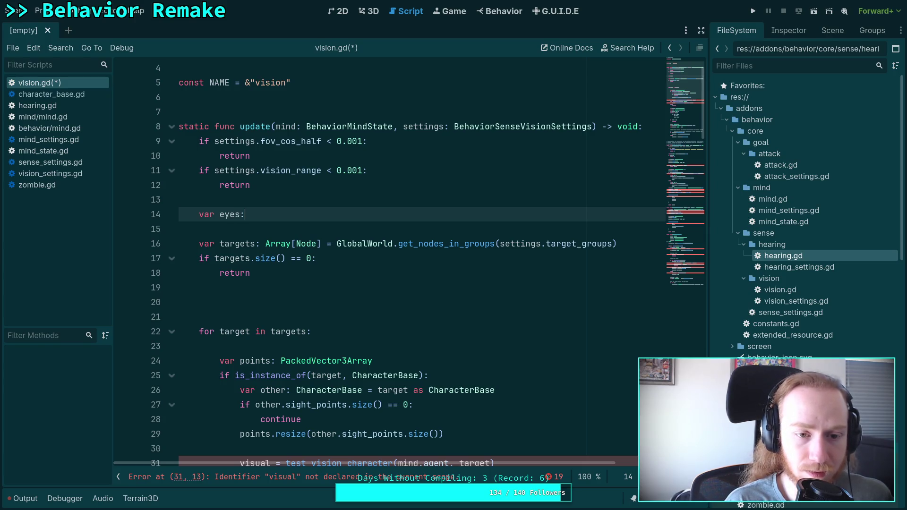
type(" Array[Node3D")
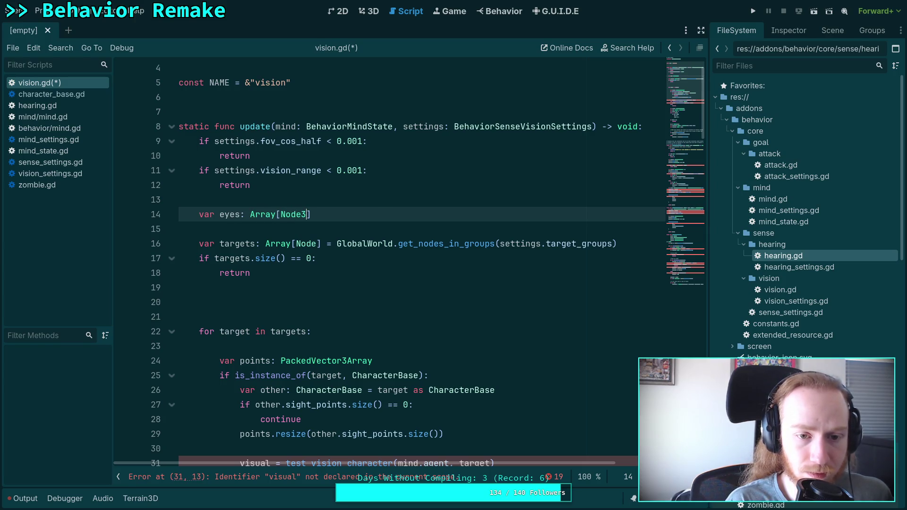
type("] ")
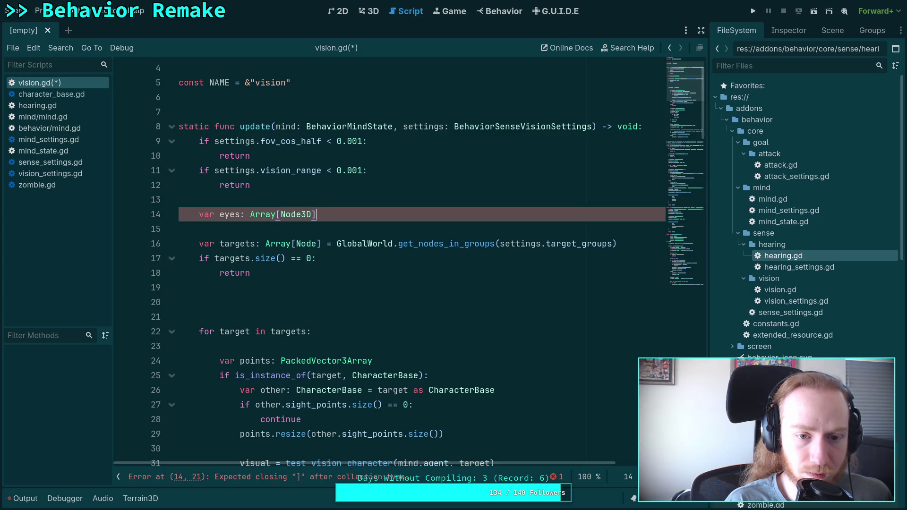
type("= mind.")
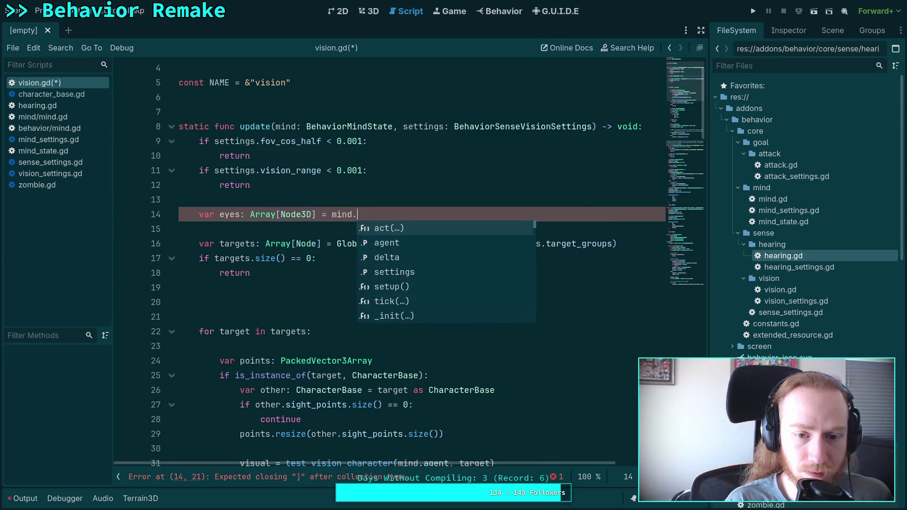
type("agent.")
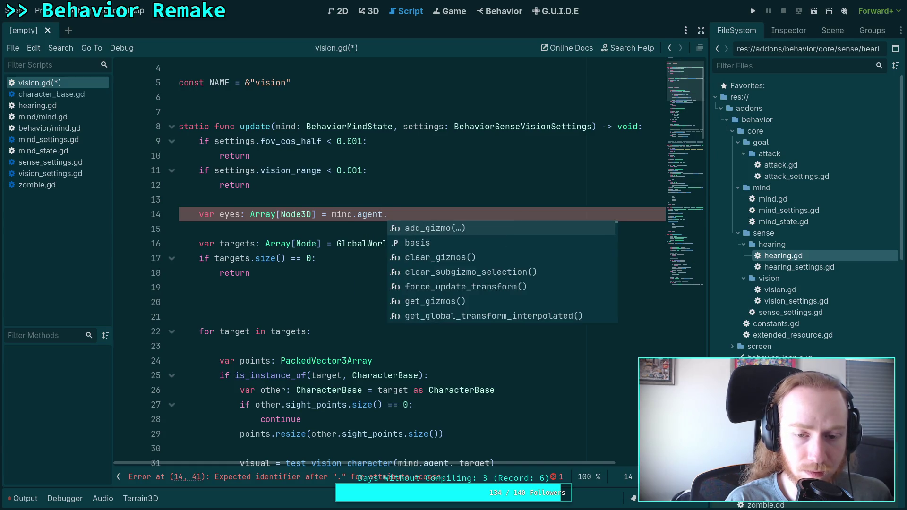
type("get_efe")
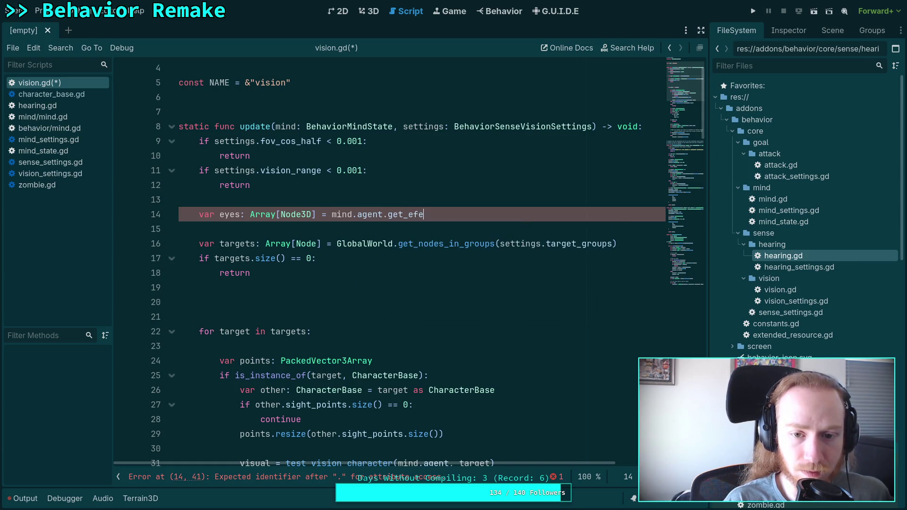
key("BackSpace")
key("BackSpace")
type("yes()")
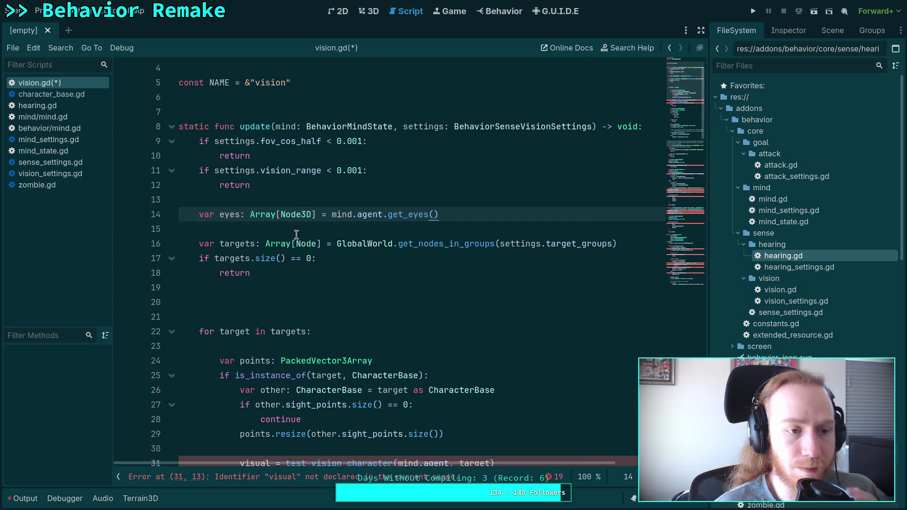
- In character_base.gd, fold _ready, set_floor_max_slope, set_wall_slide_angle, do_jump and is_grounded
left_click(52, 93)
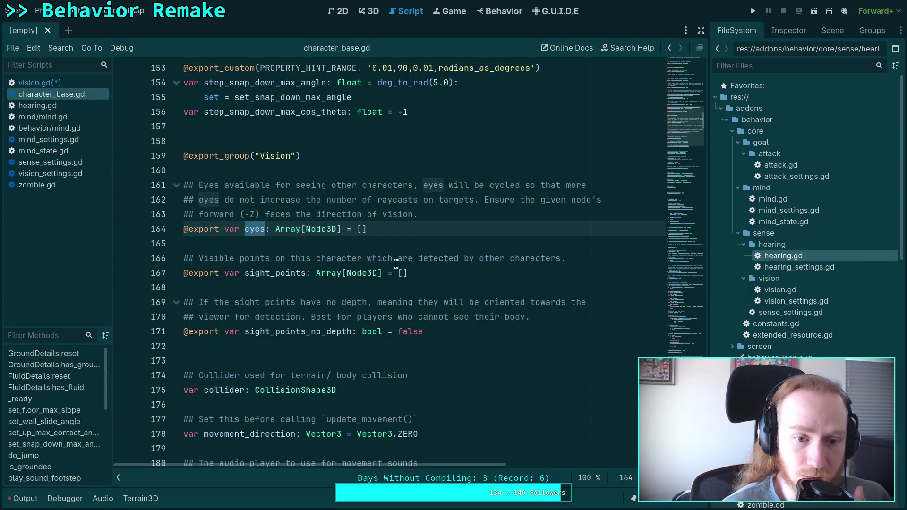
scroll(422, 269, "down", 4)
scroll(494, 273, "down", 12)
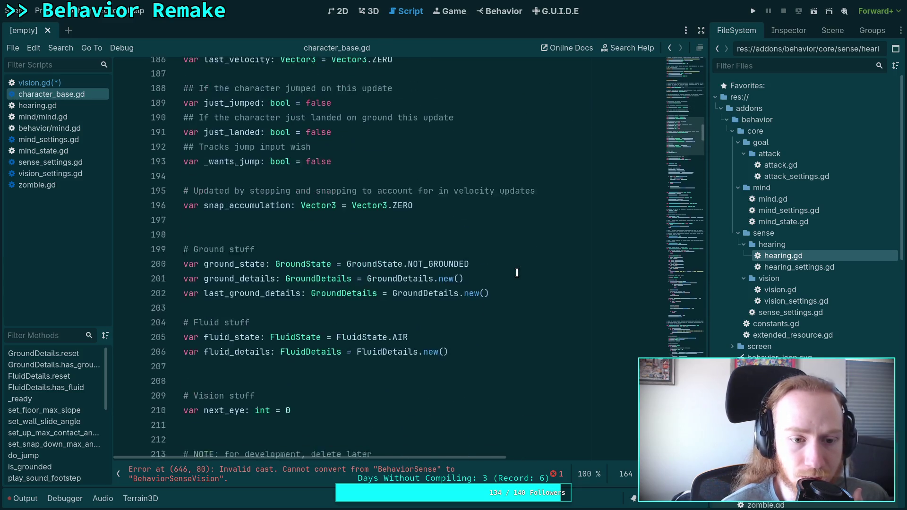
scroll(516, 272, "down", 3)
left_click(176, 187)
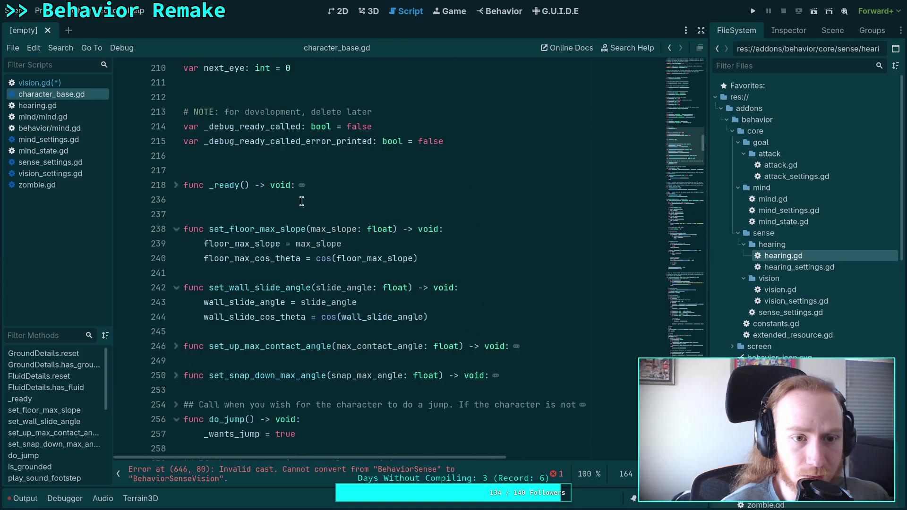
scroll(319, 208, "up", 2)
scroll(377, 227, "down", 2)
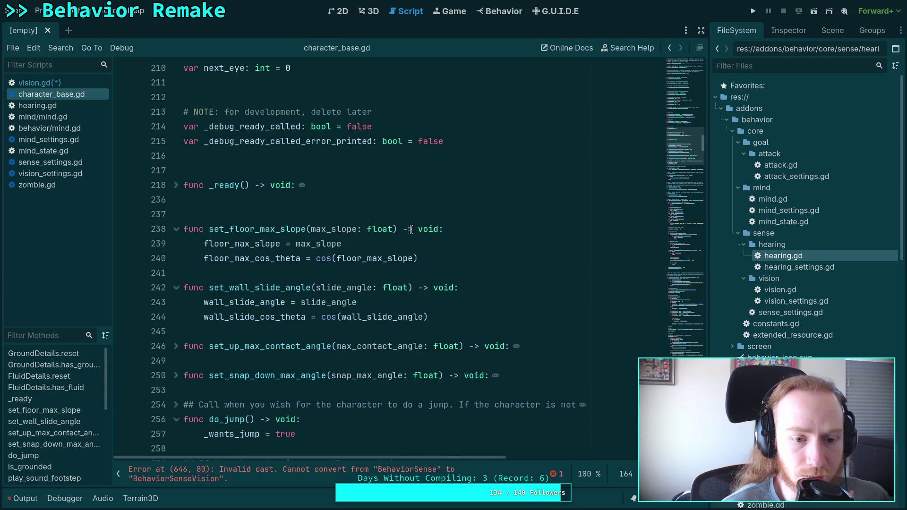
left_click(175, 228)
left_click(176, 260)
scroll(174, 288, "down", 4)
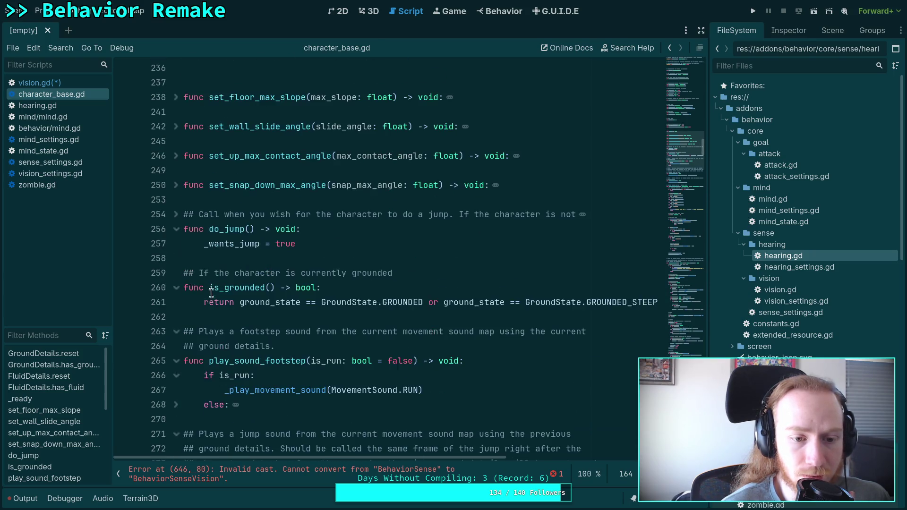
left_click(175, 228)
left_click(177, 273)
- Fold the play_sound functions, _play_movement_sound and update_movement, review update_eyes, then open vision_settings.gd
left_click(176, 346)
scroll(173, 302, "down", 3)
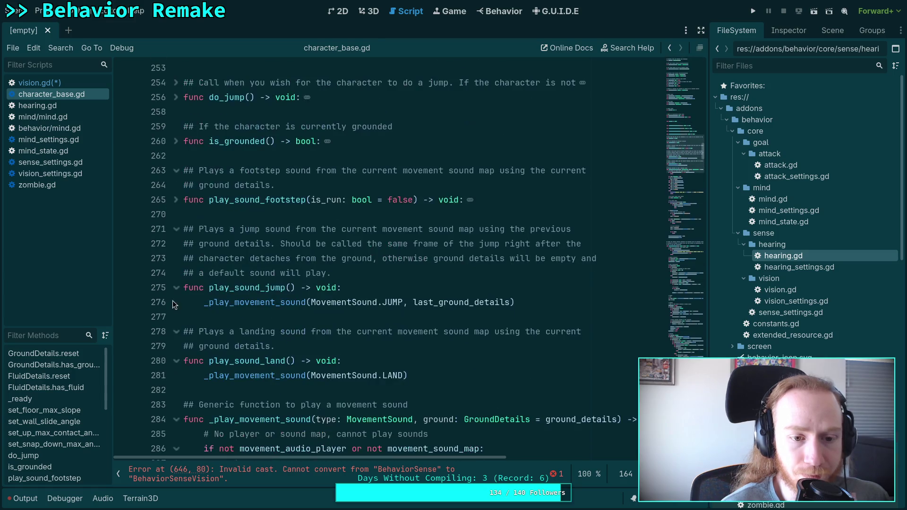
left_click(174, 289)
left_click(176, 346)
scroll(177, 283, "down", 5)
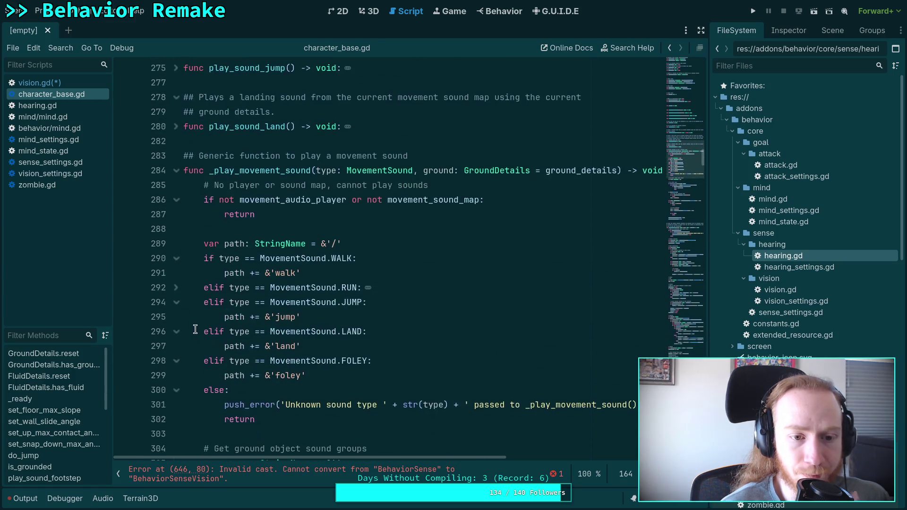
left_click(175, 170)
left_click(175, 258)
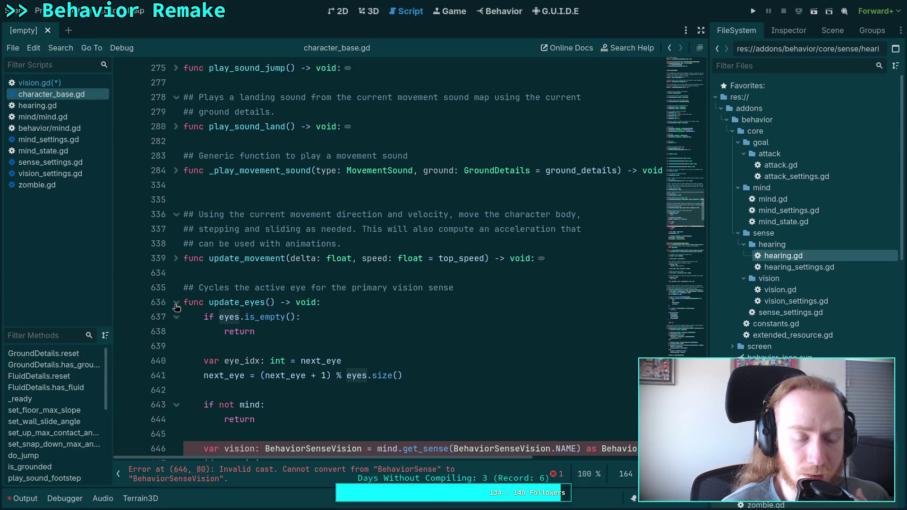
scroll(175, 307, "down", 3)
scroll(275, 298, "down", 4)
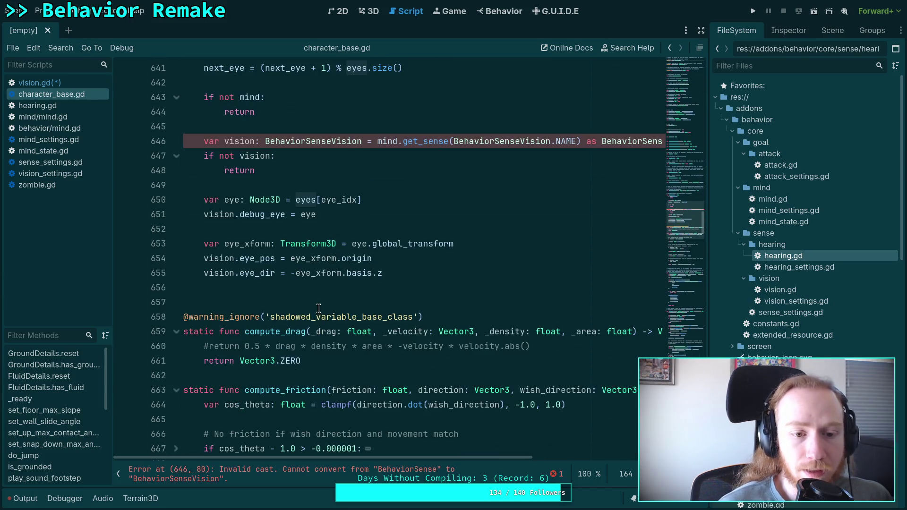
scroll(313, 303, "up", 2)
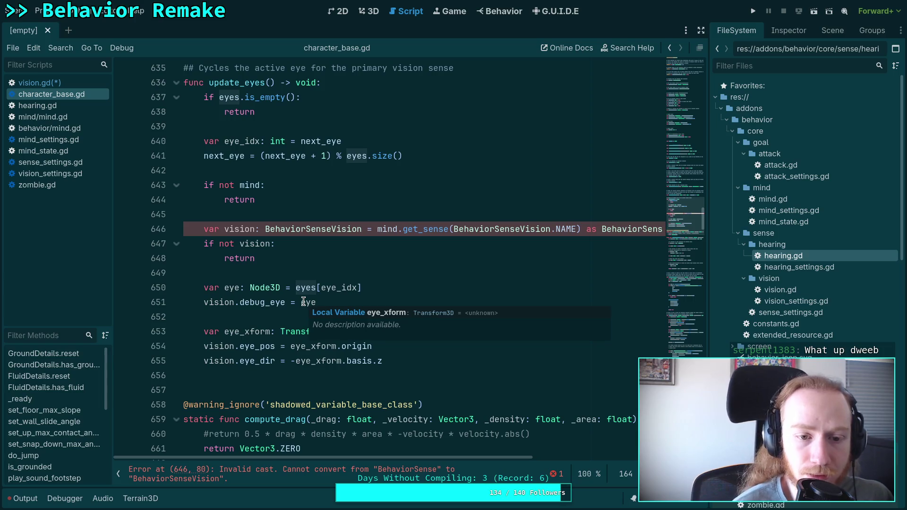
scroll(306, 288, "down", 5)
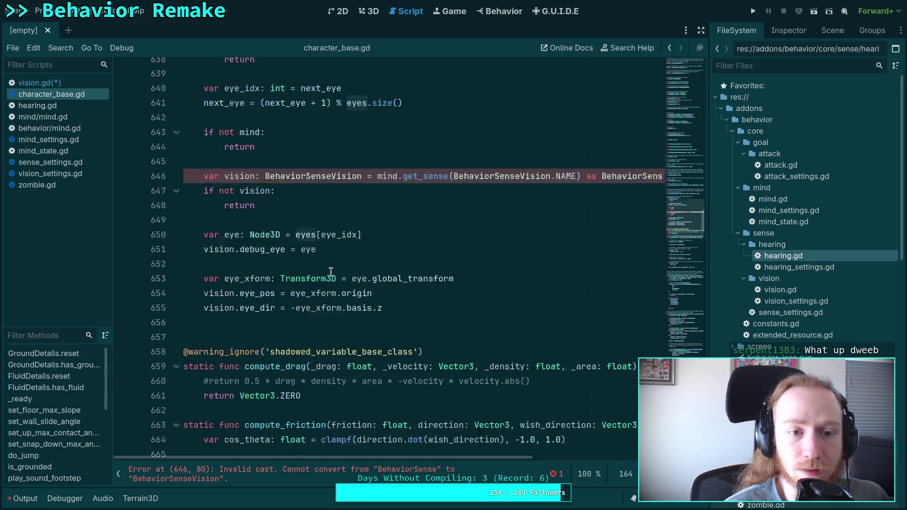
scroll(309, 275, "up", 4)
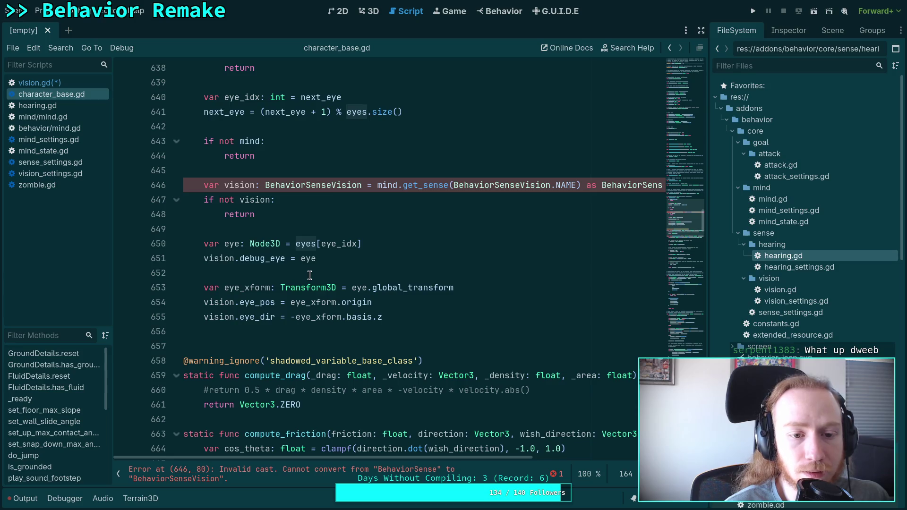
scroll(310, 275, "down", 1)
scroll(309, 275, "up", 3)
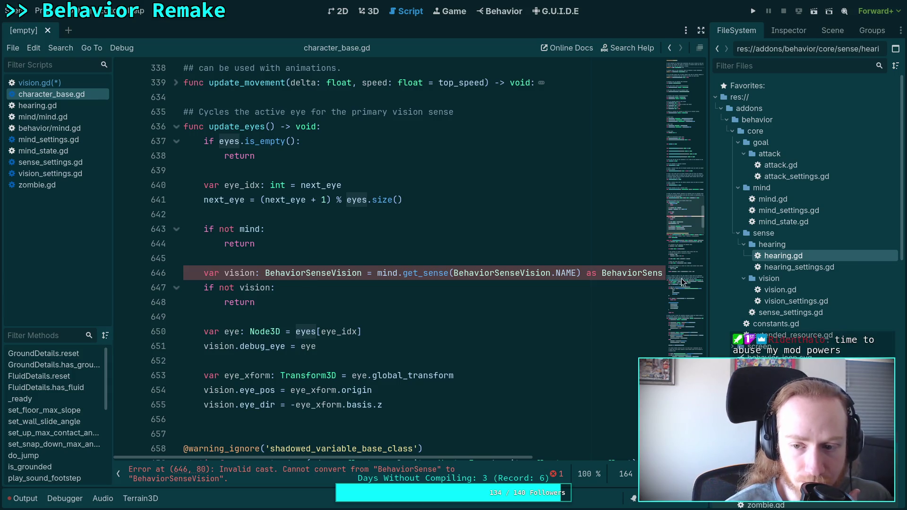
double_click(796, 301)
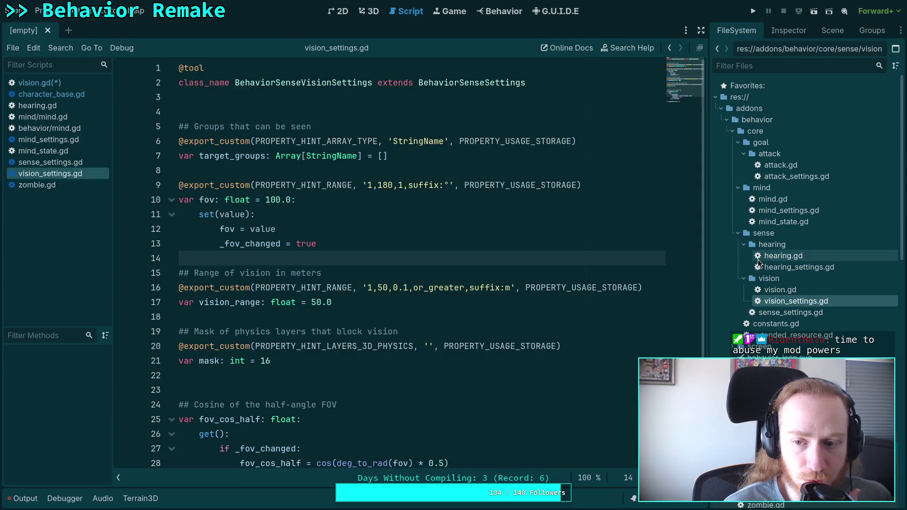
- Collapse the hearing folder, read the fov and vision_range settings, then return to vision.gd
left_click(744, 244)
scroll(377, 285, "down", 2)
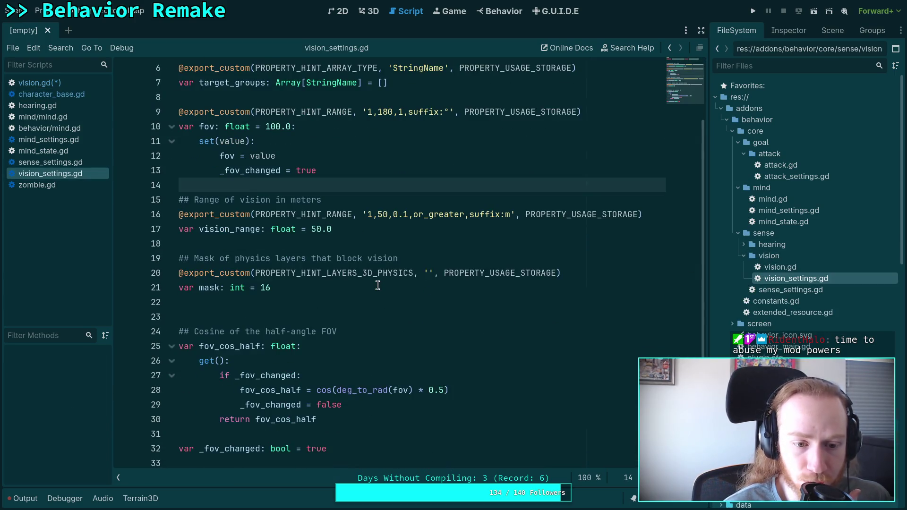
scroll(377, 285, "up", 2)
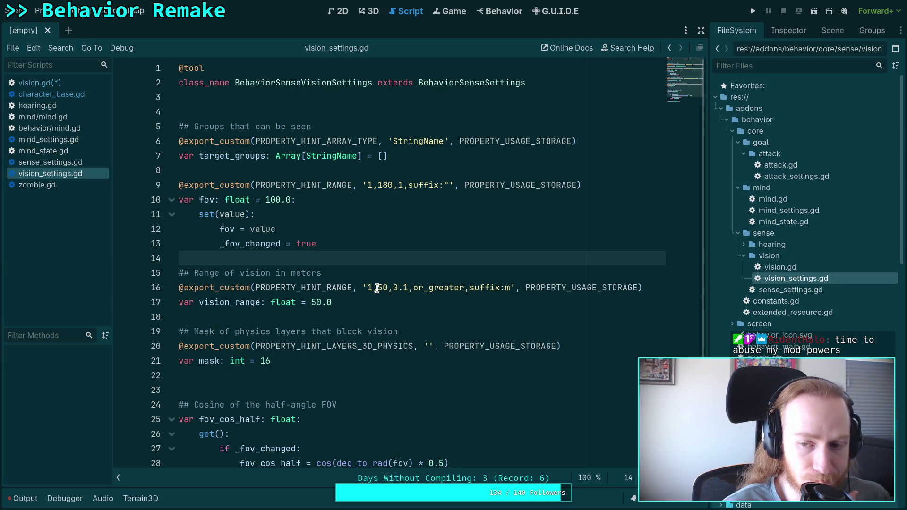
scroll(377, 288, "down", 2)
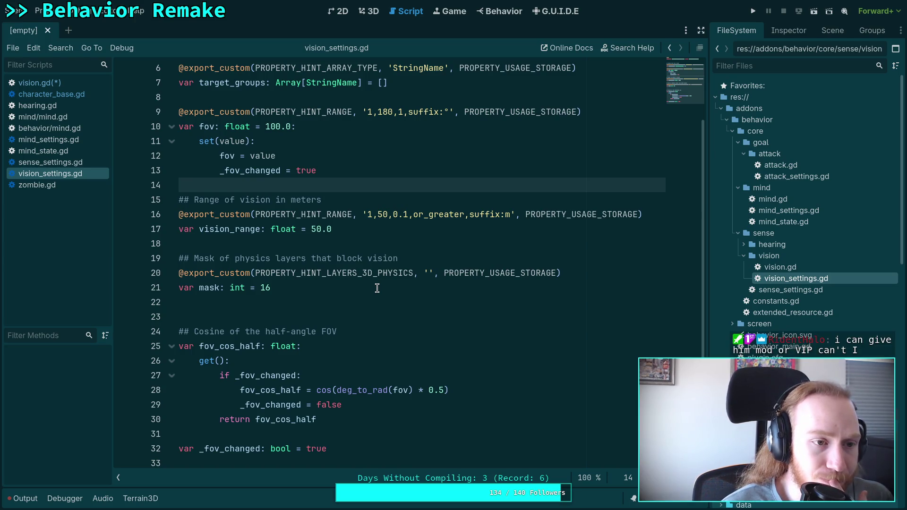
left_click(69, 84)
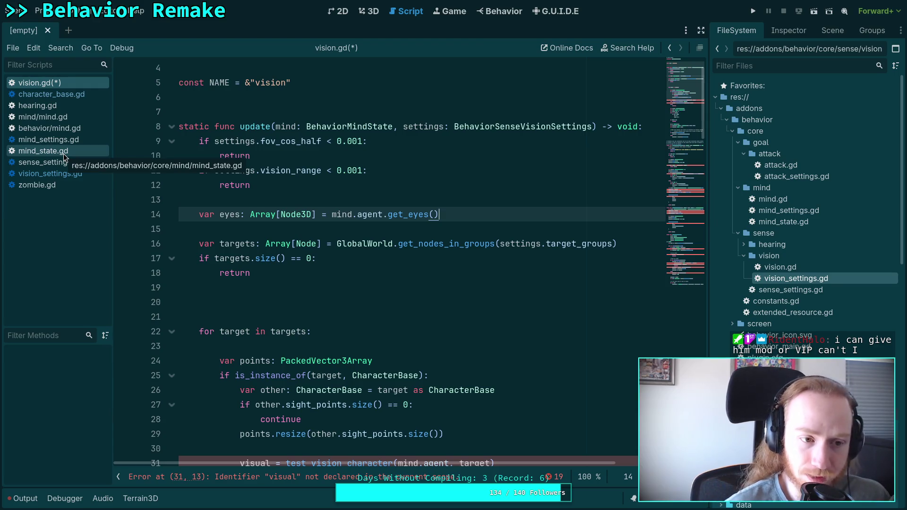
- Look through vision_settings.gd line 14, sense_settings.gd and character_base.gd in turn
left_click(38, 174)
left_click(297, 259)
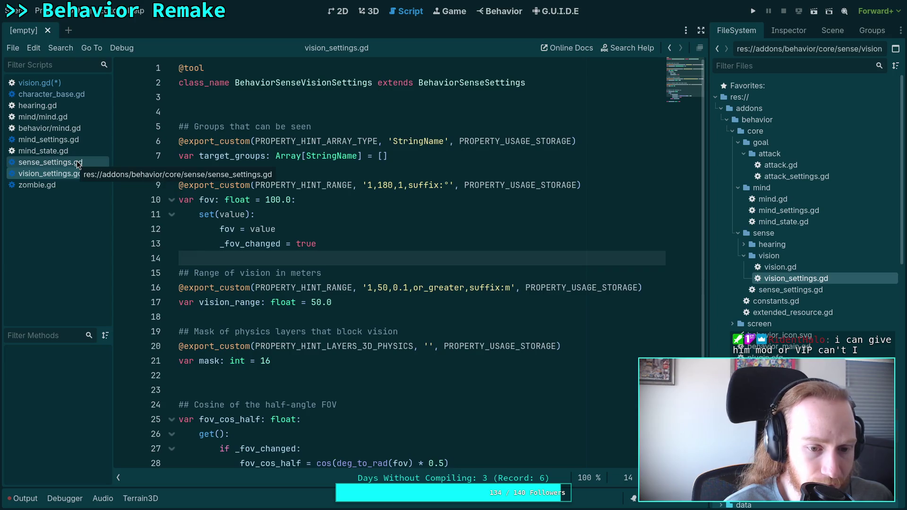
left_click(77, 164)
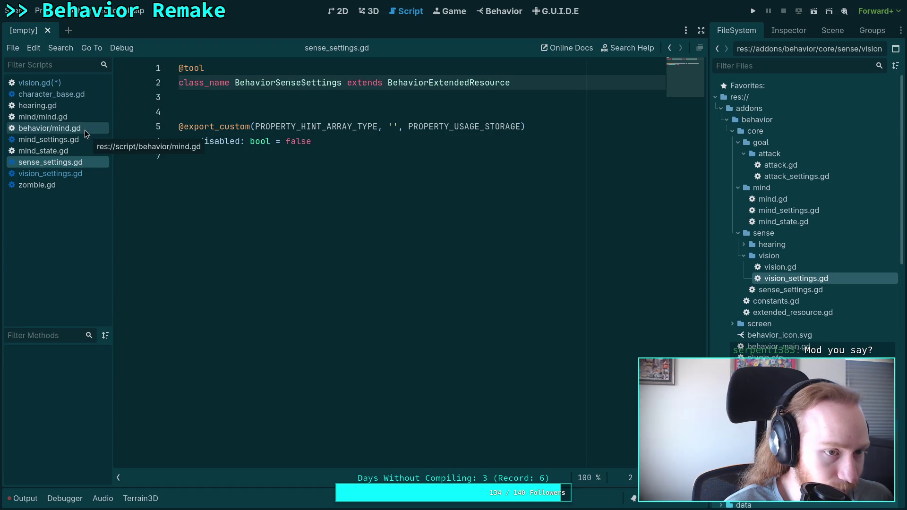
left_click(85, 98)
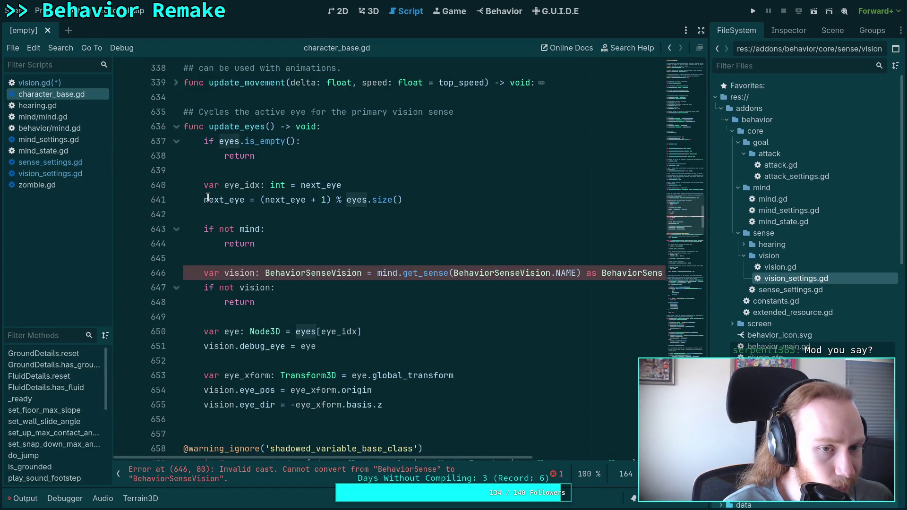
- Return to vision.gd and place the caret on empty line 19 after the targets check
left_click(59, 82)
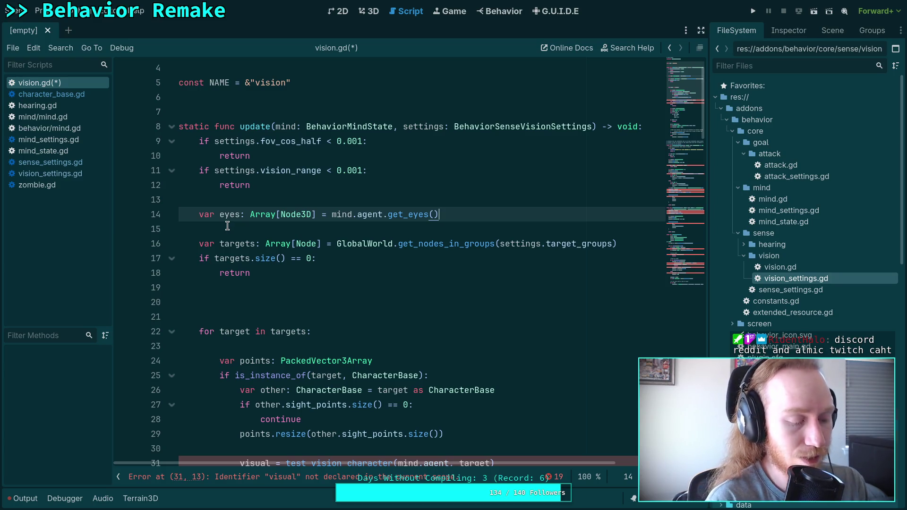
left_click(312, 291)
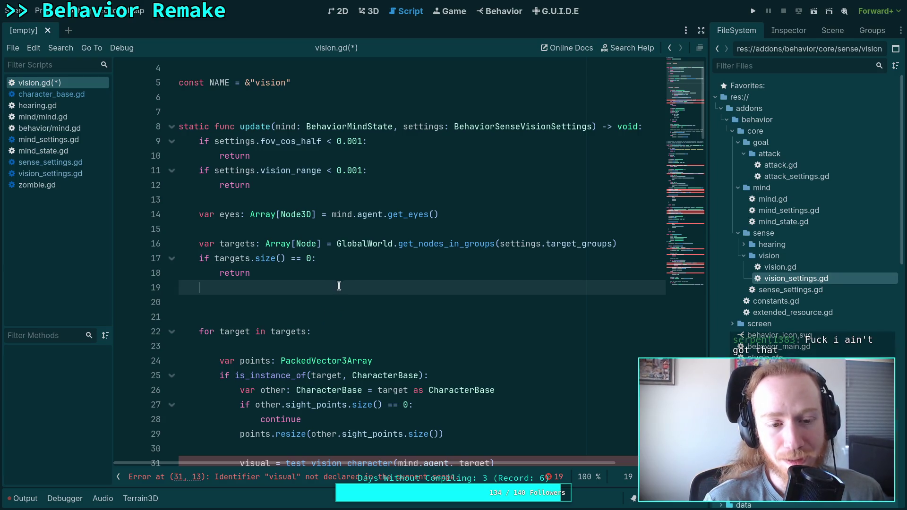
- Move the caret to empty line 20 in vision.gd, then bring up character_base.gd
left_click(330, 301)
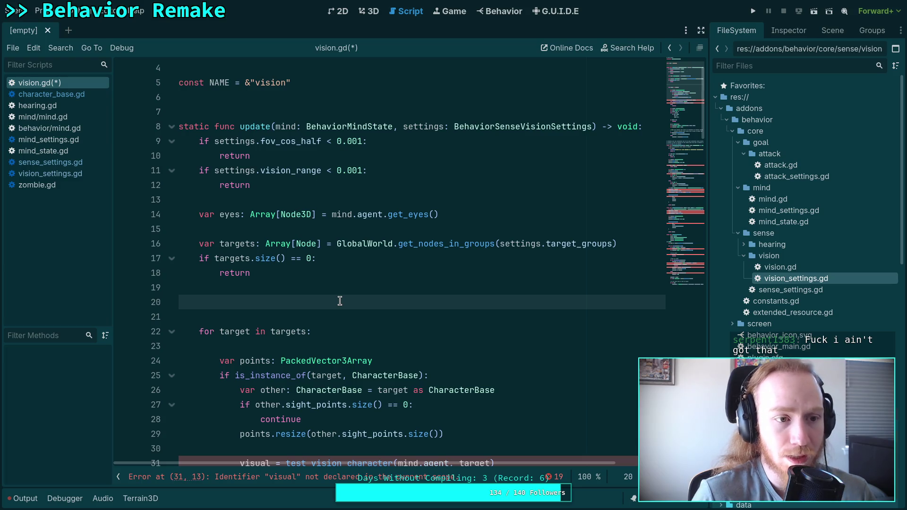
left_click(64, 96)
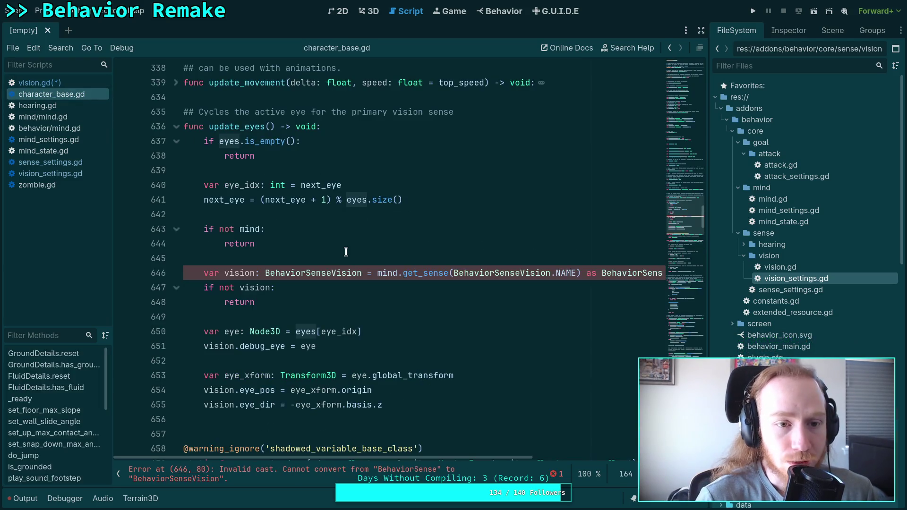
- Select and delete the whole update_eyes function from character_base.gd
scroll(346, 251, "down", 2)
mouse_move(435, 316)
left_mouse_down()
mouse_move(253, 288)
mouse_move(139, 187)
mouse_move(142, 162)
left_mouse_up()
scroll(293, 289, "up", 3)
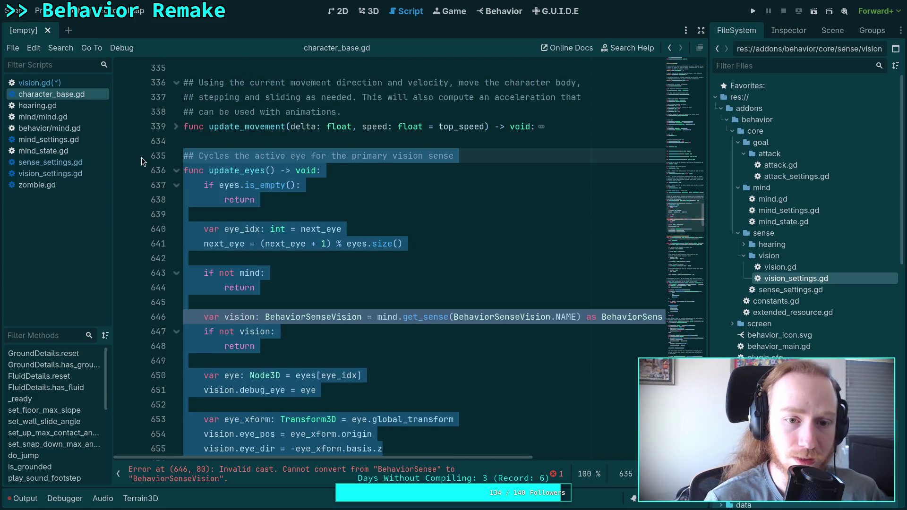
key("Delete")
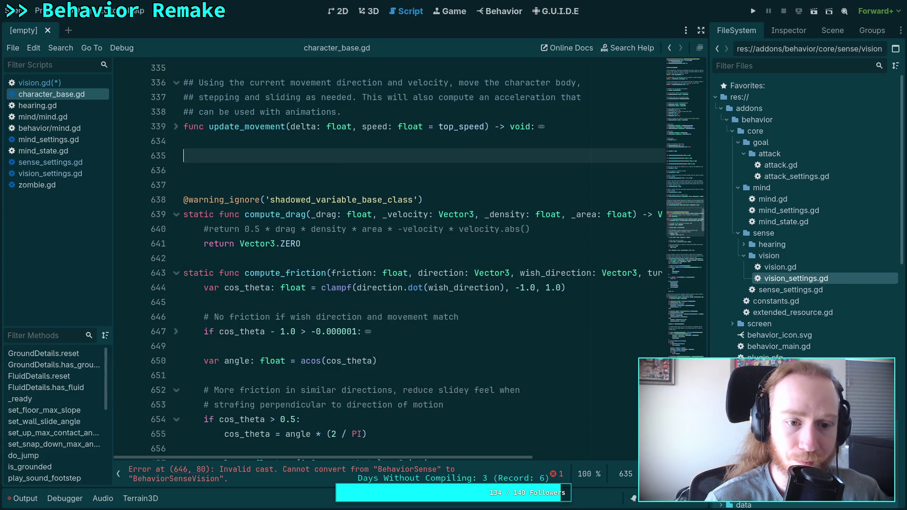
key("BackSpace")
key("BackSpace")
scroll(182, 188, "up", 7)
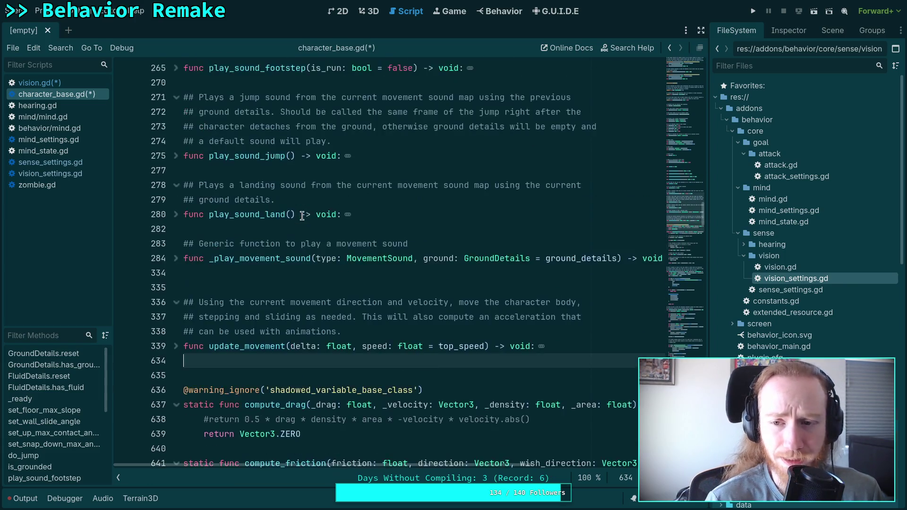
- Search the script for 'update_eyes' to confirm no references remain
key("ctrl+f")
type("update_")
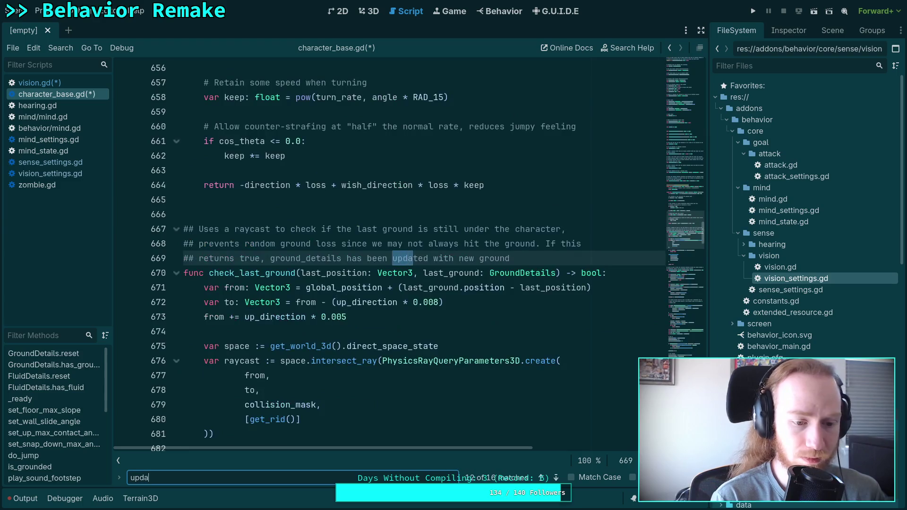
key("Return")
type("ef")
key("BackSpace")
type("yes")
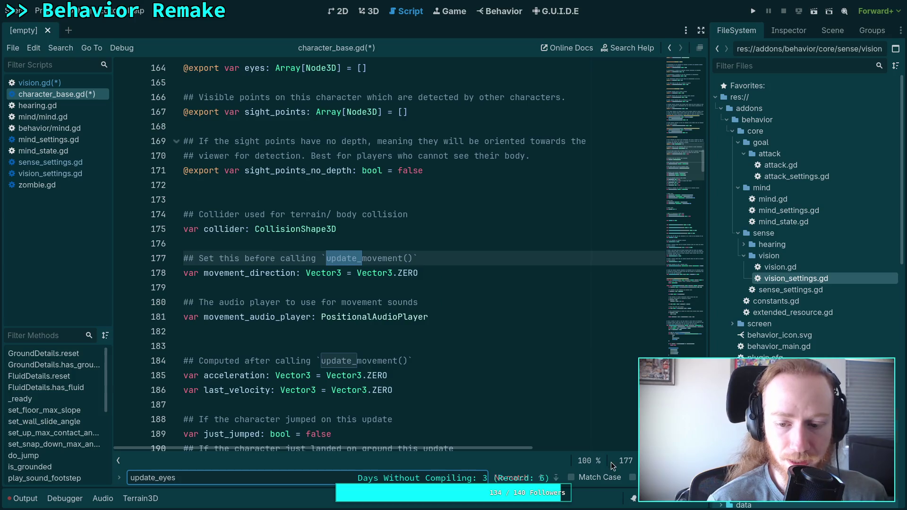
key("Escape")
- Fold the compute_friction and check_last_ground functions
scroll(349, 321, "up", 4)
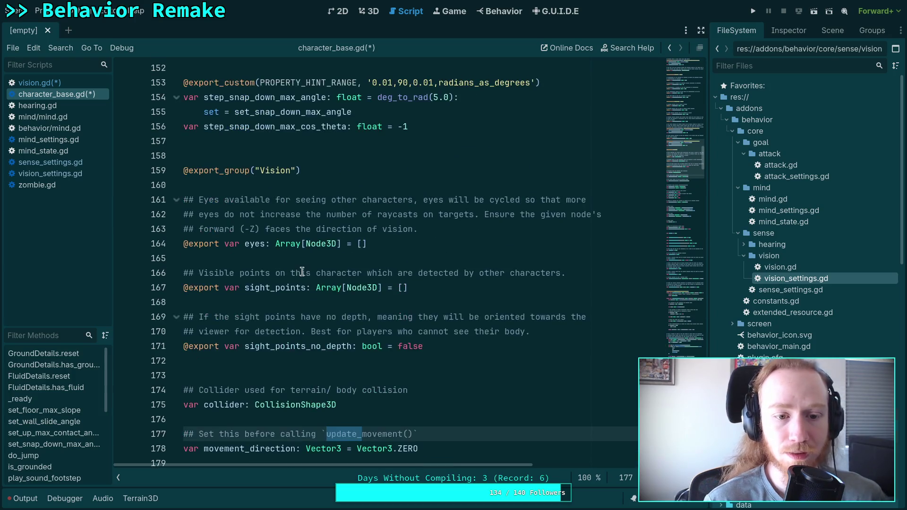
scroll(382, 290, "down", 3)
scroll(381, 291, "down", 3)
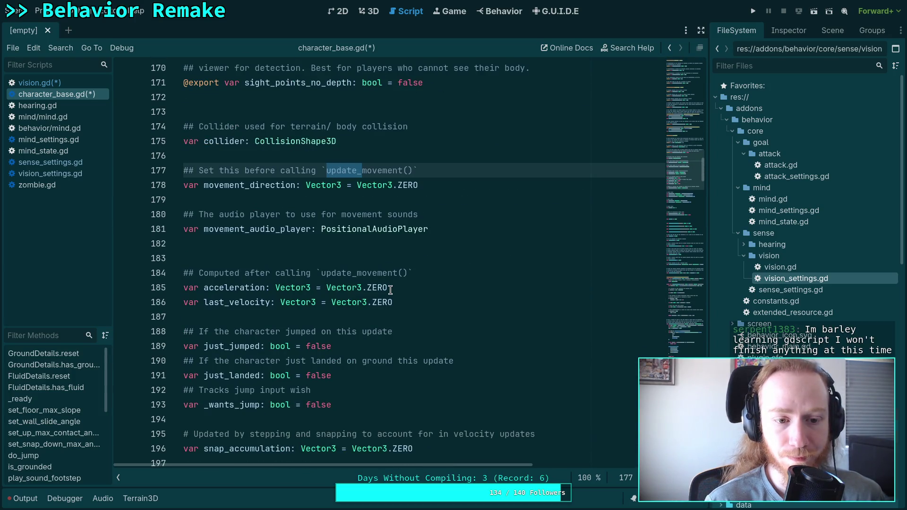
scroll(387, 287, "up", 2)
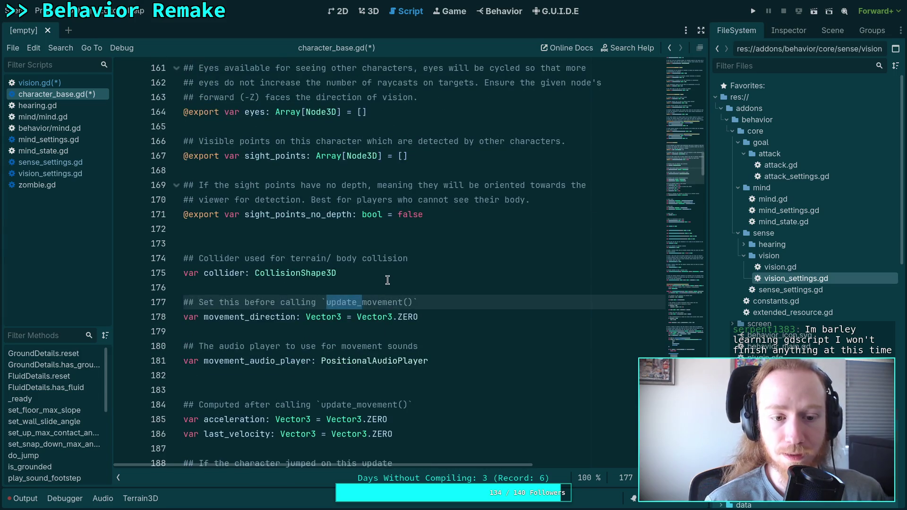
scroll(388, 283, "down", 10)
scroll(387, 280, "down", 5)
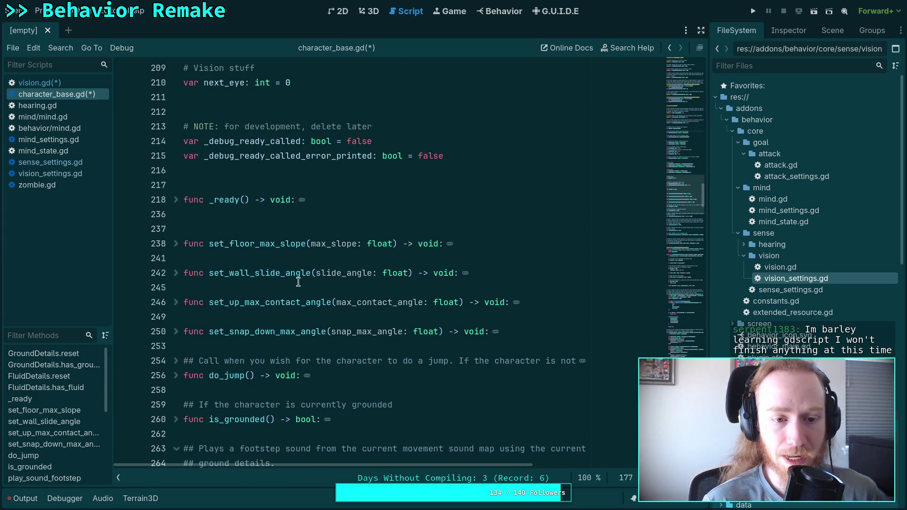
scroll(292, 284, "down", 3)
scroll(290, 286, "down", 8)
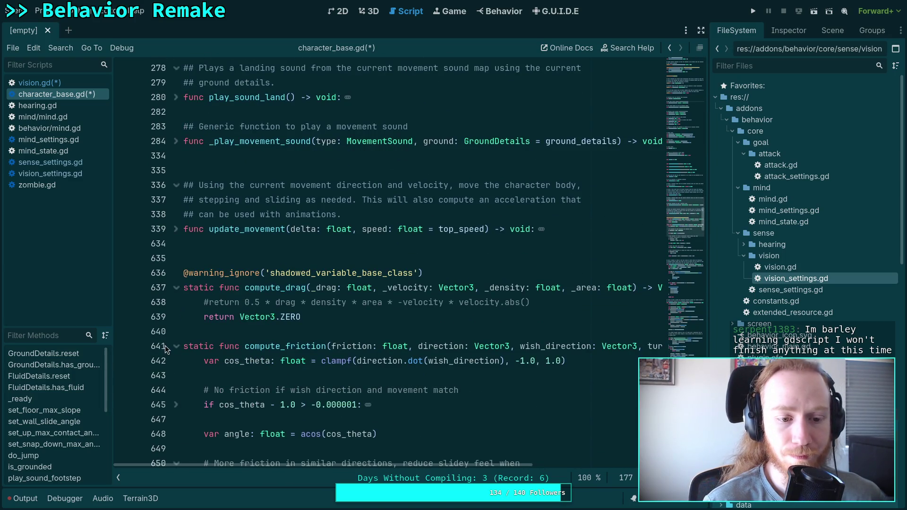
left_click(176, 346)
left_click(177, 434)
- Fold step_up, snap_down, apply_ground_details, _get_density, _get_area, _handle_movement_collisions and _handle_action
scroll(179, 283, "down", 6)
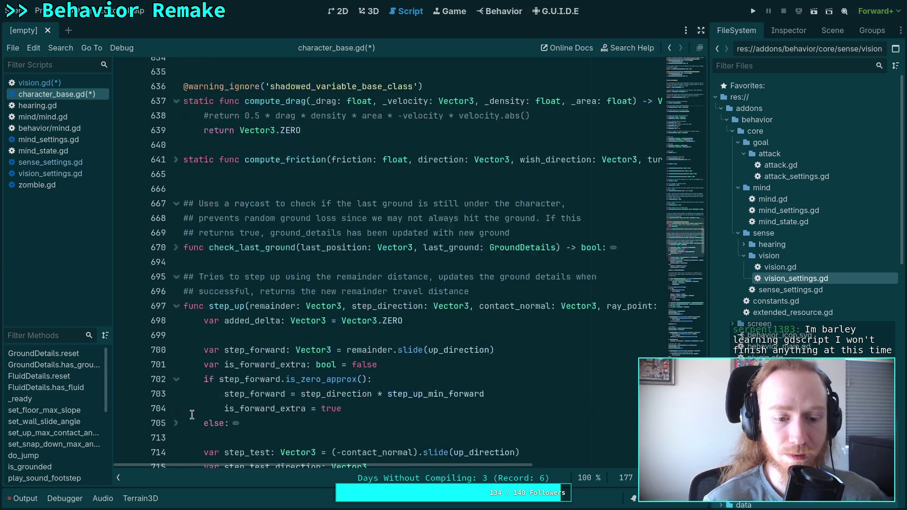
left_click(176, 229)
left_click(177, 273)
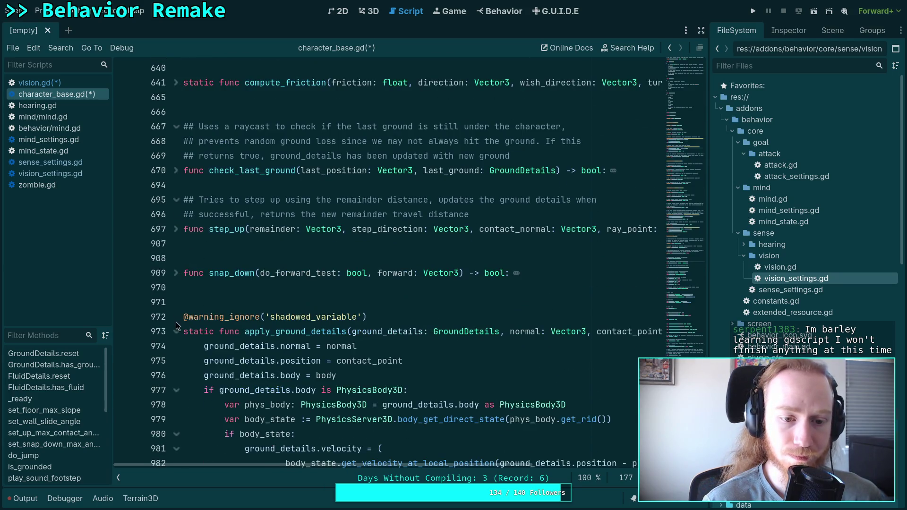
left_click(177, 332)
left_click(176, 375)
left_click(176, 419)
scroll(177, 406, "down", 4)
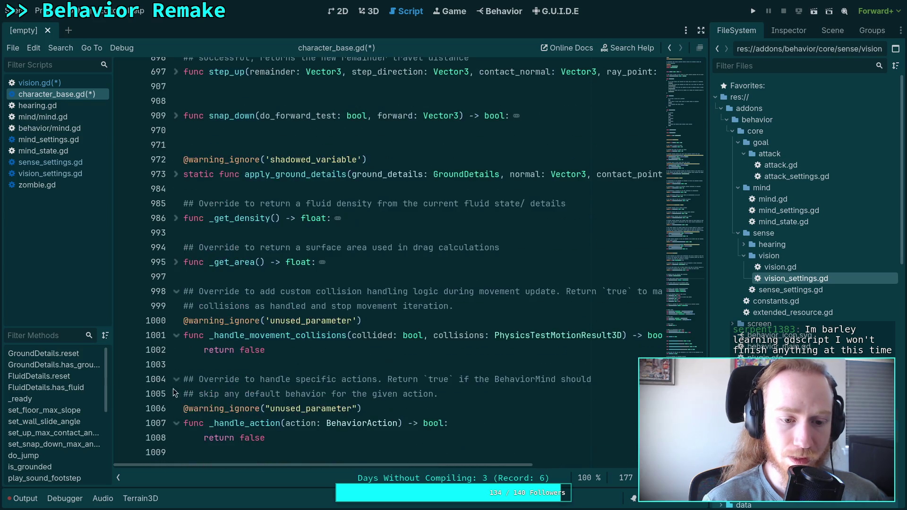
left_click(176, 335)
left_click(177, 408)
scroll(207, 354, "up", 15)
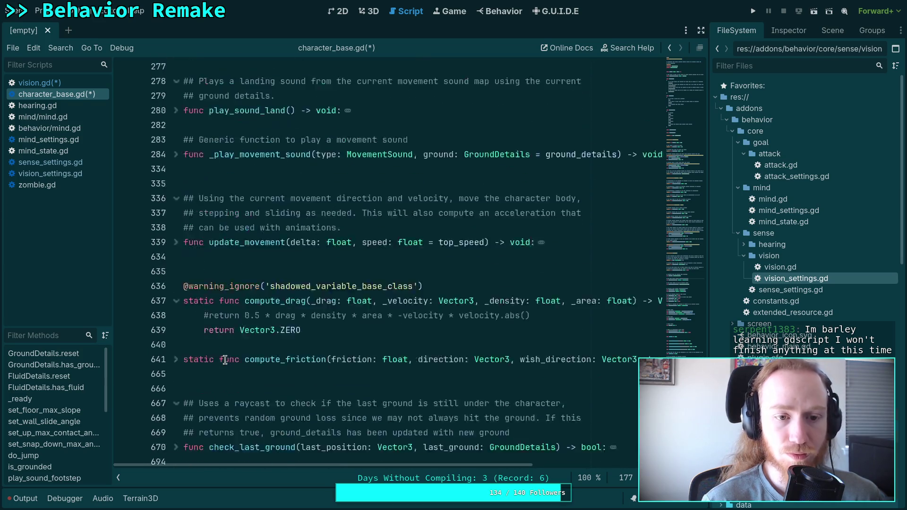
scroll(199, 336, "up", 3)
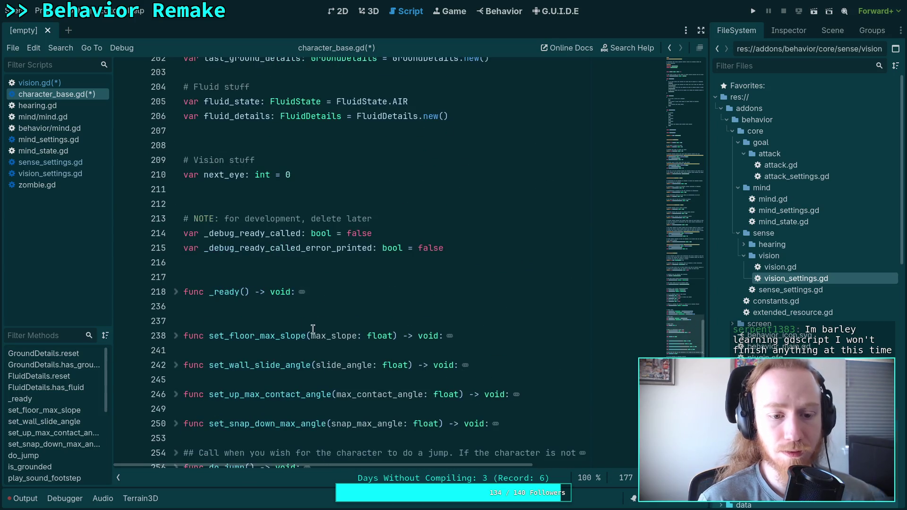
left_click(330, 323)
- Add 'func get_eyes() -> Array[Node3D]: return eyes' to character_base.gd and save the scripts
key("Return")
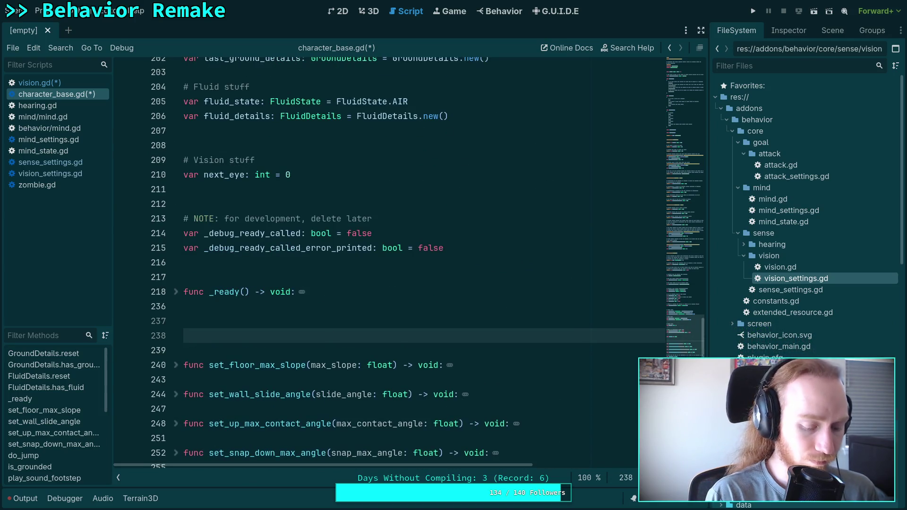
type("func")
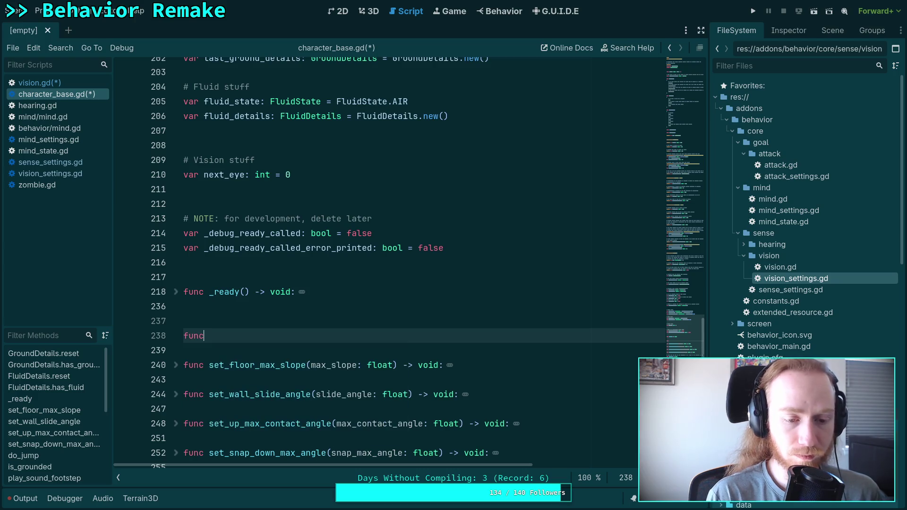
type(" get_efe")
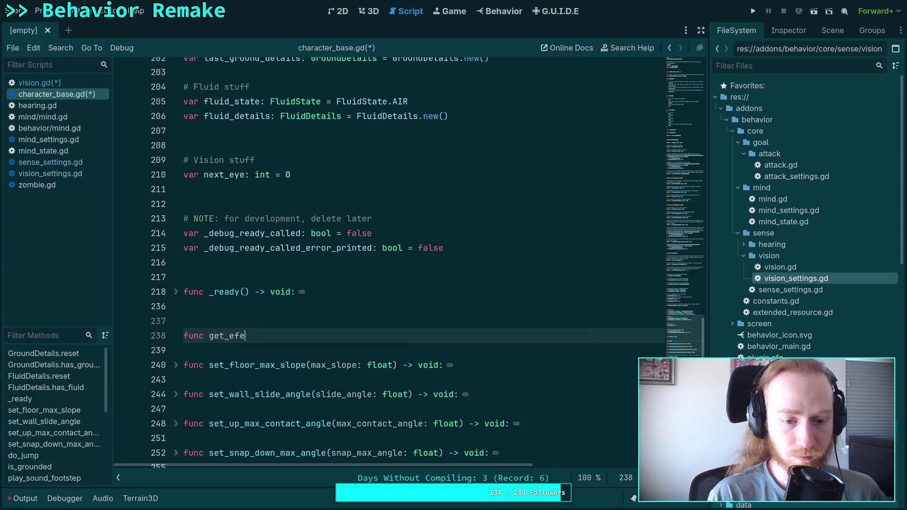
key("BackSpace")
key("BackSpace")
type("yes() -> ")
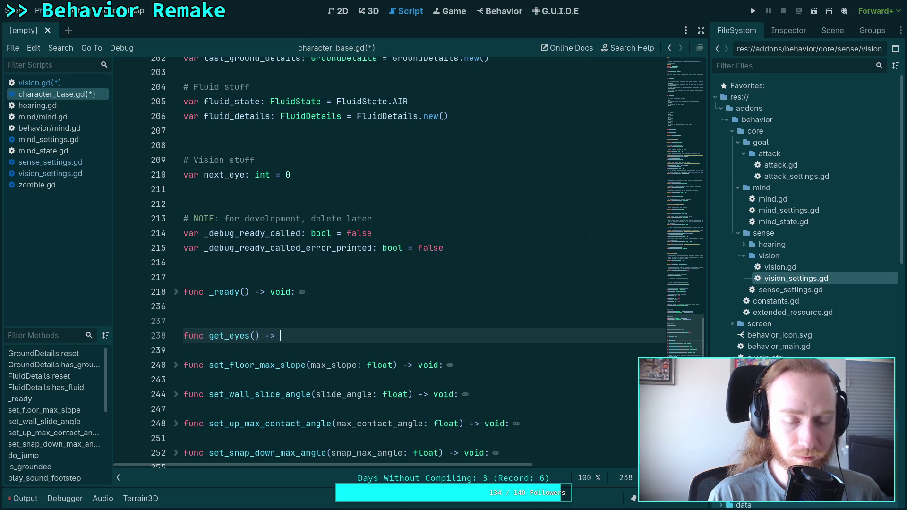
type("Array[")
type("Node3D")
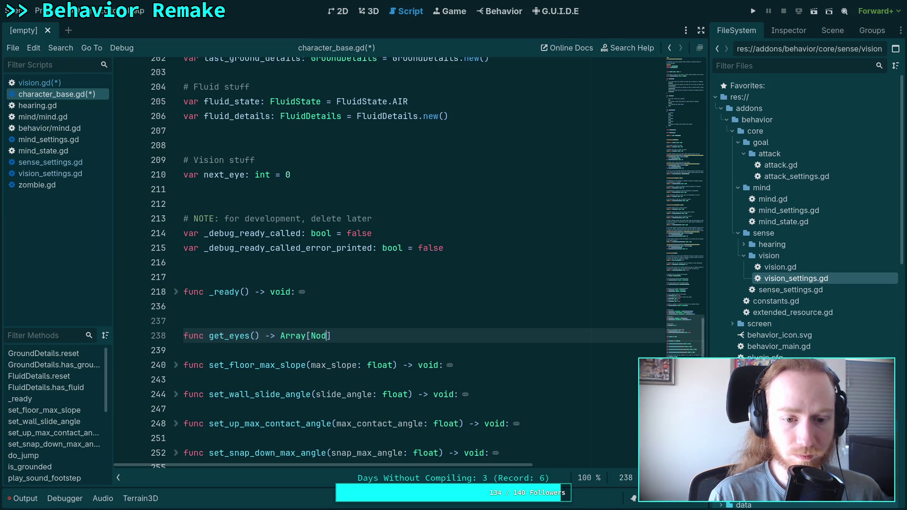
type("] :")
key("Return")
type("return e")
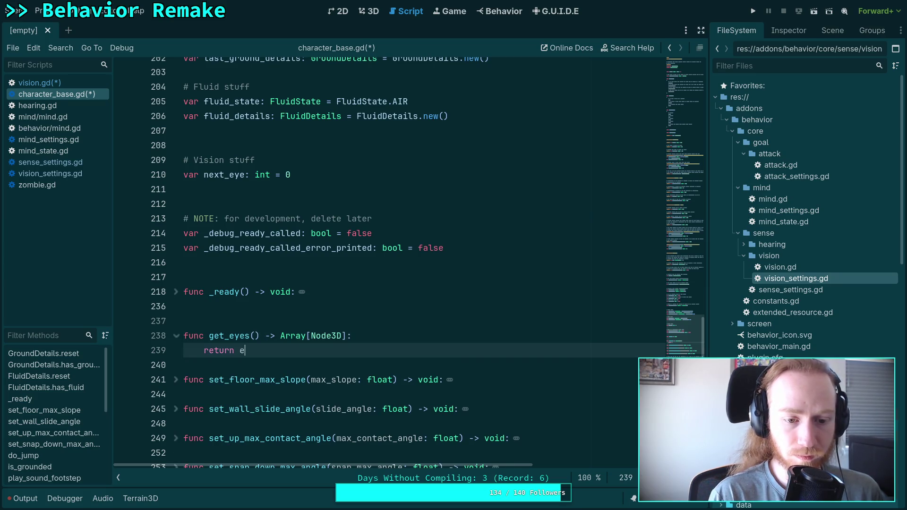
type("yes")
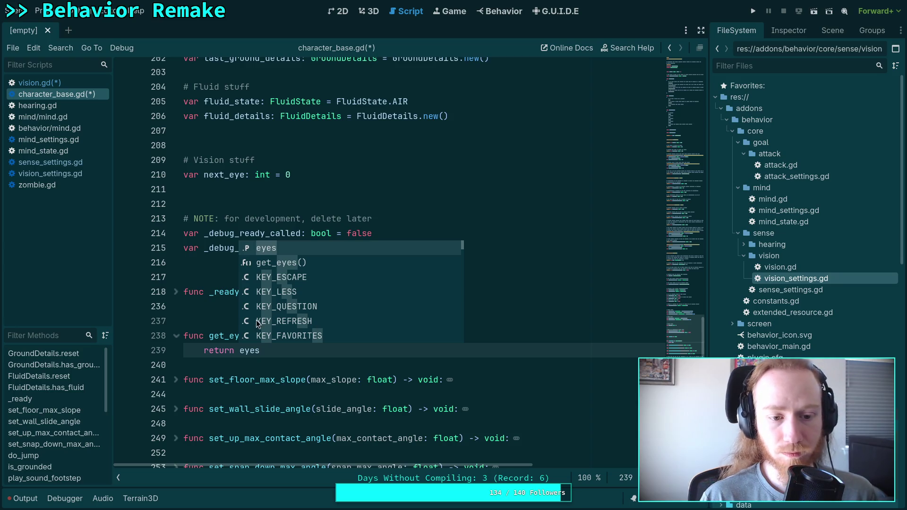
left_click(289, 321)
left_click(258, 352)
key("Down")
key("Return")
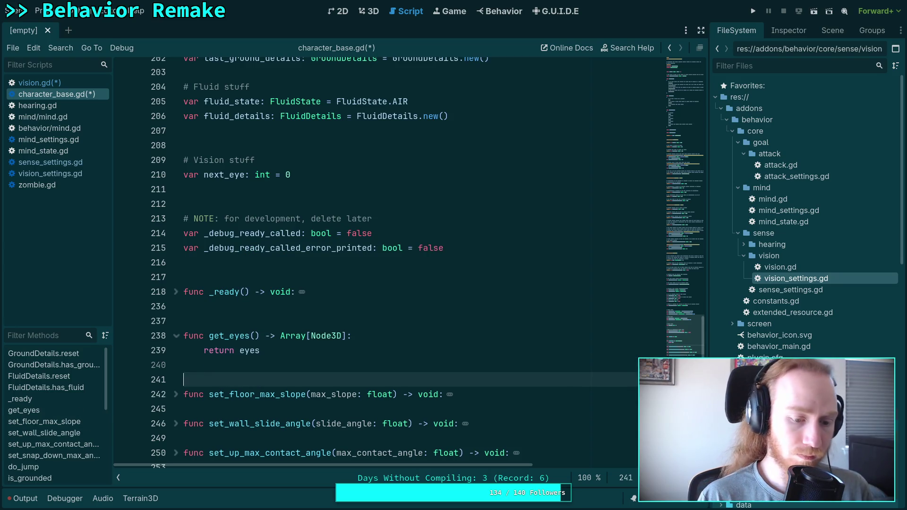
key("ctrl+s")
scroll(361, 335, "up", 15)
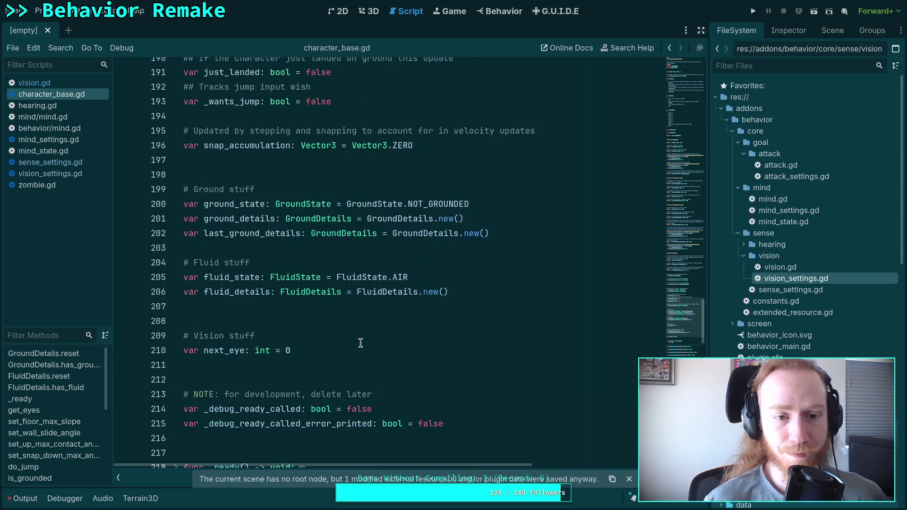
- In vision.gd, add 'if eyes.size() == 0: return' right after the get_eyes() call
left_click(67, 83)
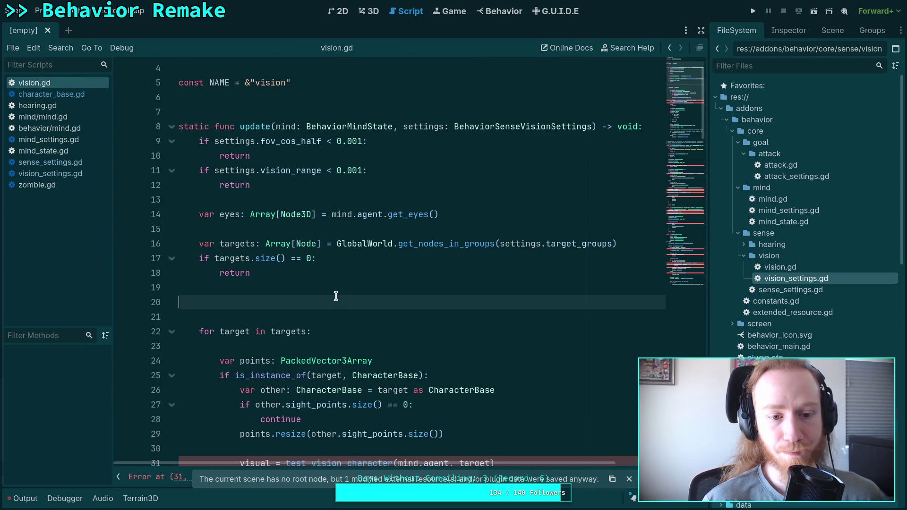
left_click(485, 215)
key("Return")
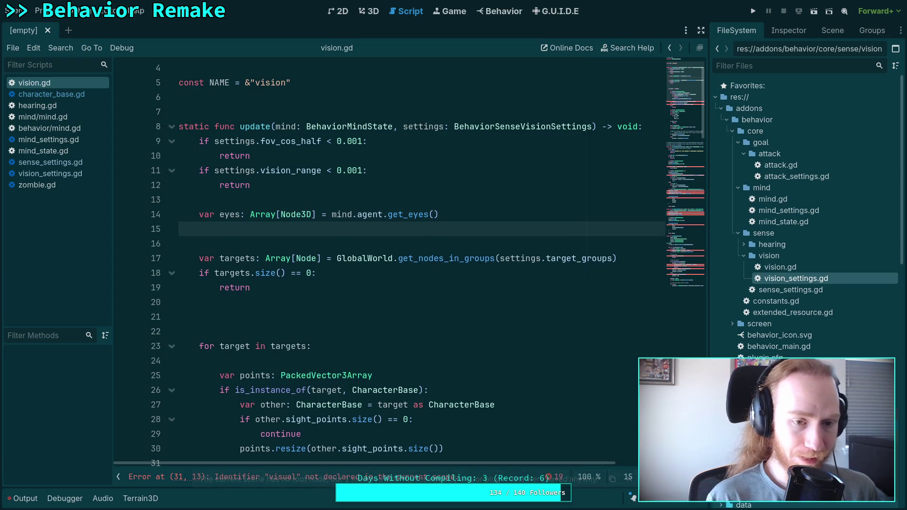
type("if fy")
key("BackSpace")
key("BackSpace")
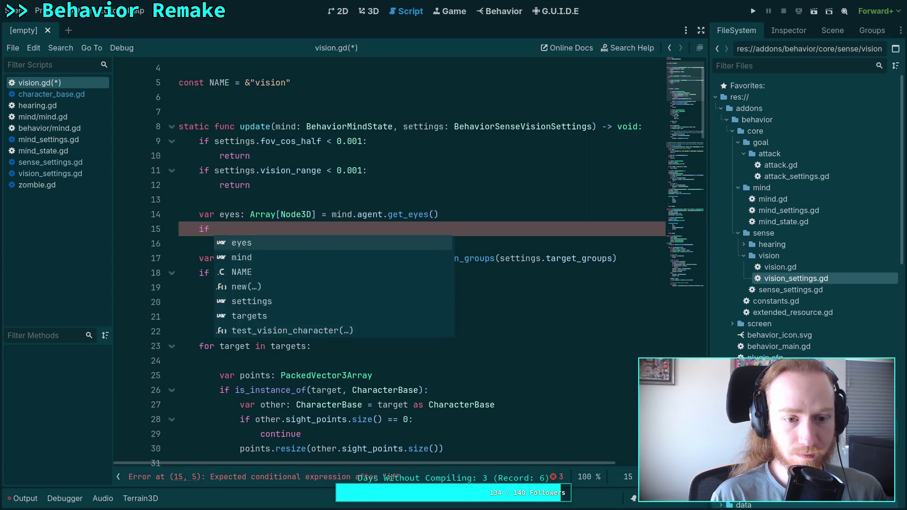
type("eyes.siz")
key("Return")
type("== 0:")
key("Return")
type("return")
left_click(360, 319)
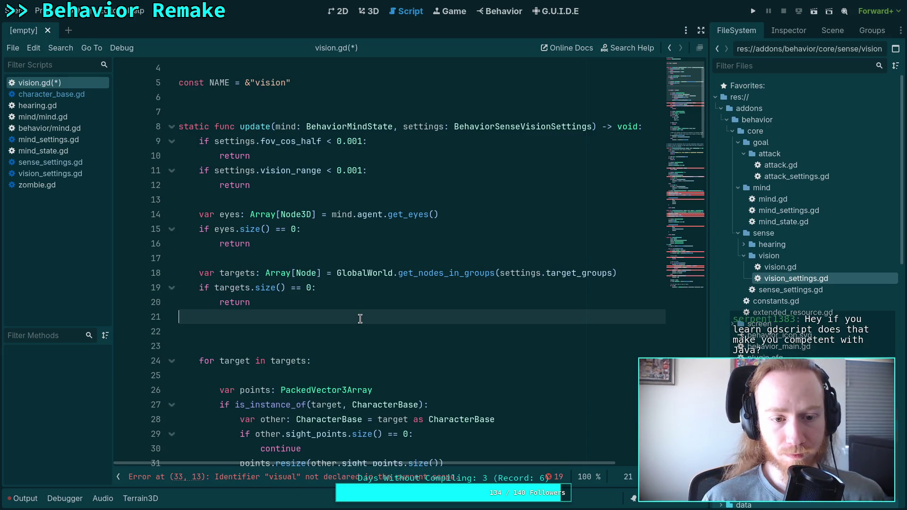
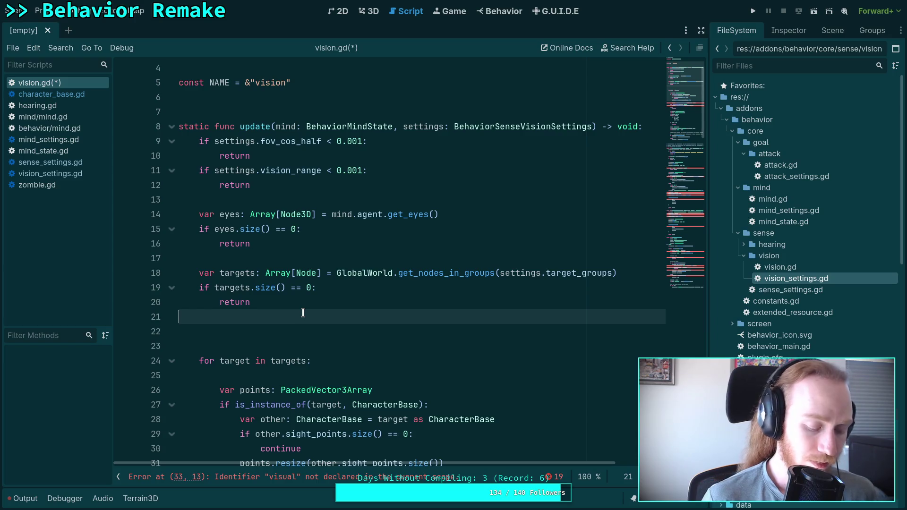
- Try a yield statement, change it to await, then undo the unwanted await line
key("Down")
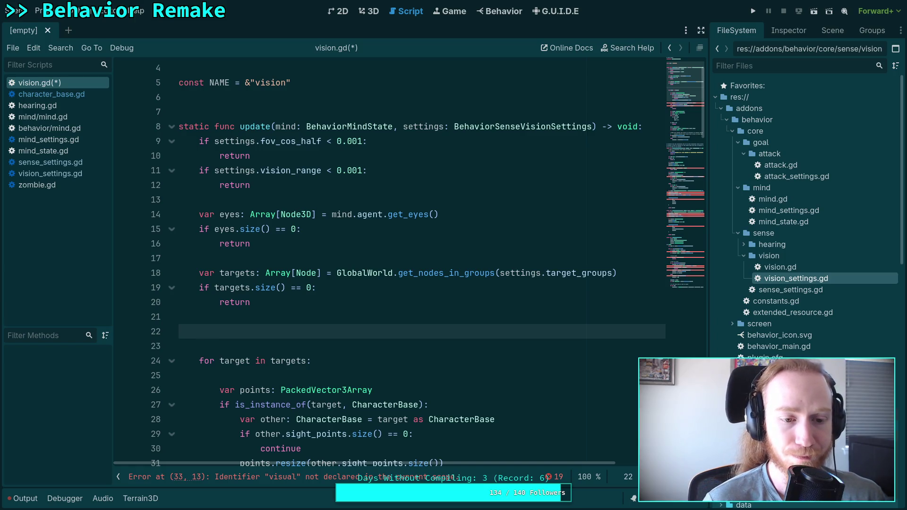
type("y")
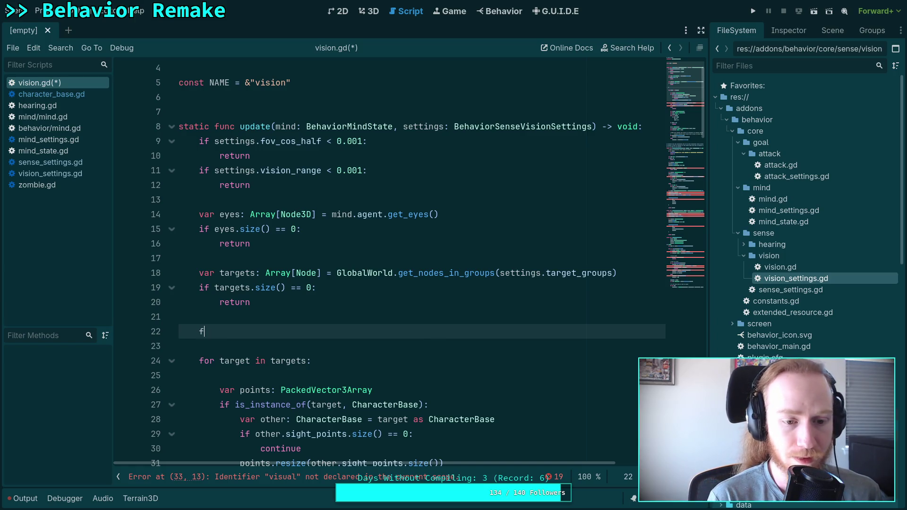
type("eild")
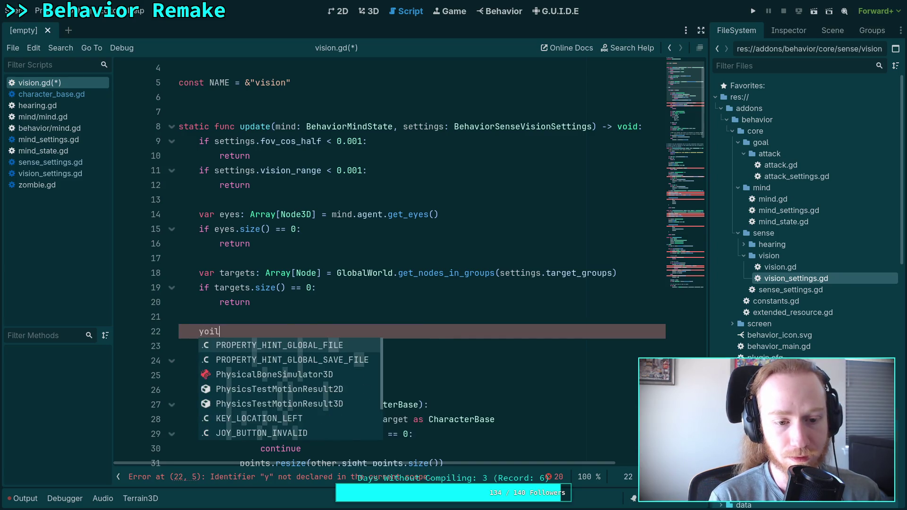
key("BackSpace")
key("BackSpace")
key("BackSpace")
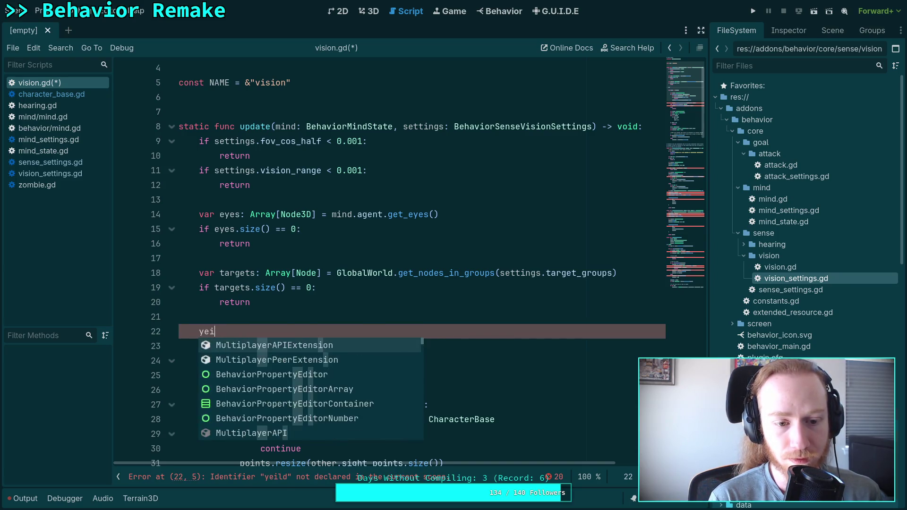
type("i")
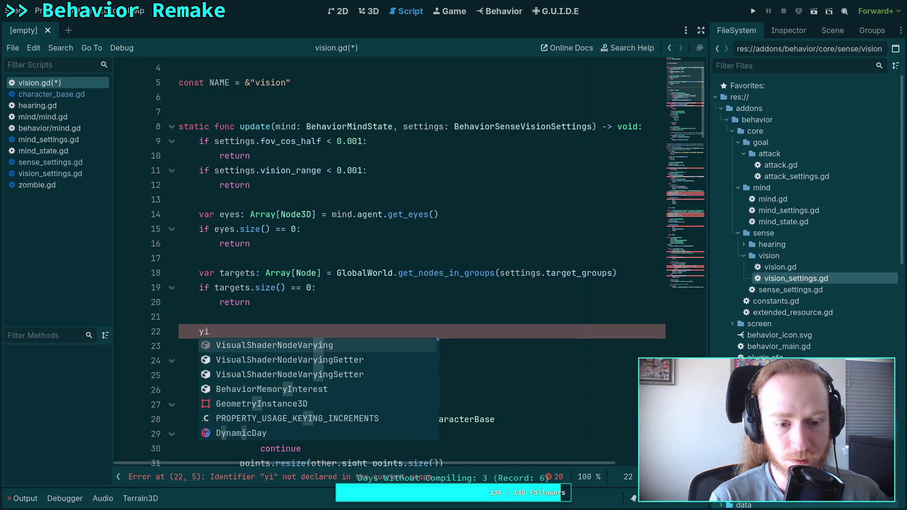
type("eld")
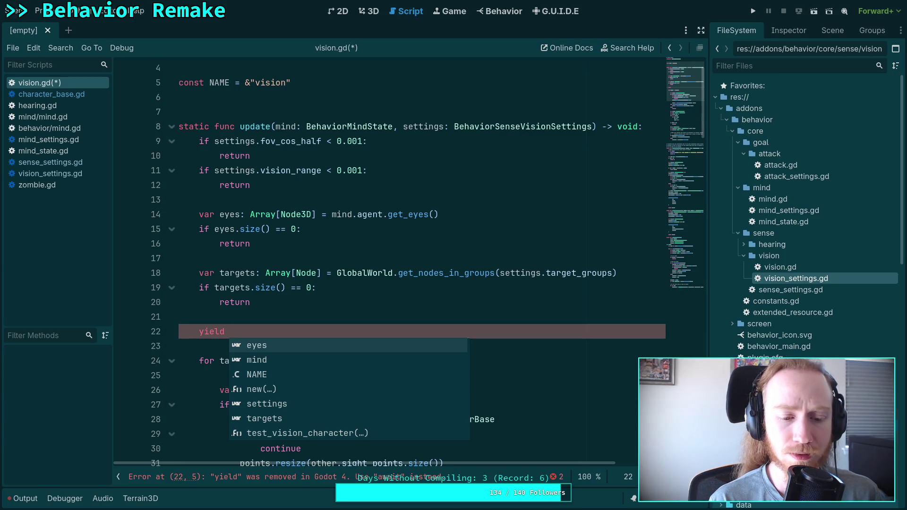
key("shift+Left")
key("shift+Left")
key("shift+Left")
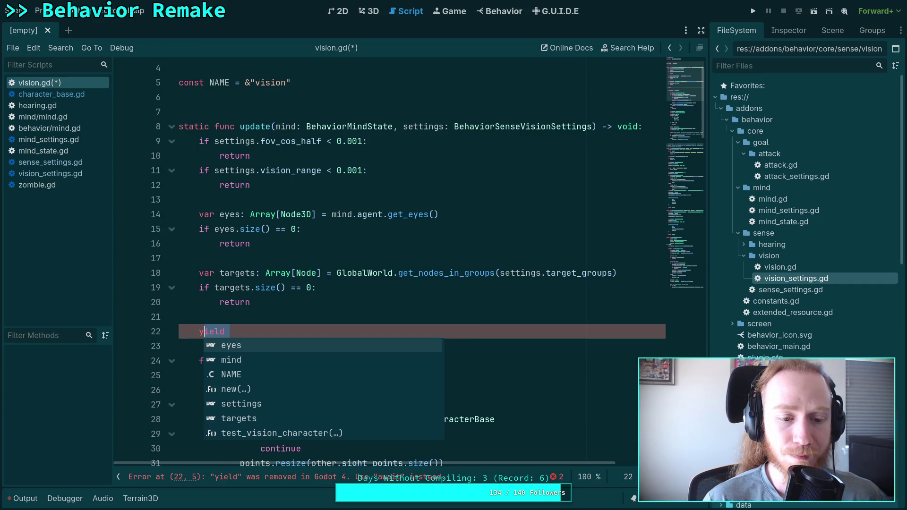
type("await")
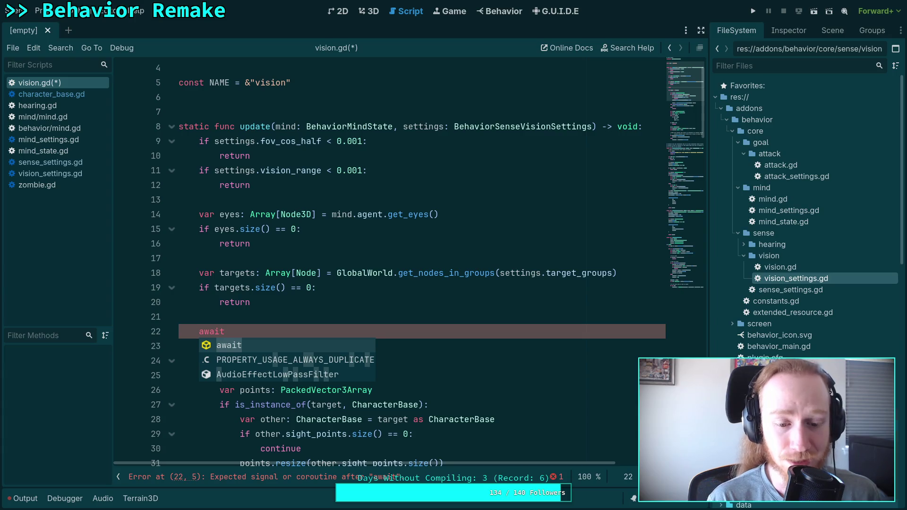
left_click(180, 317)
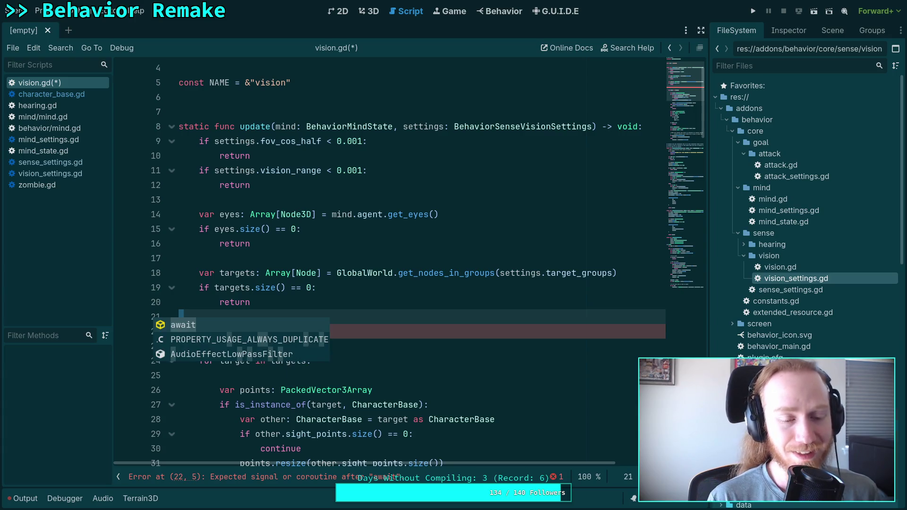
key("ctrl+z")
key("Down")
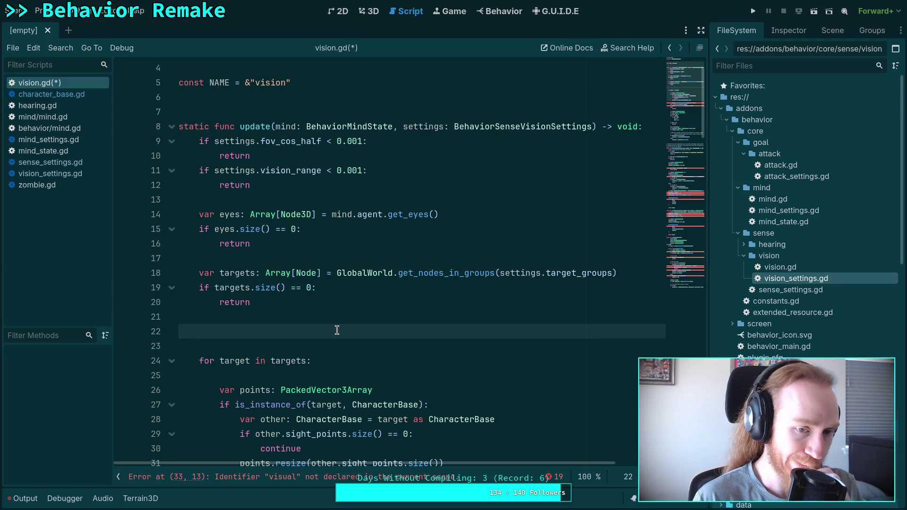
- Add a blank line after the first early return and delete the extra blank line before the target loop
left_click(313, 158)
key("Return")
left_click_drag(265, 152, 130, 130)
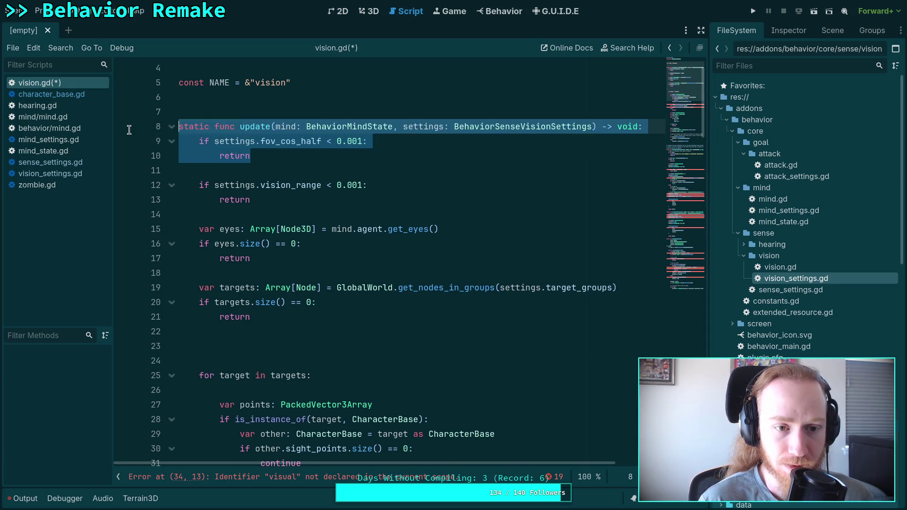
left_click_drag(294, 195, 163, 140)
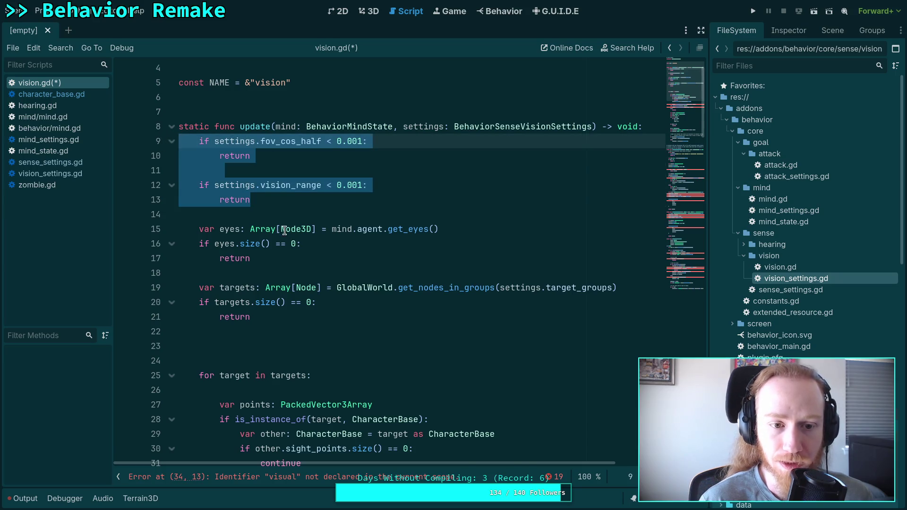
left_click_drag(250, 258, 180, 229)
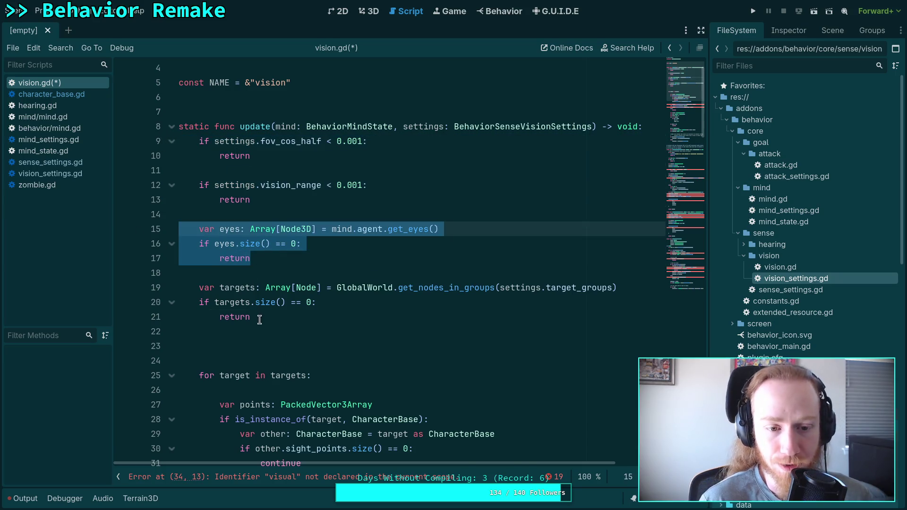
left_click_drag(257, 316, 132, 281)
left_click(296, 343)
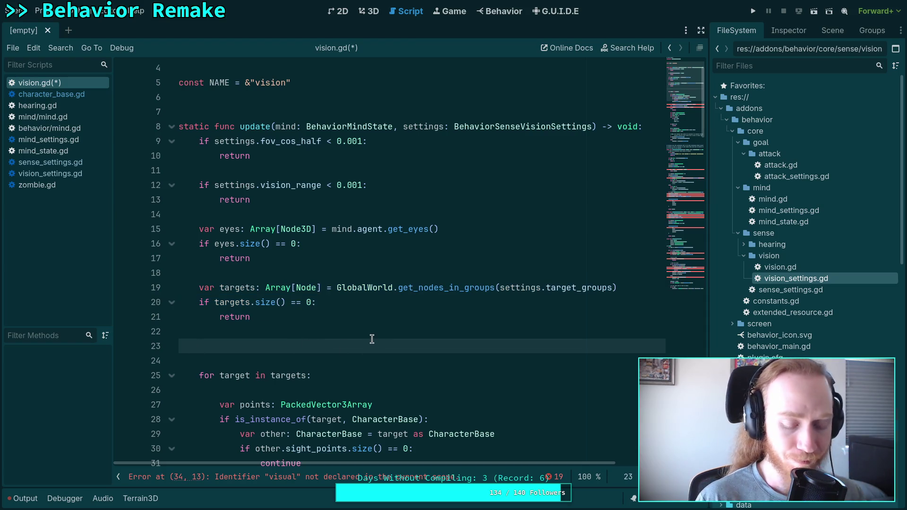
key("BackSpace")
key("BackSpace")
key("BackSpace")
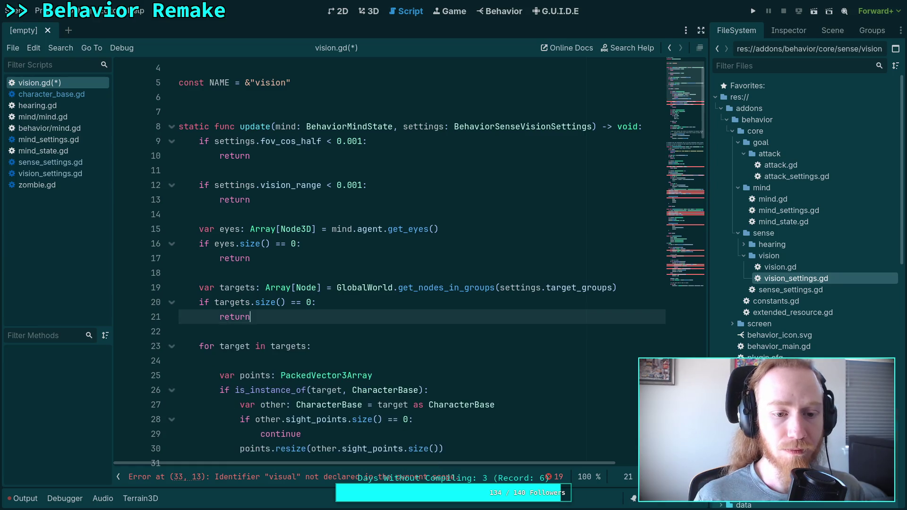
- Check the points.resize line, then scroll down to test_vision_character
scroll(375, 338, "down", 3)
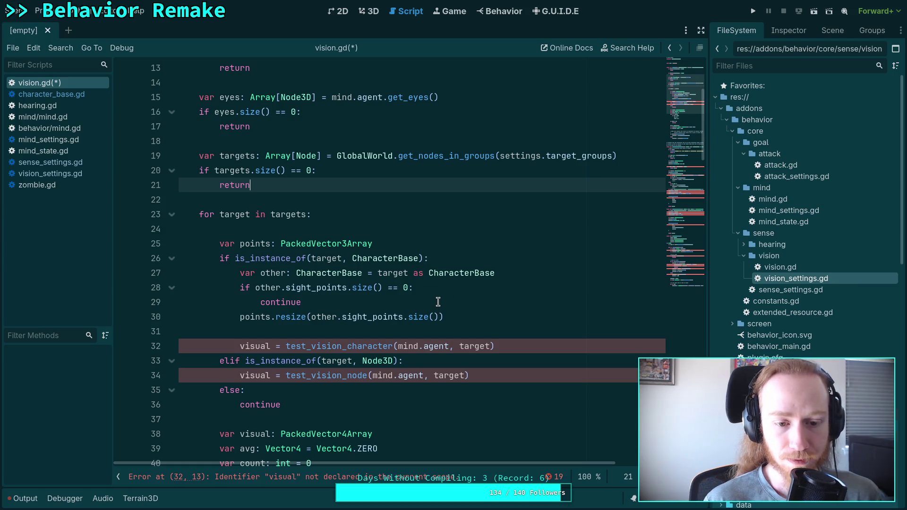
left_click(471, 313)
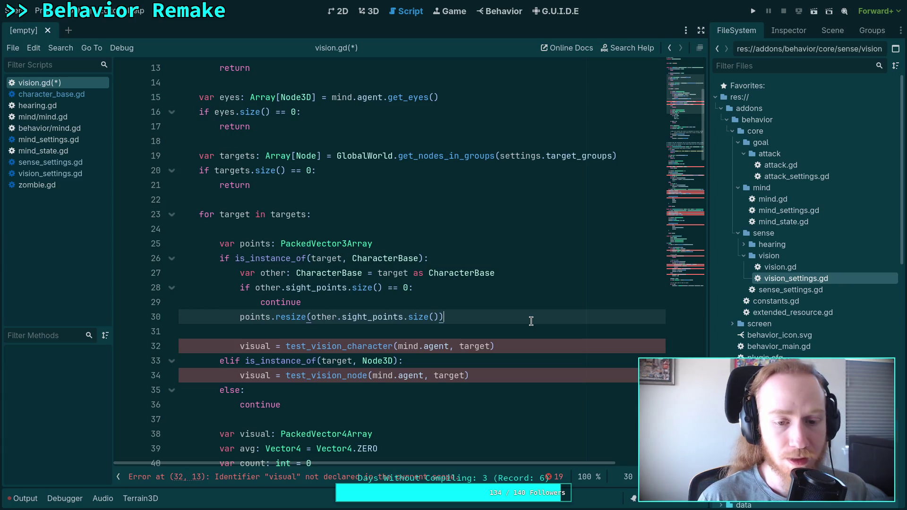
scroll(531, 321, "down", 4)
scroll(484, 338, "down", 11)
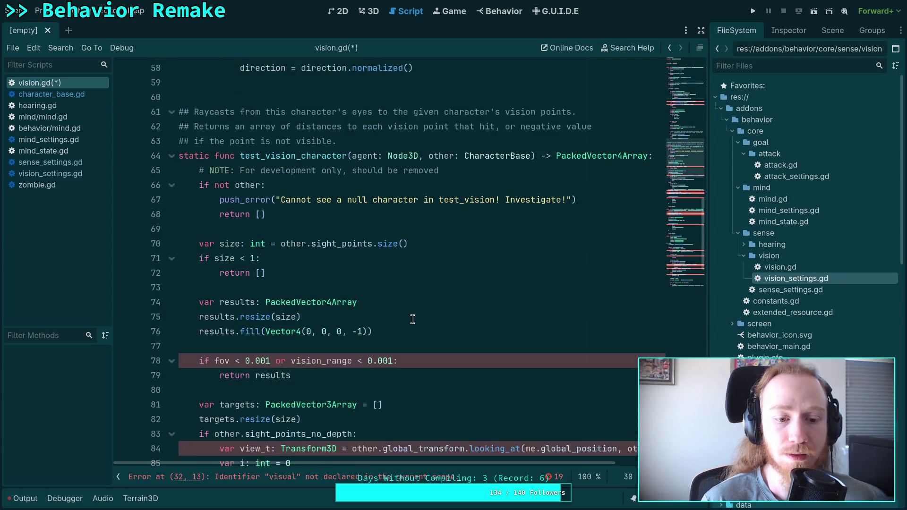
scroll(406, 319, "down", 6)
- Copy the sight_points_no_depth if/else block and paste it below points.resize
mouse_move(199, 171)
left_mouse_down()
mouse_move(272, 228)
mouse_move(350, 316)
left_mouse_up()
right_click(272, 230)
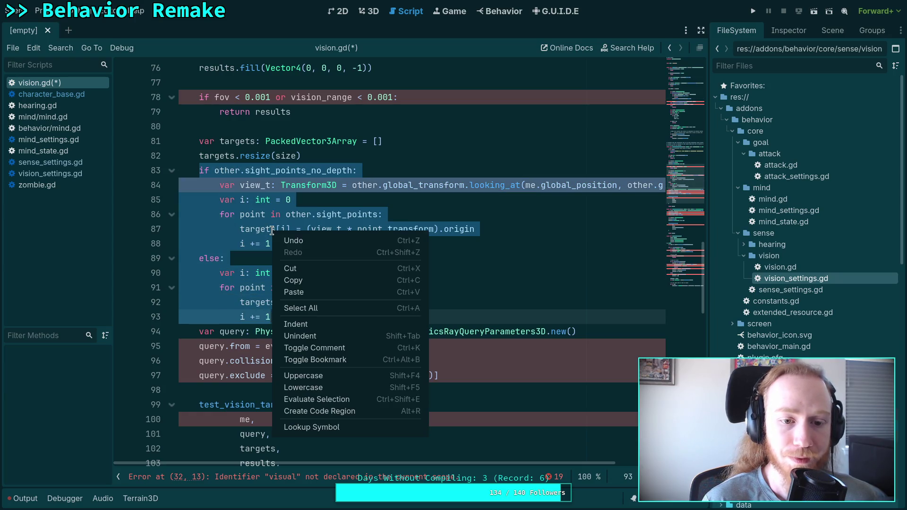
left_click(295, 280)
scroll(305, 272, "up", 16)
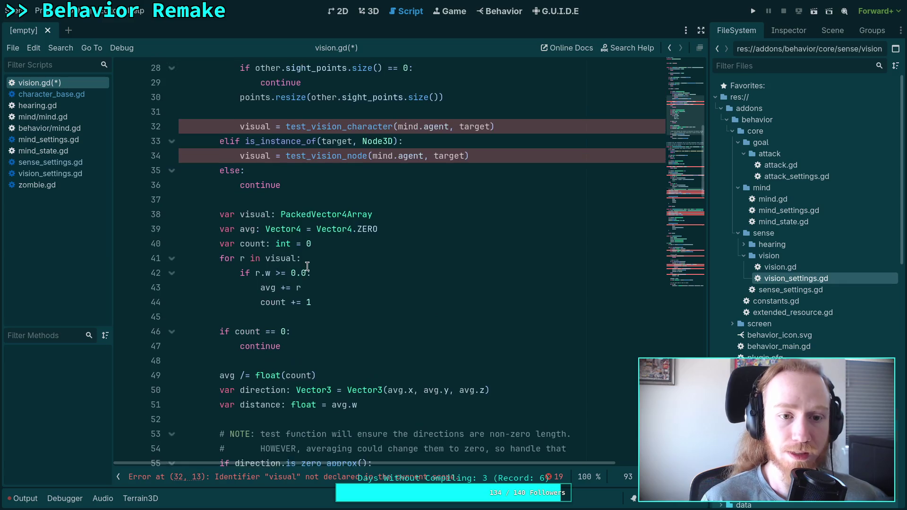
scroll(307, 266, "up", 3)
left_click(310, 243)
key("Return")
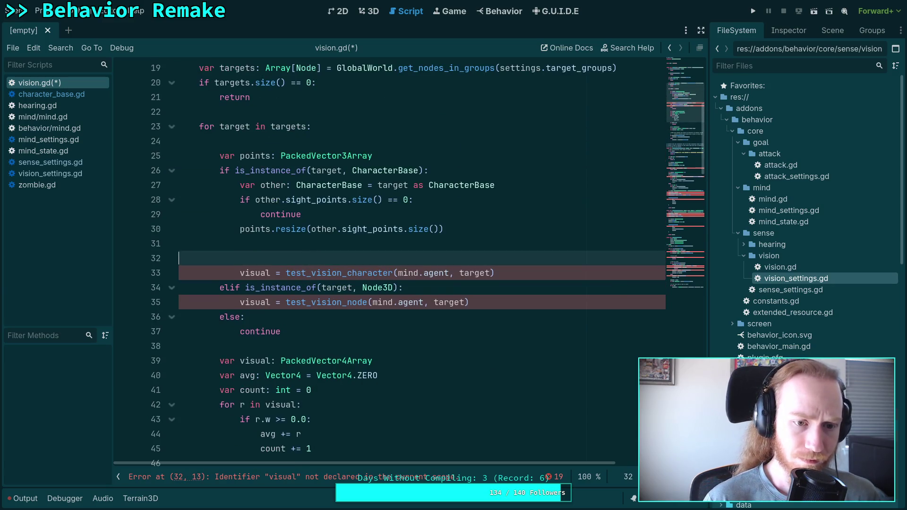
key("Return")
key("ctrl+v")
- Indent the pasted block two levels and check where 'other' is used
mouse_move(236, 273)
left_mouse_down()
mouse_move(270, 331)
mouse_move(269, 410)
left_mouse_up()
key("Tab")
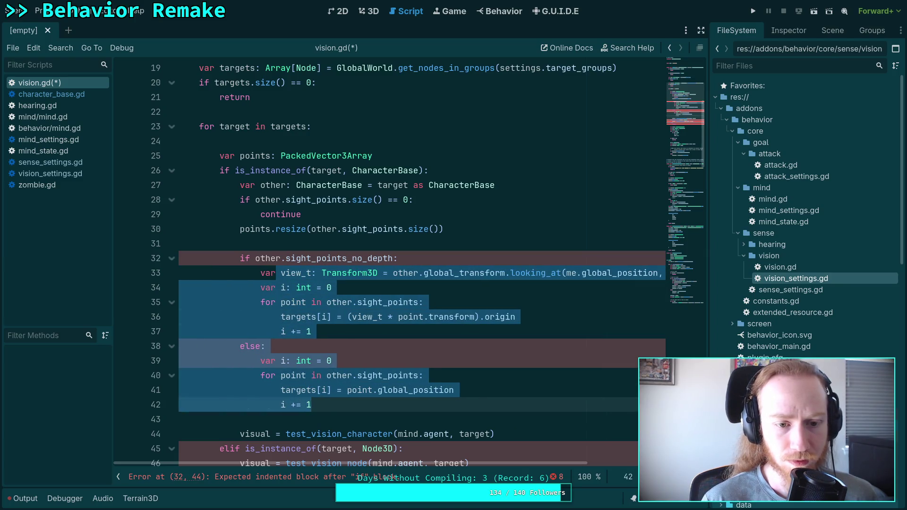
key("Tab")
left_click(343, 346)
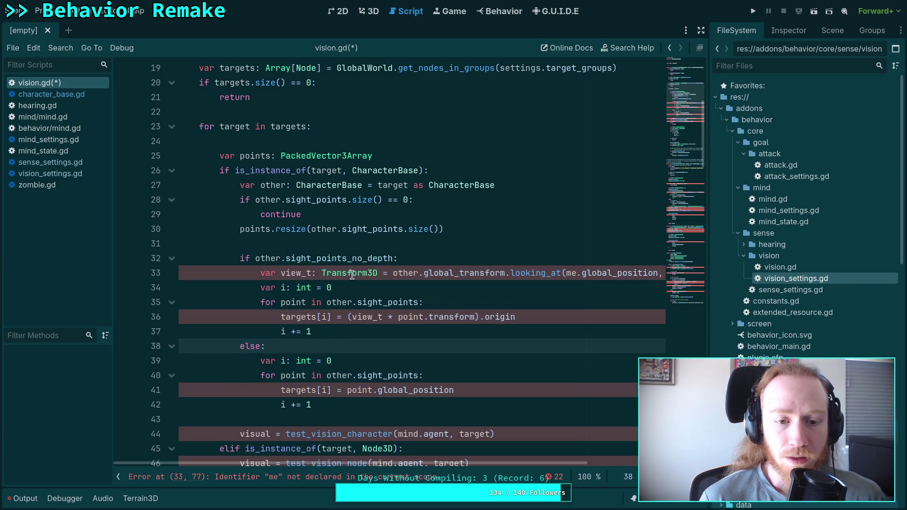
mouse_move(357, 268)
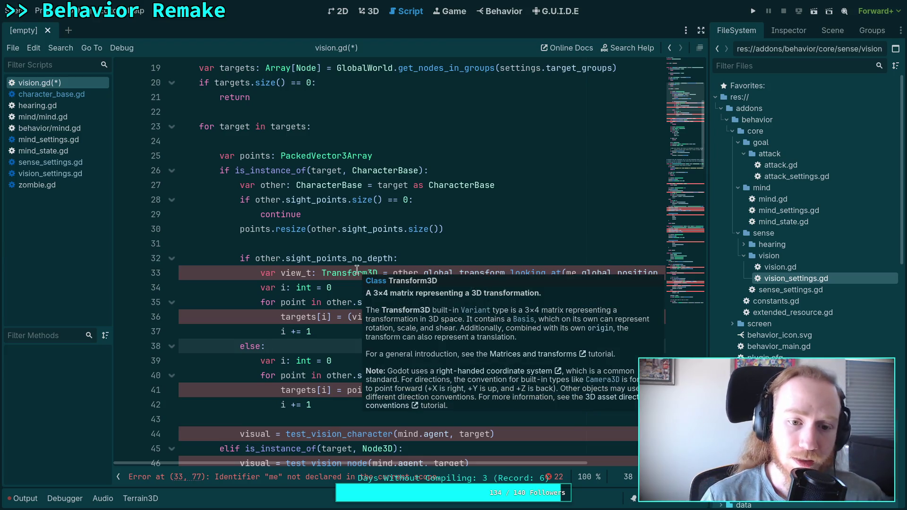
double_click(272, 258)
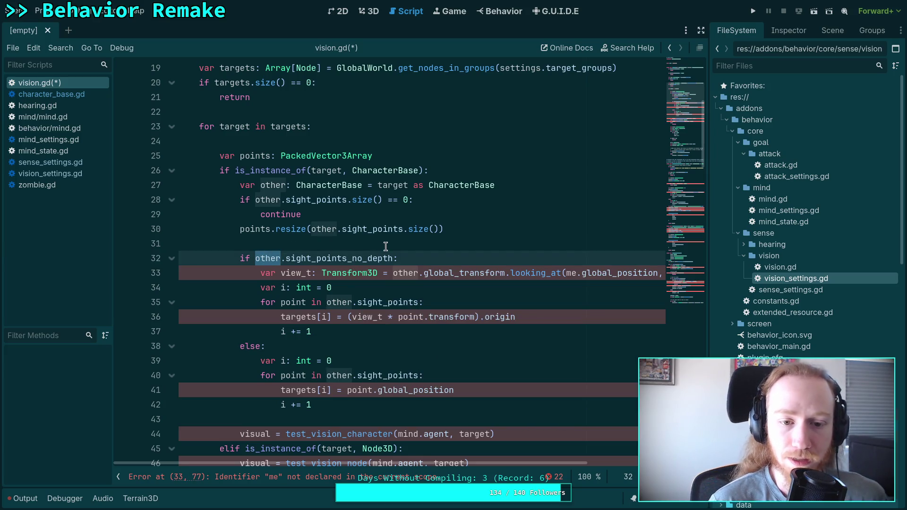
mouse_move(341, 258)
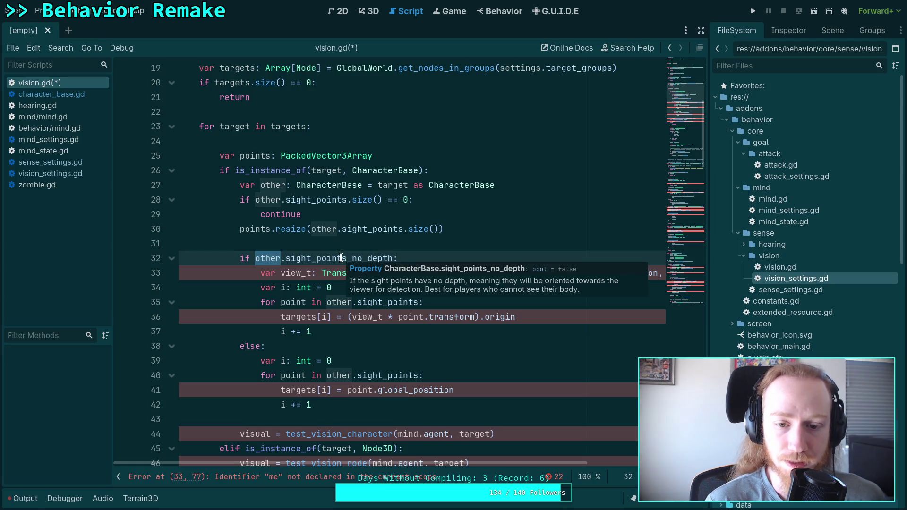
left_click(371, 239)
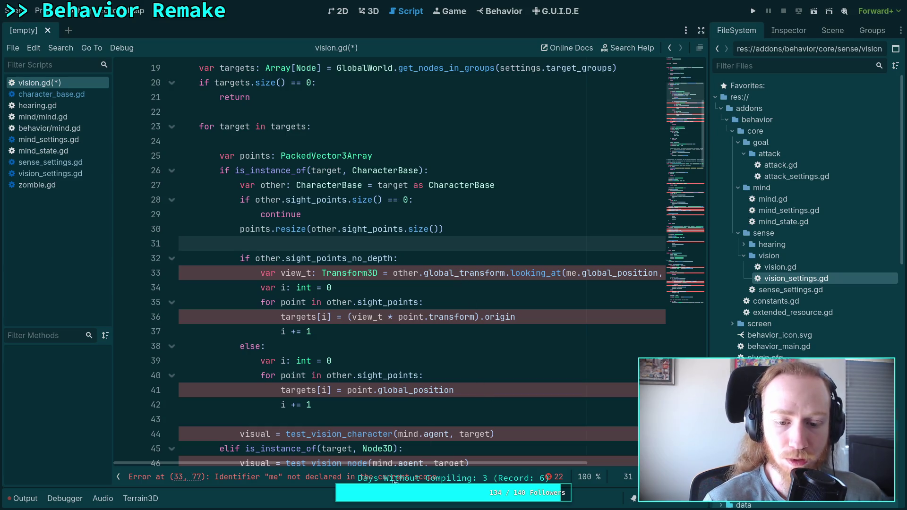
scroll(400, 463, "right", 3)
- Split the looking_at call so each argument and the closing parenthesis sit on separate lines
left_click(236, 476)
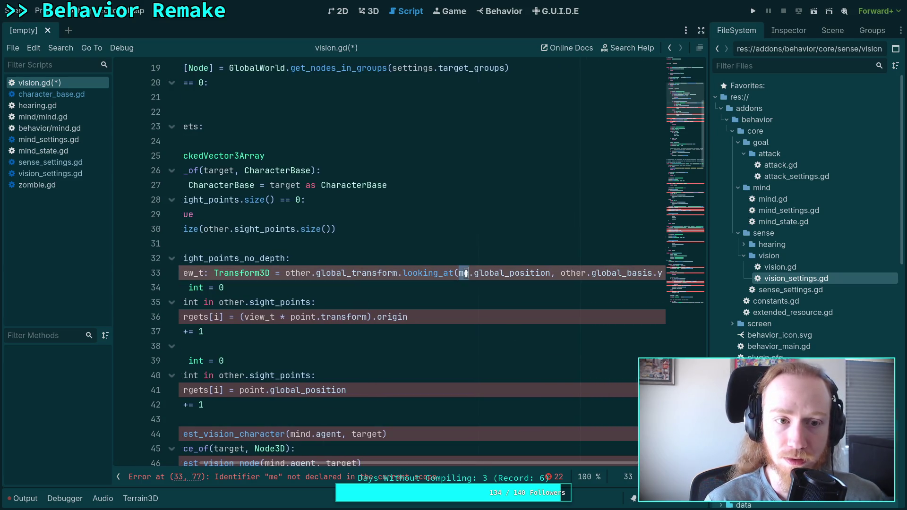
scroll(475, 382, "up", 2)
scroll(368, 394, "left", 3)
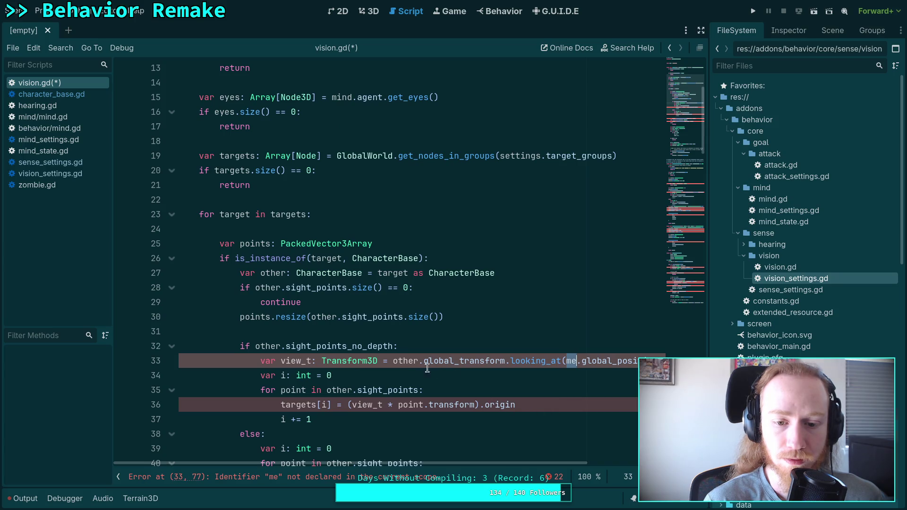
left_click(566, 361)
key("Return")
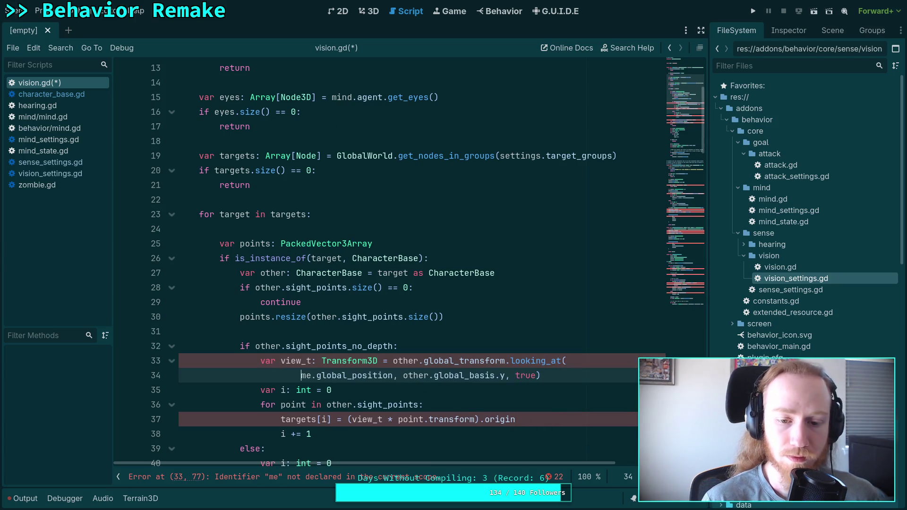
left_click(401, 375)
key("Return")
left_click(414, 390)
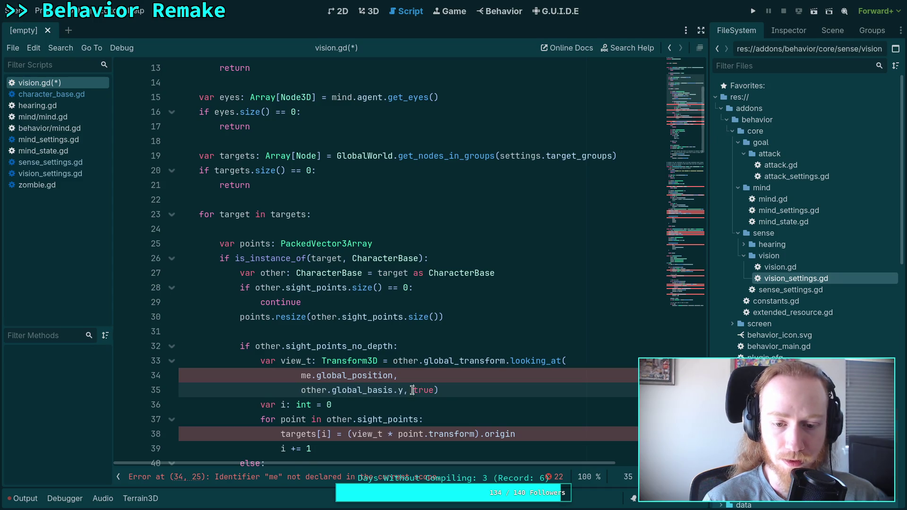
key("Return")
left_click(322, 405)
key("Return")
key("BackSpace")
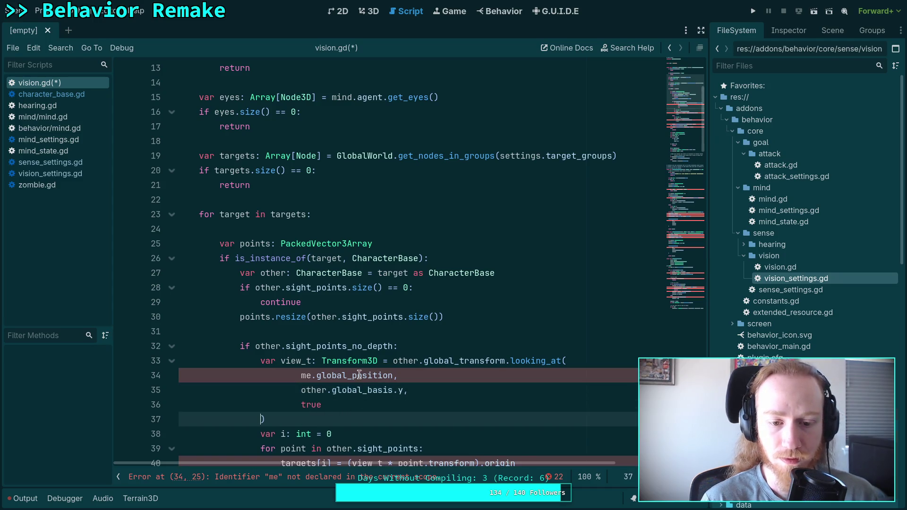
- Replace 'me' with mind.agent so the call uses mind.agent.global_position
double_click(311, 377)
type("mind.agent")
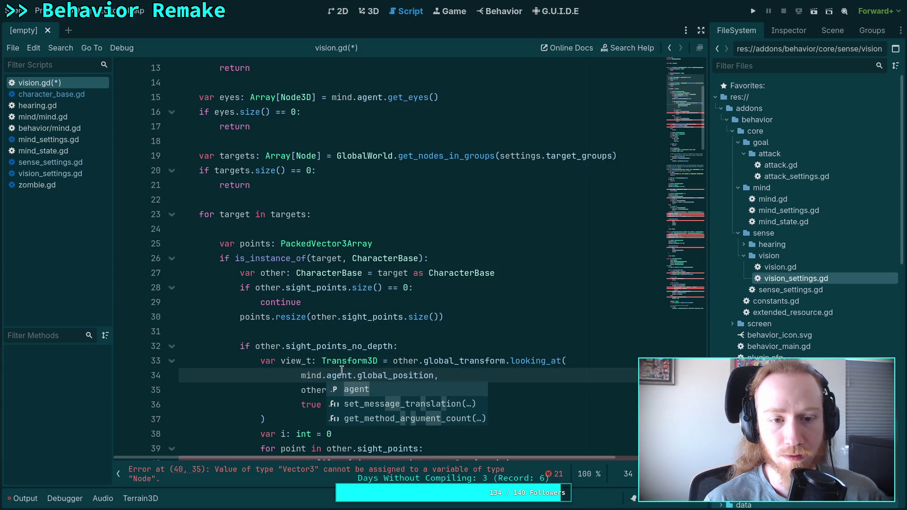
left_click(462, 346)
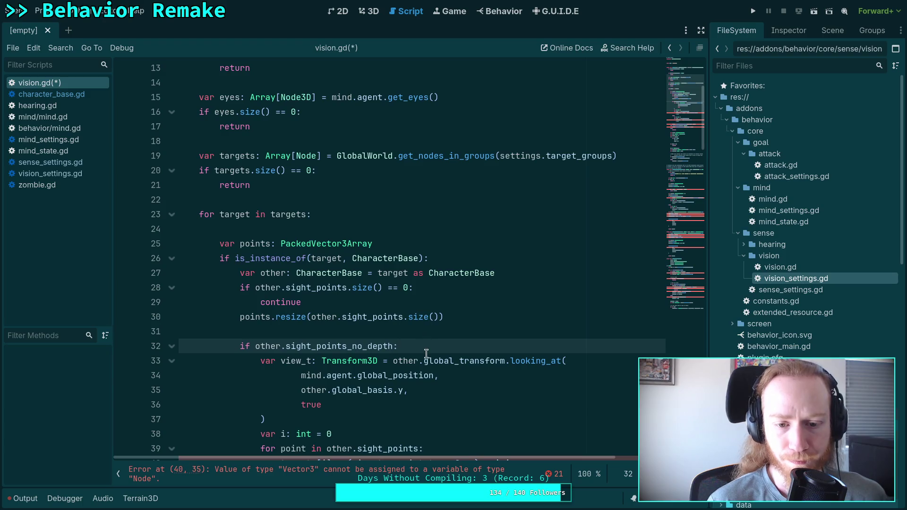
scroll(426, 354, "down", 1)
scroll(402, 352, "down", 1)
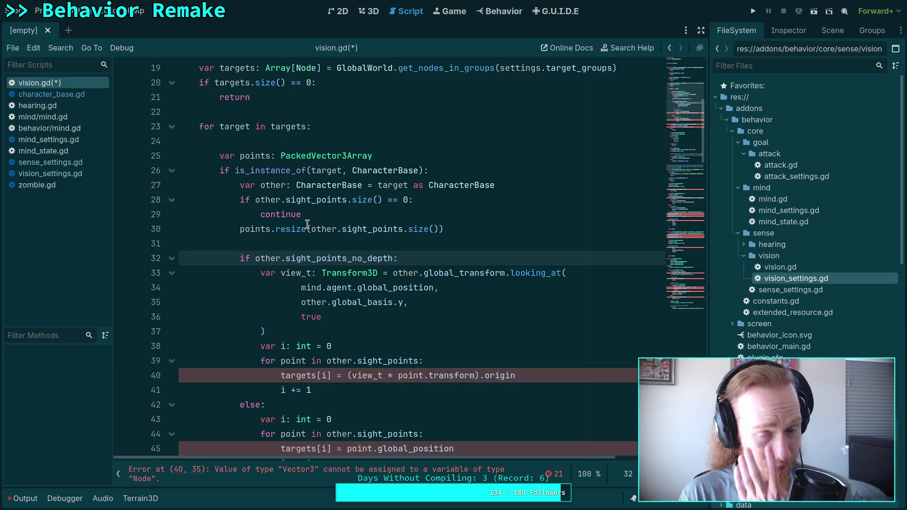
- Add 'var size: int = other.sight_points.size()' after line 27
left_click(531, 189)
key("Return")
type("va")
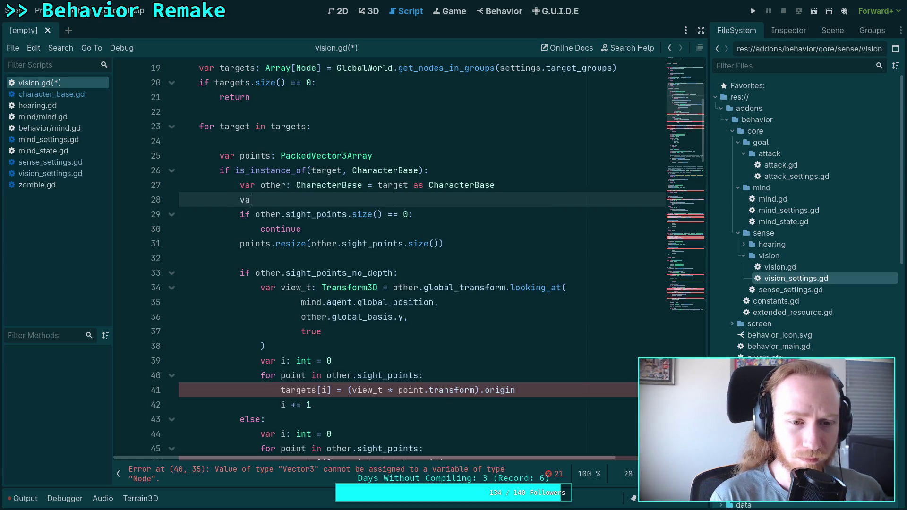
type("r size")
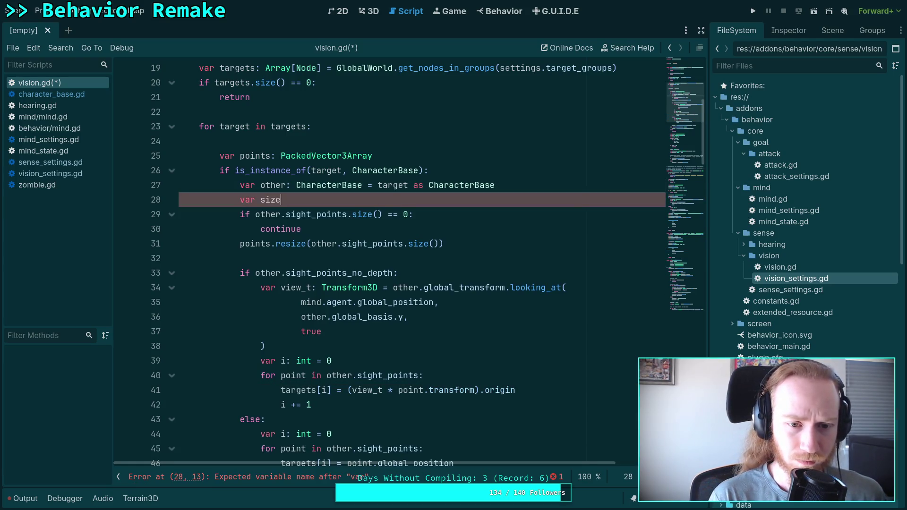
type(": int = ")
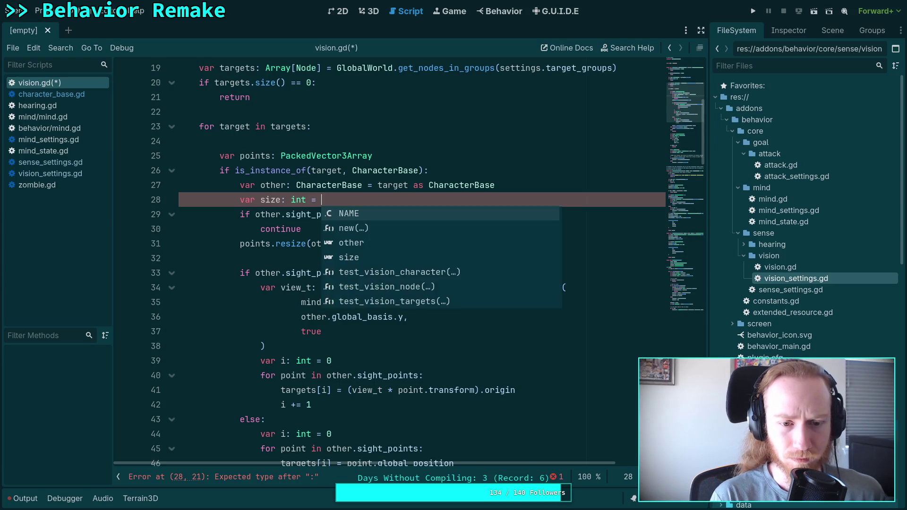
type("other.si")
key("Return")
type(".siz")
key("Return")
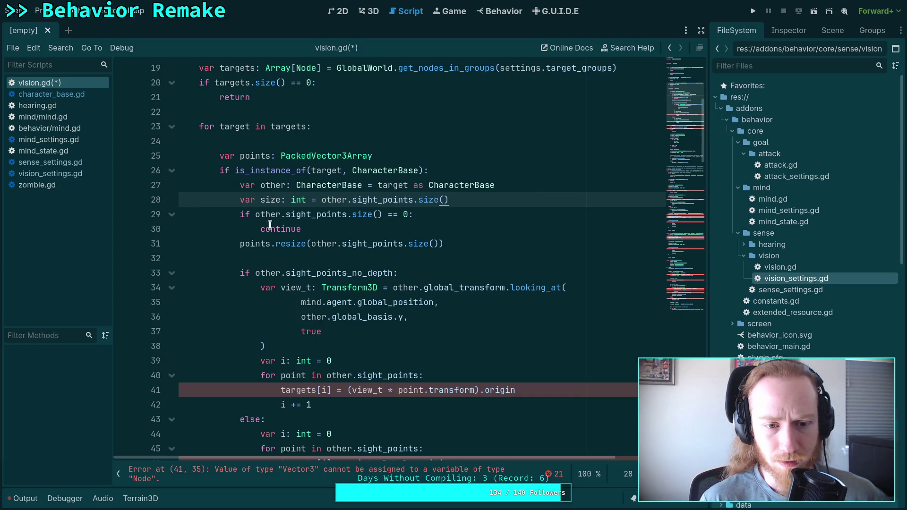
- Use size in the empty-check and in the points.resize(size) call
left_click(255, 214)
left_click_drag(255, 215, 352, 215)
key("Delete")
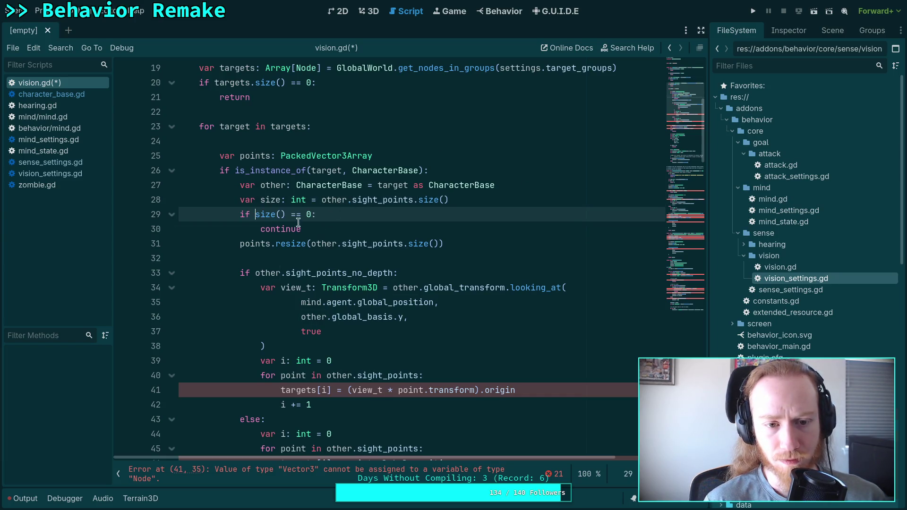
left_click(286, 214)
key("BackSpace")
key("BackSpace")
left_click_drag(312, 244, 409, 244)
key("Delete")
left_click(359, 249)
key("BackSpace")
key("BackSpace")
key("BackSpace")
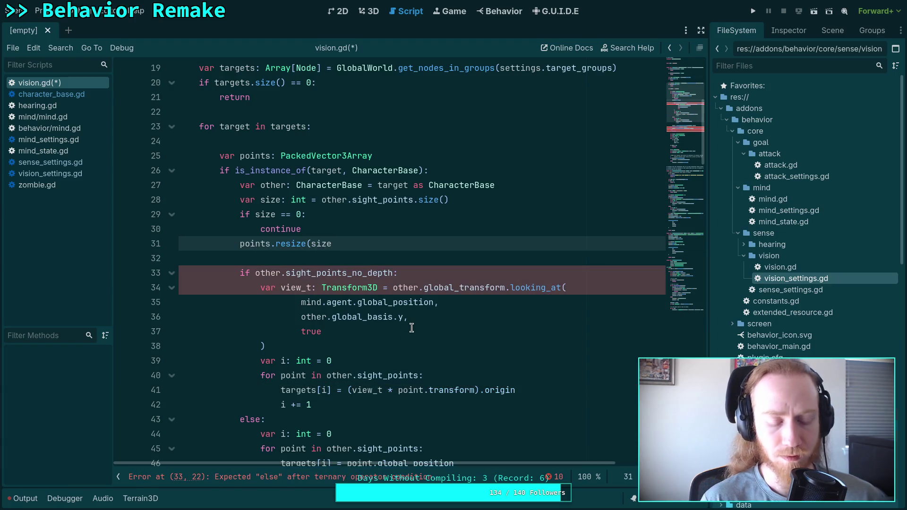
type(")")
scroll(402, 340, "down", 1)
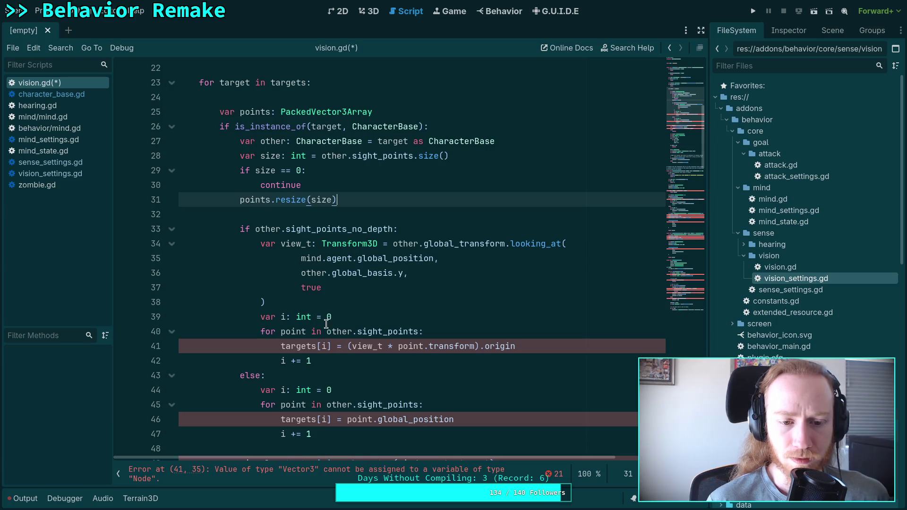
- Replace the 'for point in other.sight_points' header with 'while i < size'
left_click(368, 318)
left_click_drag(261, 333, 422, 333)
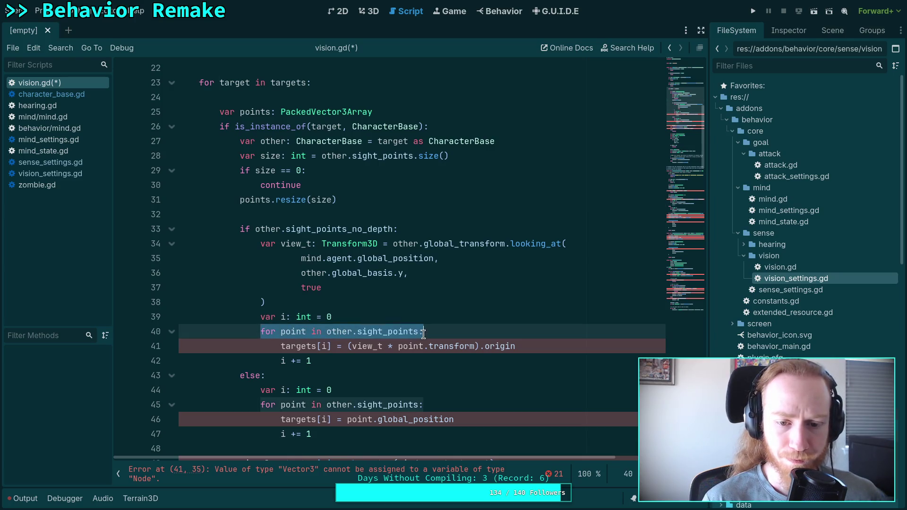
key("shift+Left")
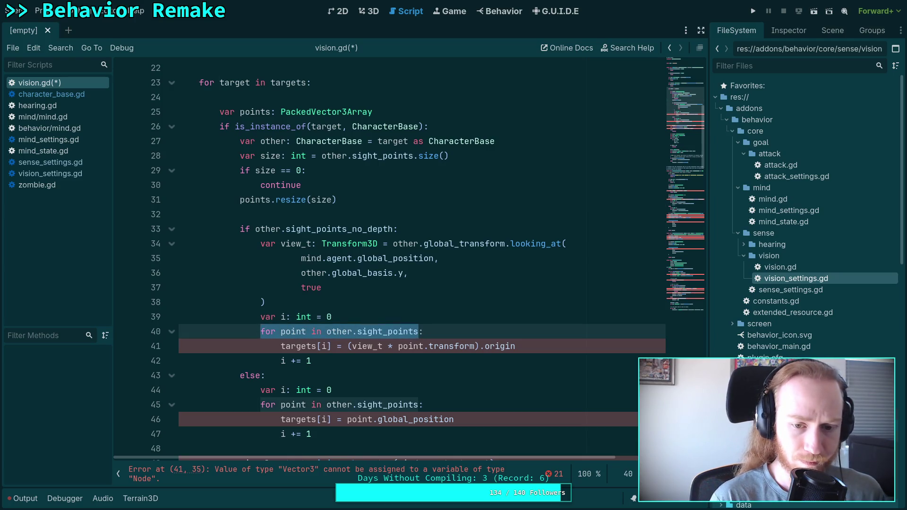
type("while i < size:")
left_click(428, 298)
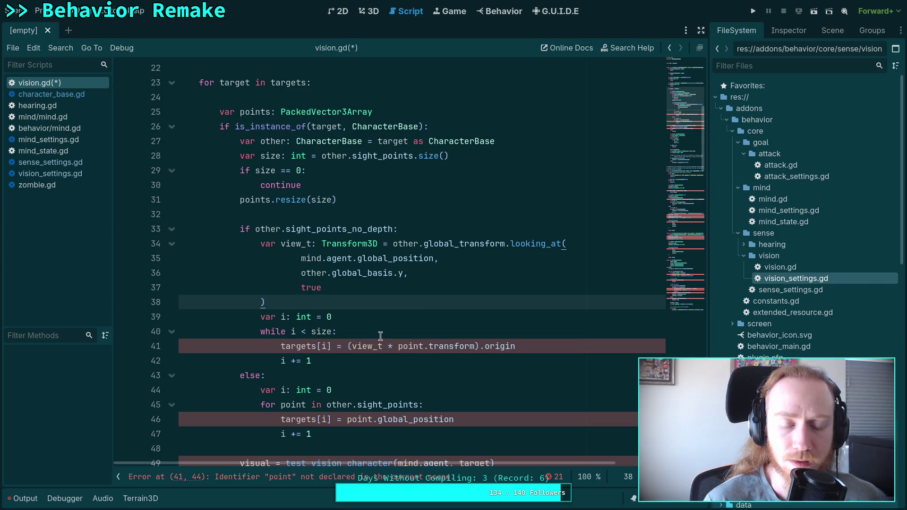
double_click(368, 346)
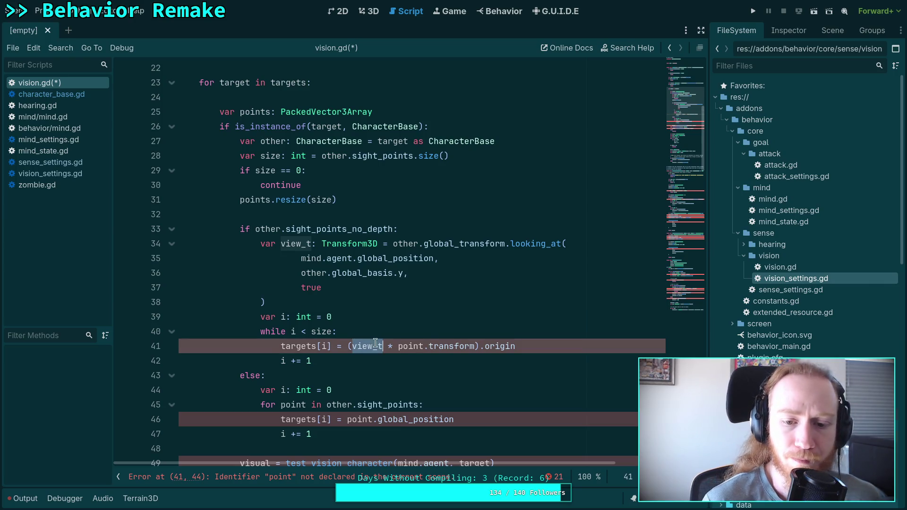
left_click(387, 334)
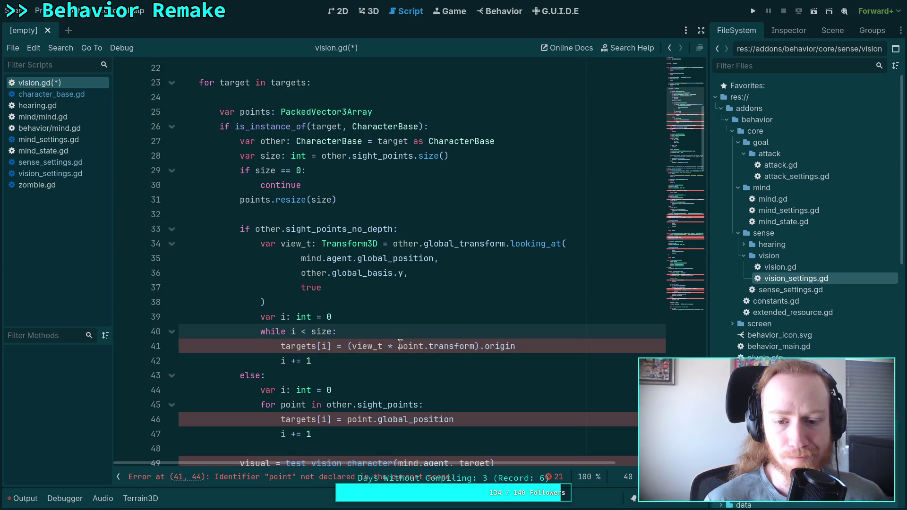
- Make line 41 read other.sight_points[i] and assign the result to points instead of targets
double_click(400, 346)
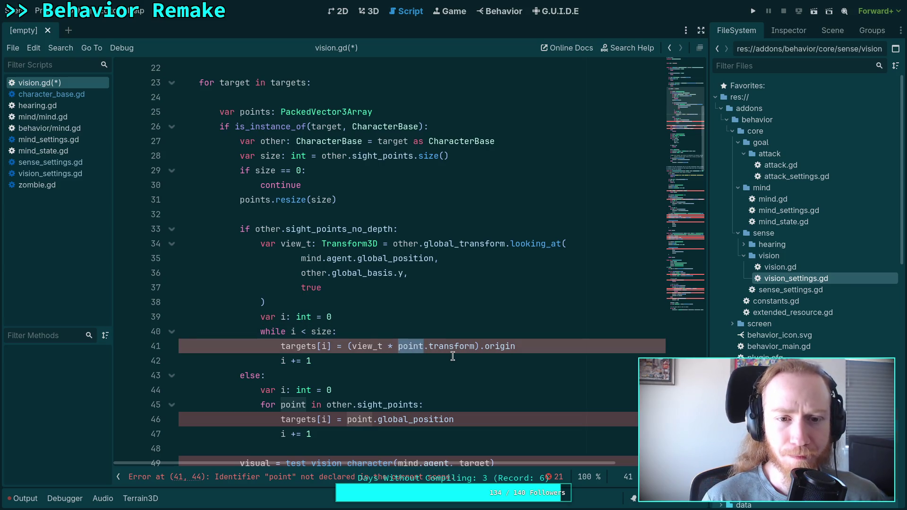
key("Up")
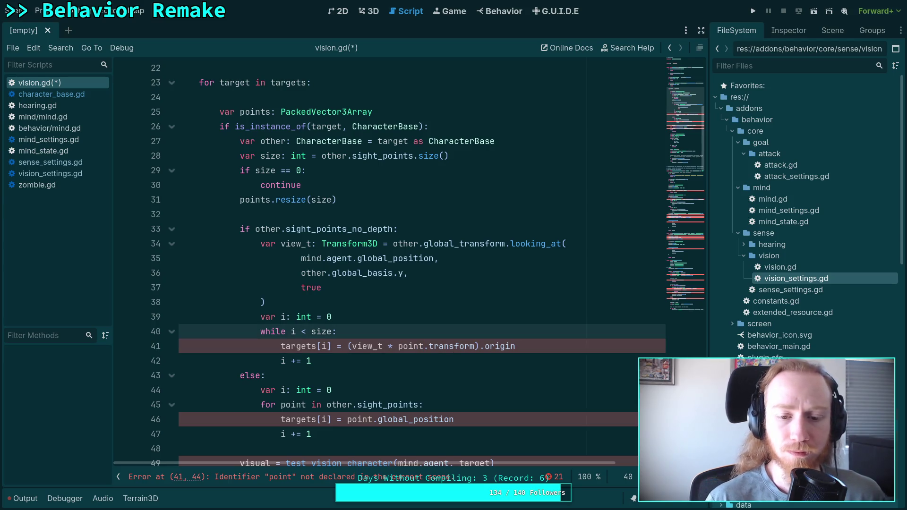
double_click(411, 346)
type("other.sig")
key("Return")
type("[i]")
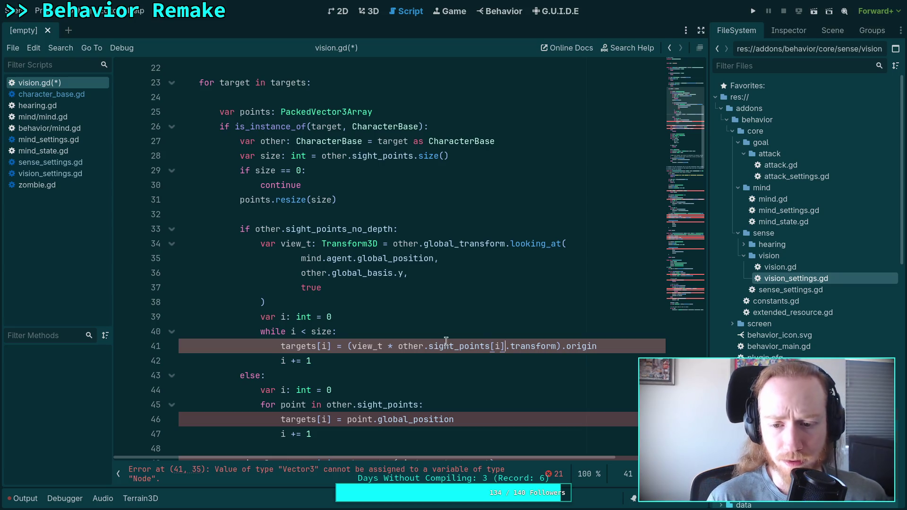
double_click(306, 346)
type("po")
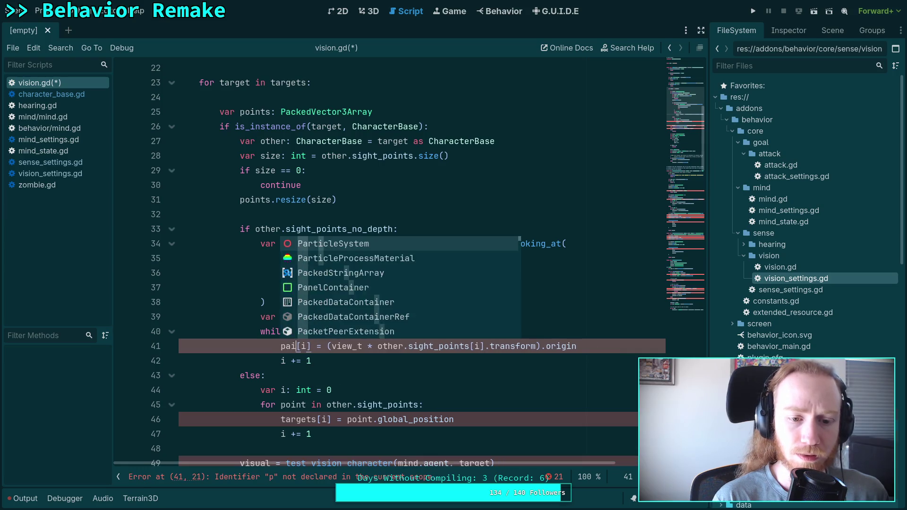
type("ints")
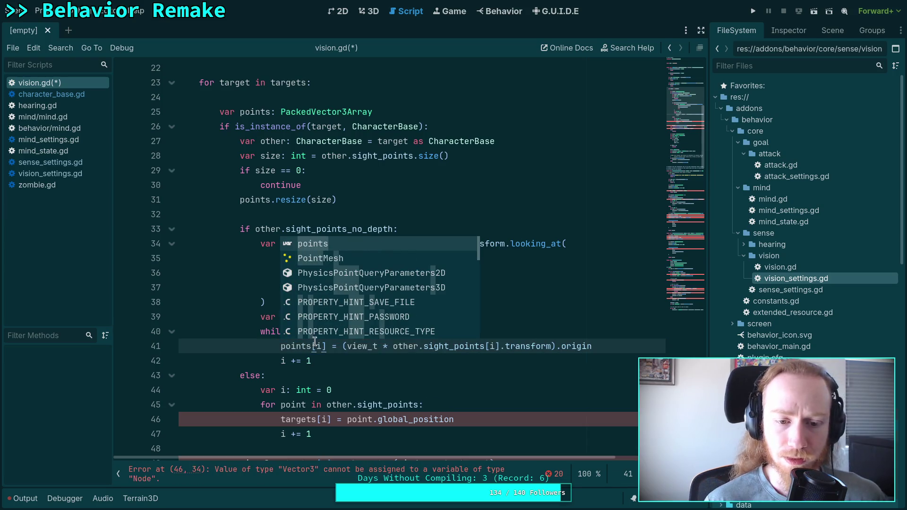
left_click(355, 373)
scroll(356, 371, "down", 1)
scroll(297, 363, "up", 1)
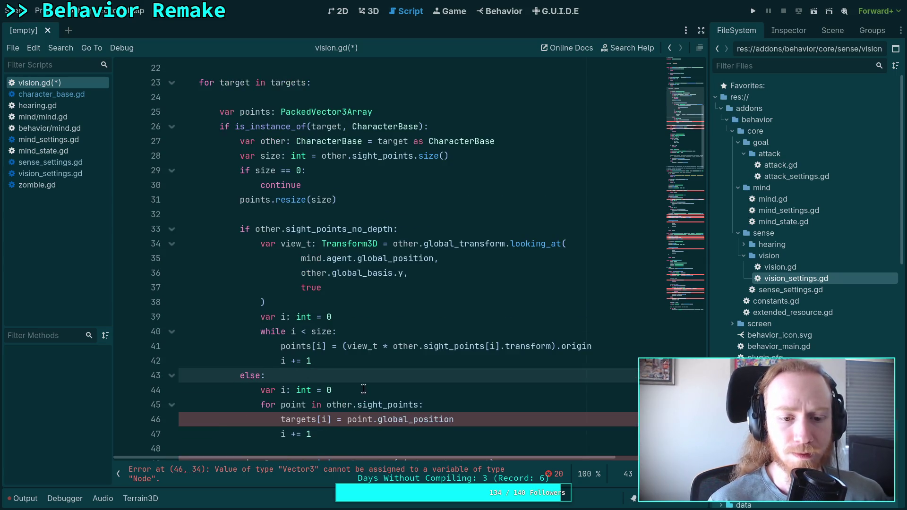
scroll(360, 408, "down", 1)
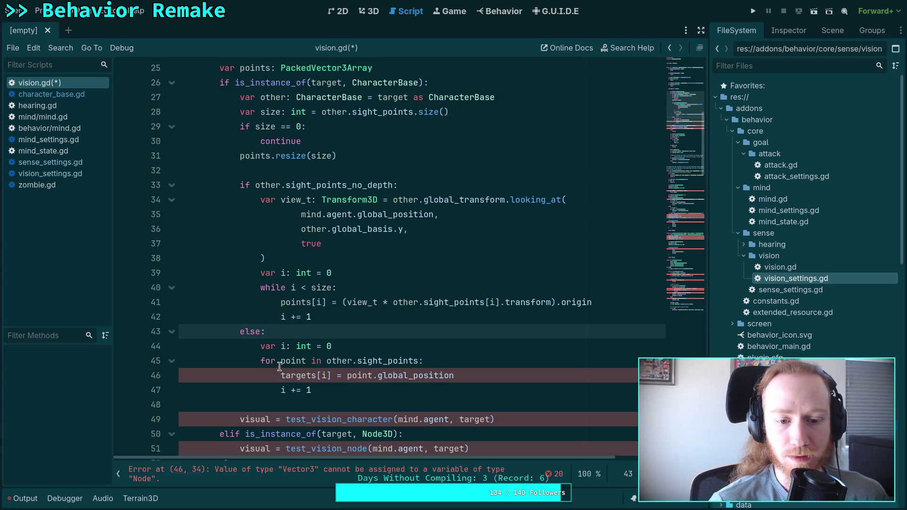
- Change the else-branch header to 'while i < size' and write into points instead of targets
mouse_move(281, 363)
left_mouse_down()
mouse_move(418, 361)
mouse_move(261, 362)
left_mouse_up()
type("while i ")
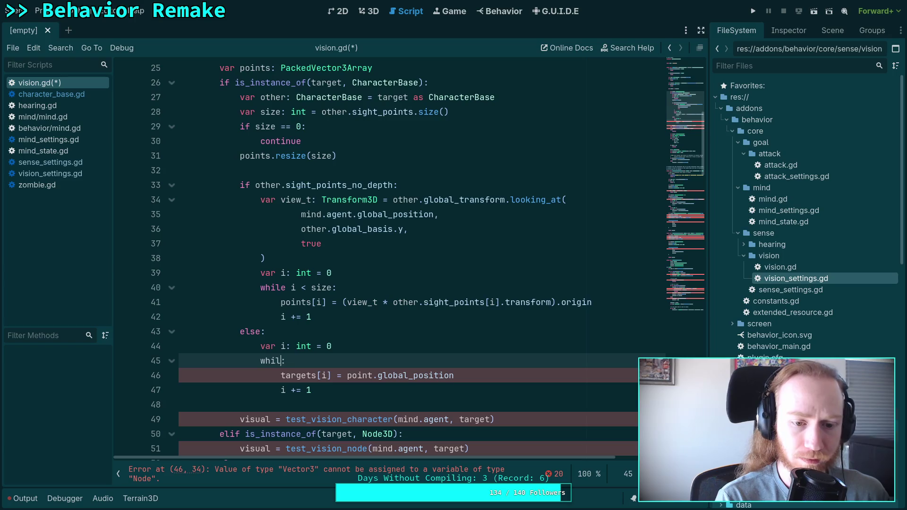
type("< size")
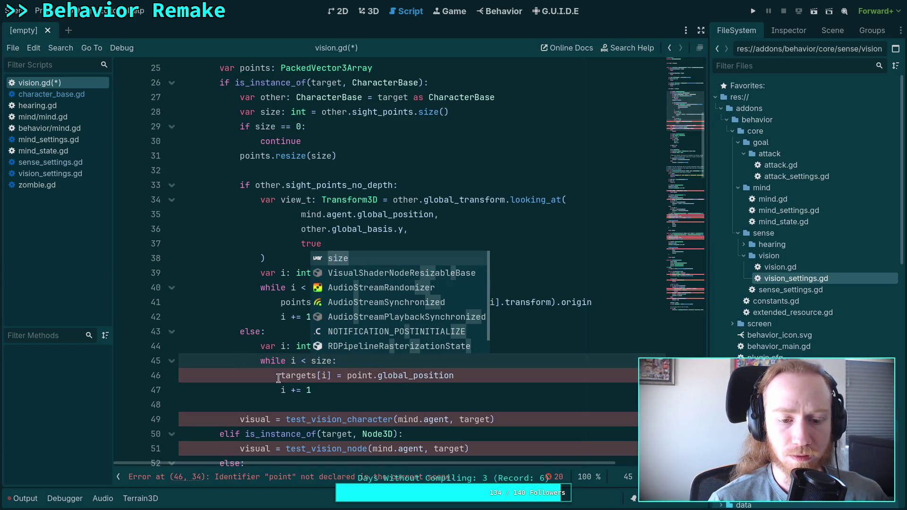
double_click(282, 375)
type("points")
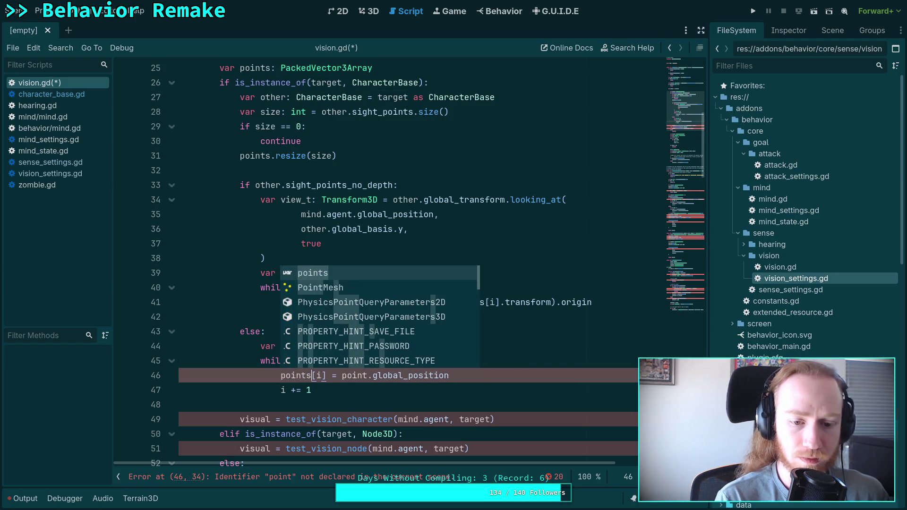
left_click(343, 394)
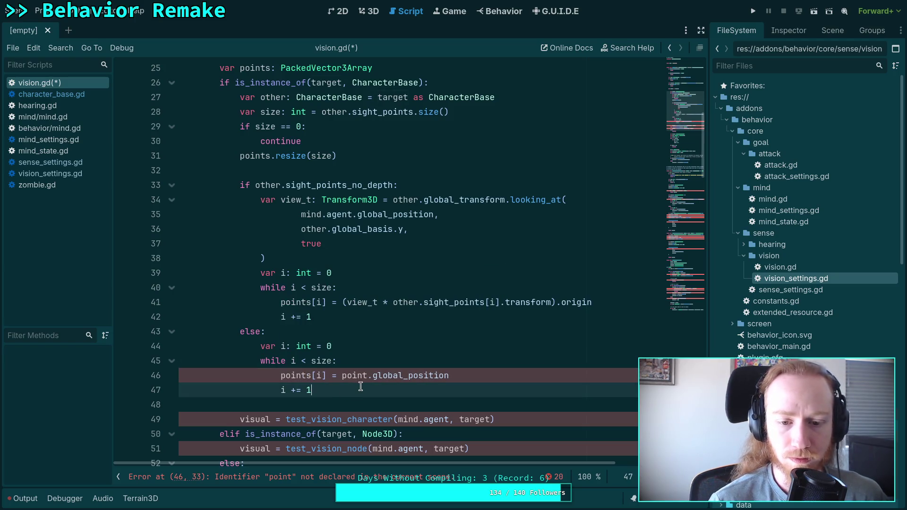
left_click(488, 380)
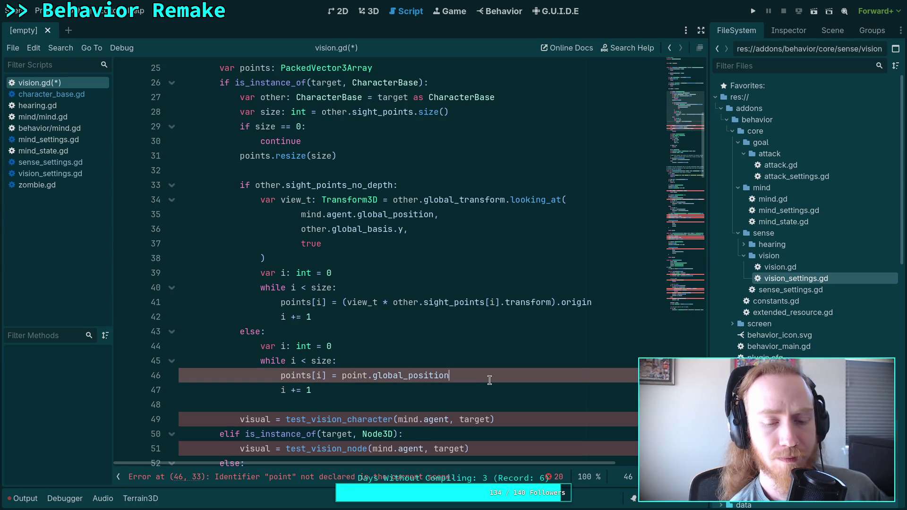
- Replace point with other.sight_points[i] so its global_position goes into points
double_click(355, 374)
type("other.sigh")
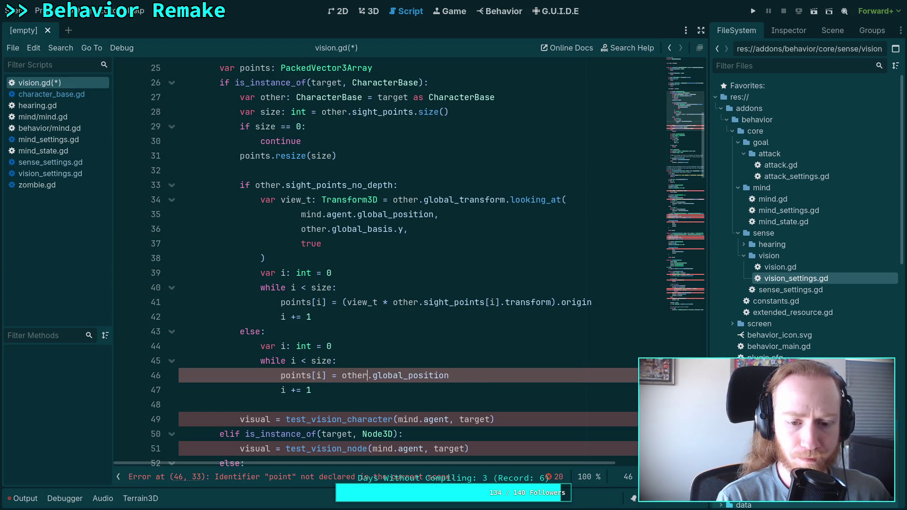
key("Return")
type("[i].")
left_click(308, 385)
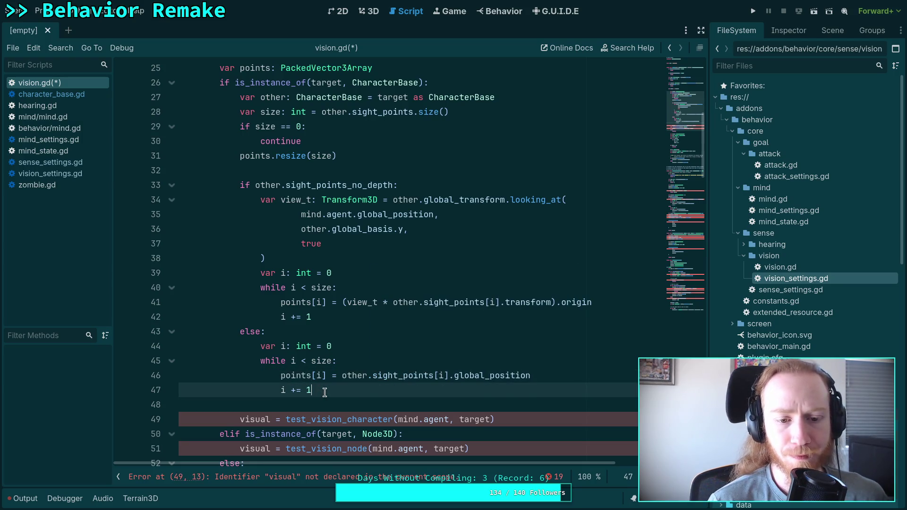
scroll(352, 380, "down", 1)
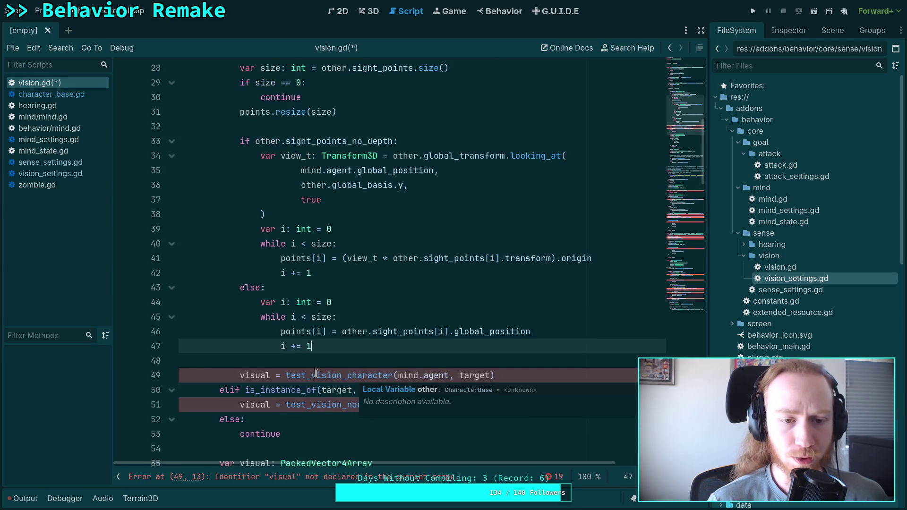
scroll(313, 356, "up", 2)
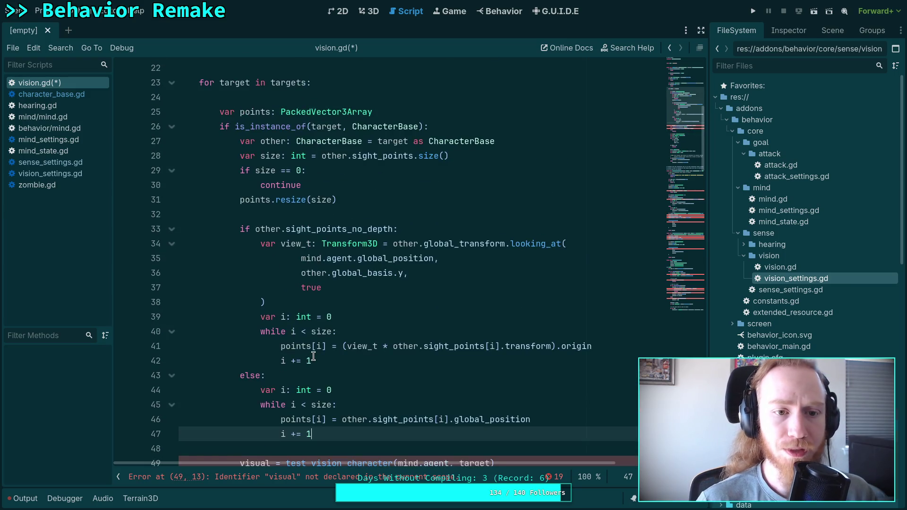
scroll(317, 236, "down", 3)
left_click(477, 360)
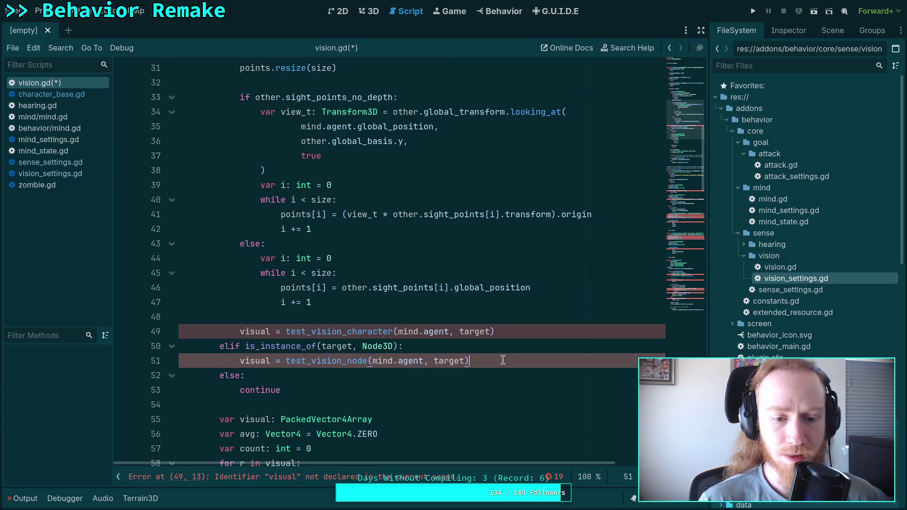
scroll(496, 354, "down", 3)
scroll(408, 336, "down", 9)
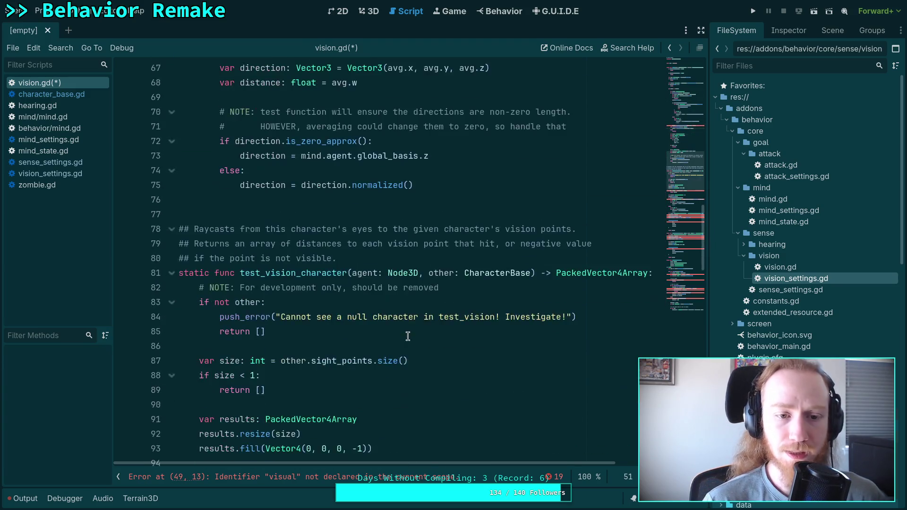
scroll(408, 336, "down", 17)
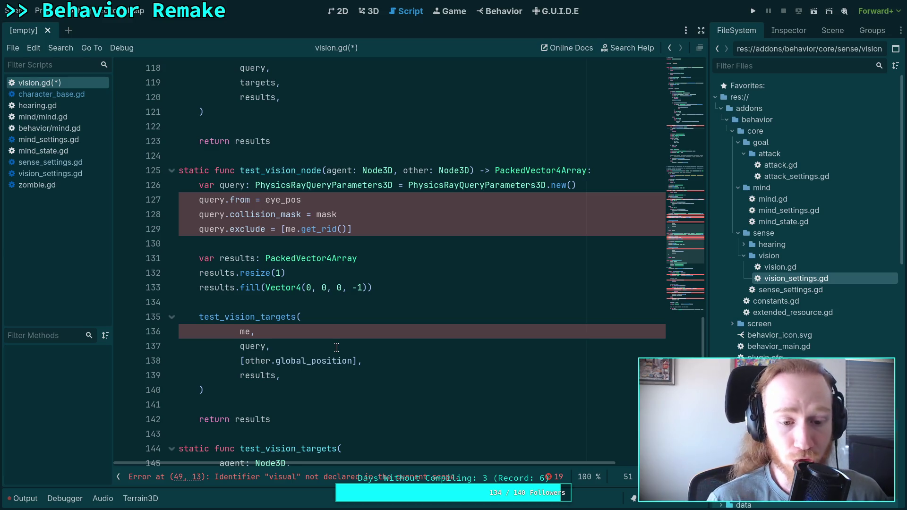
scroll(369, 338, "up", 8)
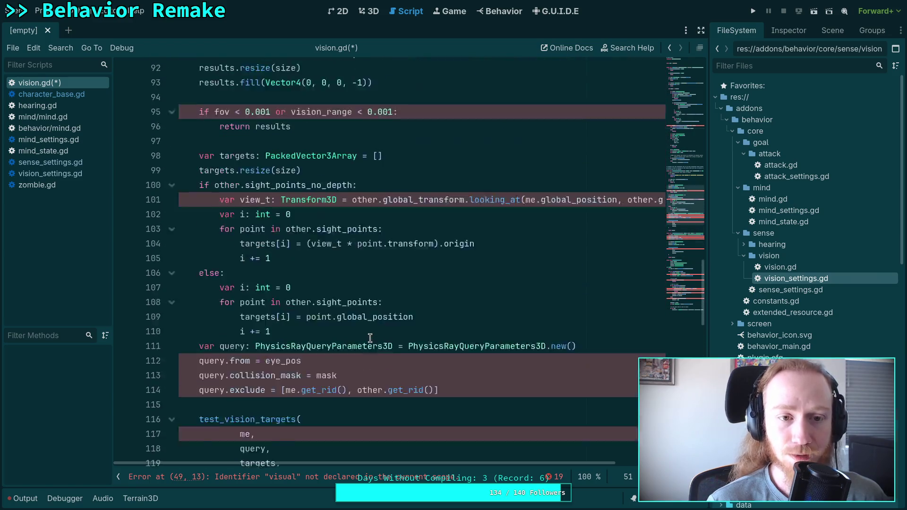
scroll(370, 338, "up", 20)
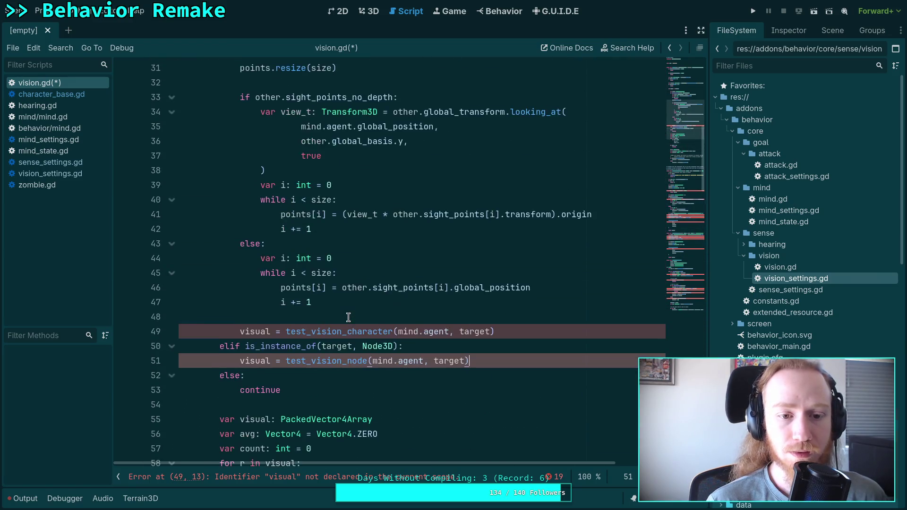
scroll(348, 316, "up", 2)
- Delete the old test_vision call line and add points.resize(1) and points[0] = target.global_position
left_click_drag(536, 415, 242, 418)
key("ctrl+shift+k")
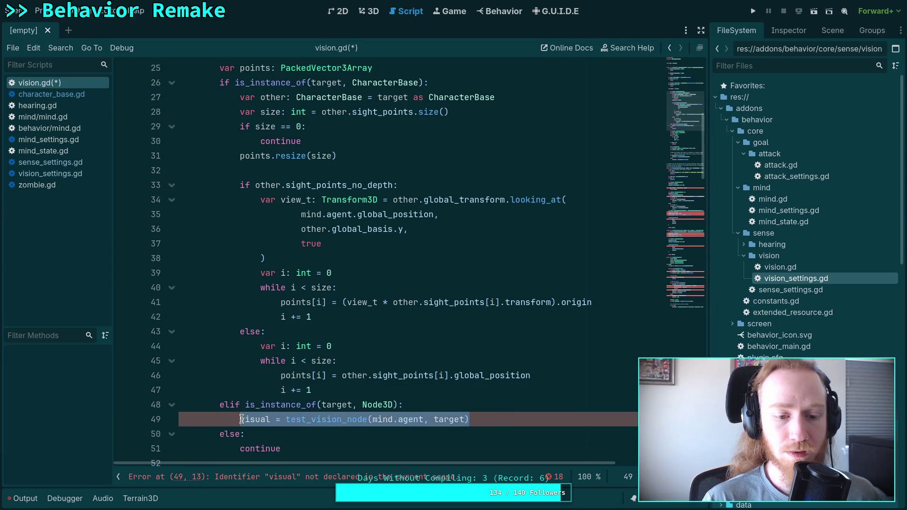
type("p")
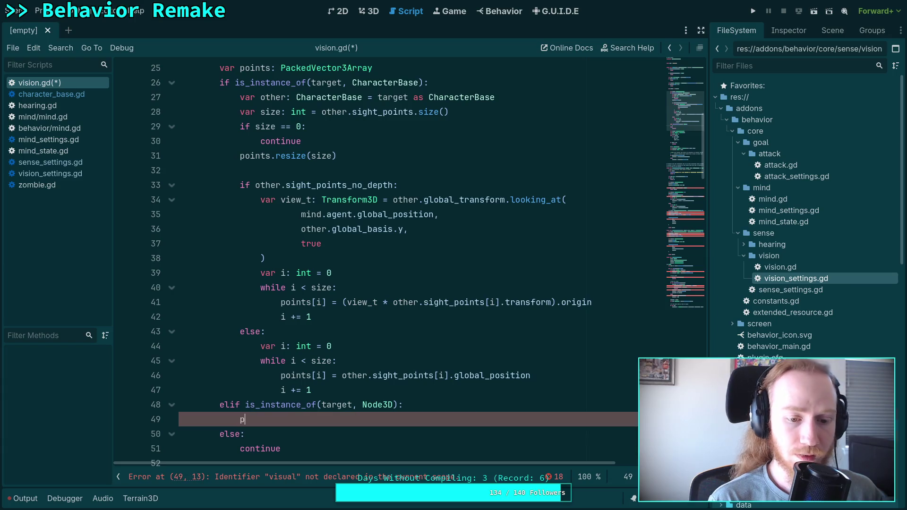
type("oints.append(")
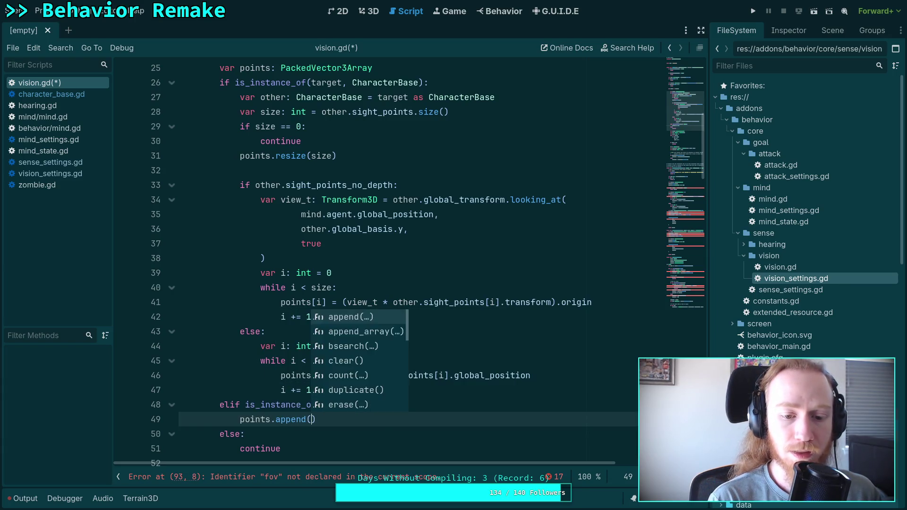
key("Return")
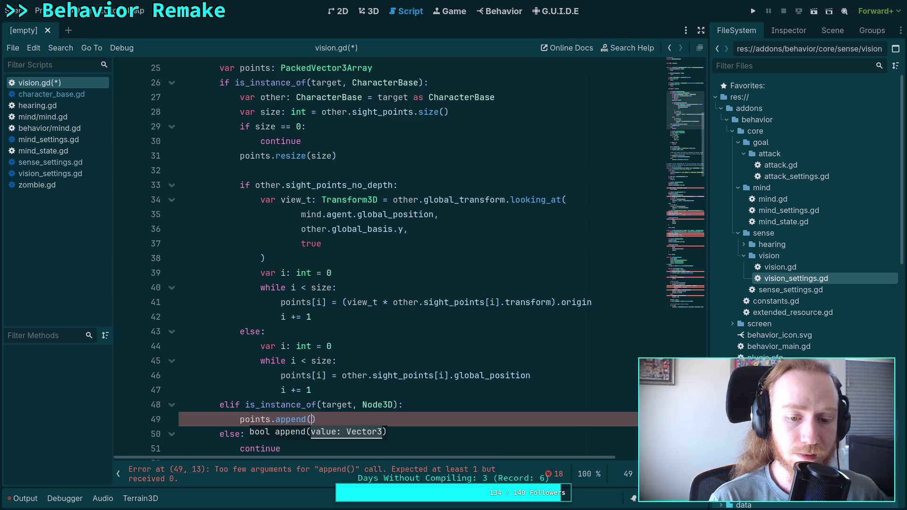
key("BackSpace")
key("BackSpace")
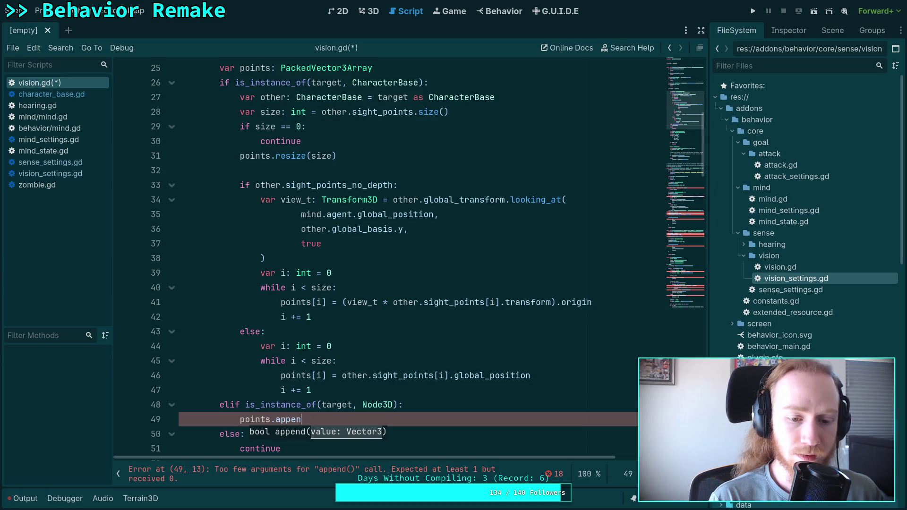
key("BackSpace")
key("BackSpace")
key("BackSpace")
type("resize")
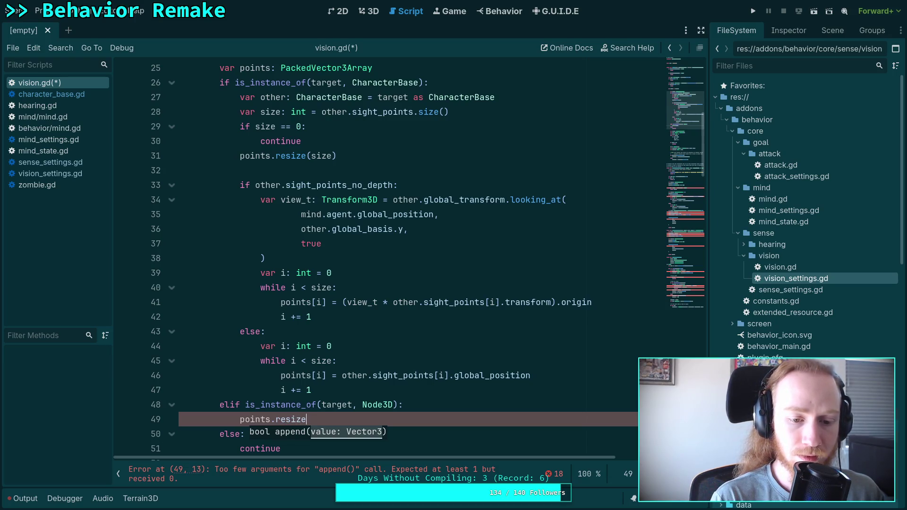
type("(1")
key("Return")
type("points")
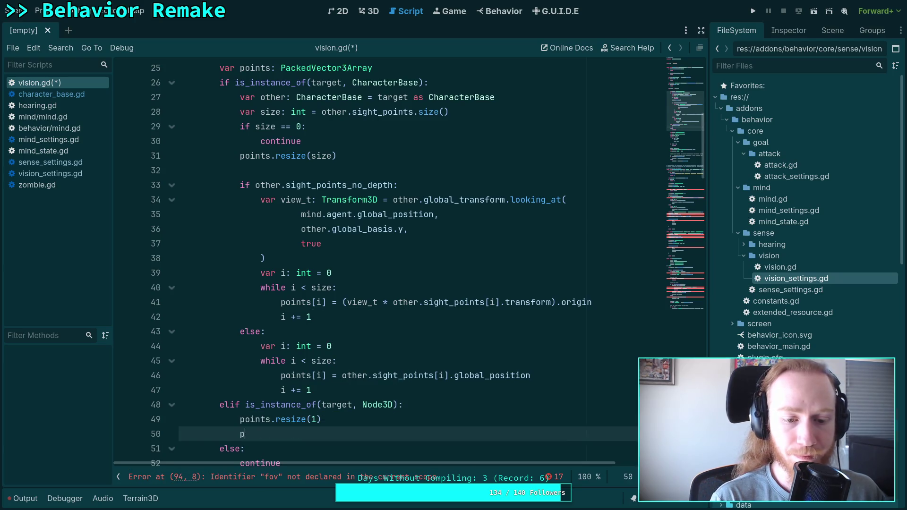
type("[0] = ")
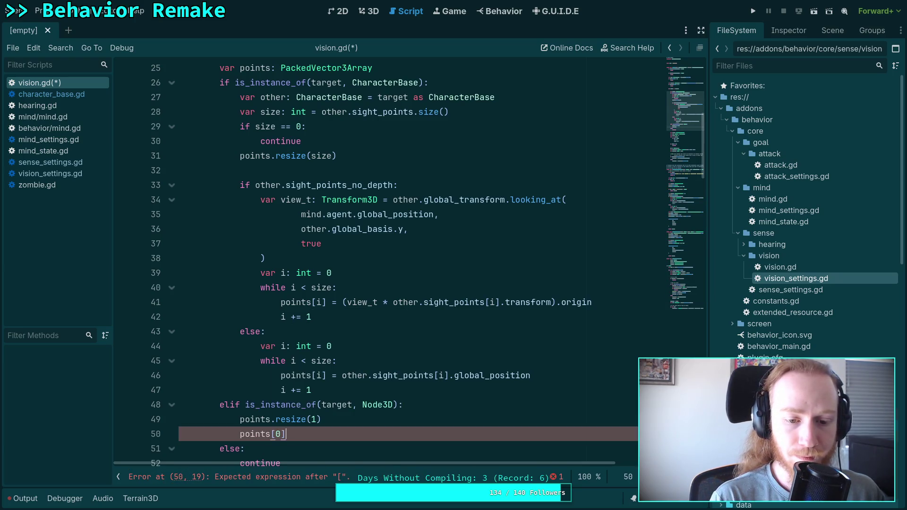
type("target.")
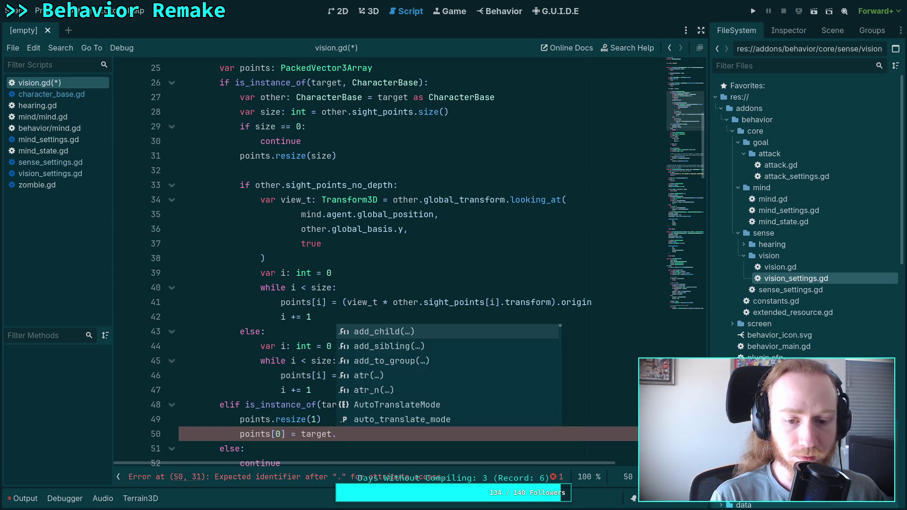
type("global_position")
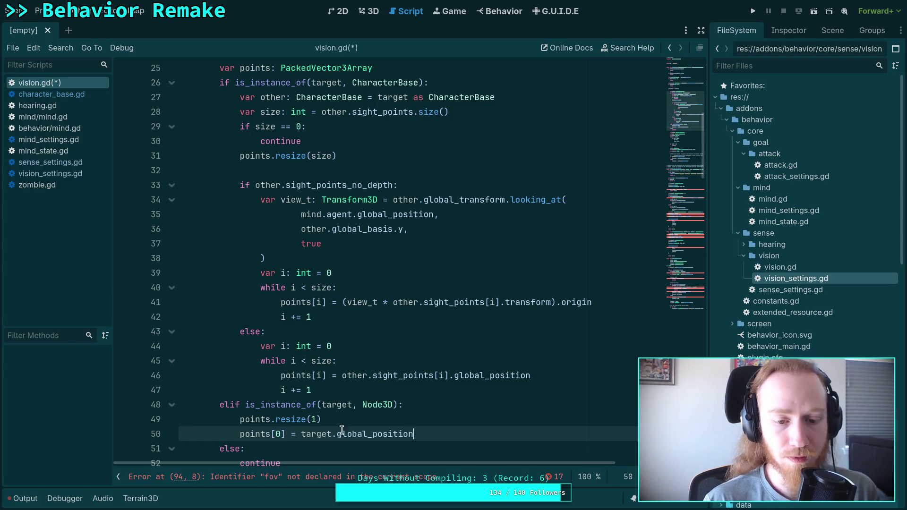
scroll(354, 409, "down", 1)
scroll(362, 406, "up", 2)
scroll(362, 406, "down", 18)
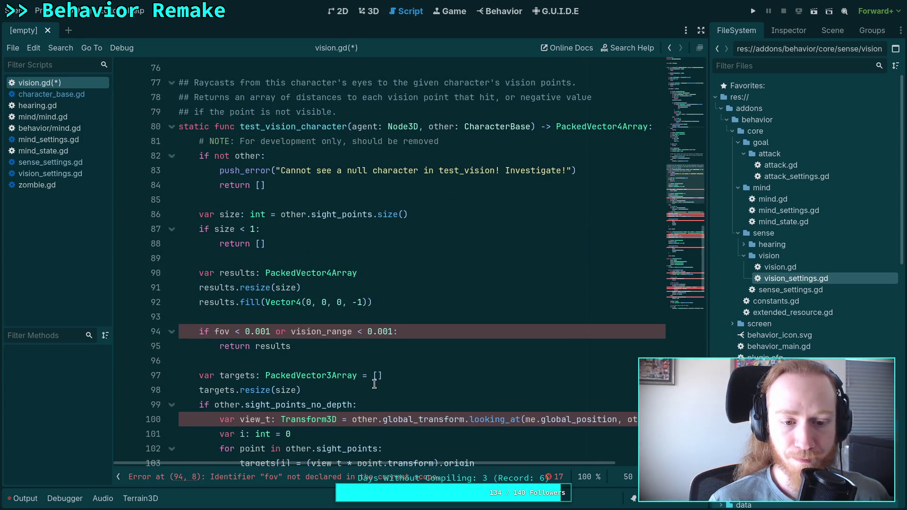
scroll(374, 384, "down", 5)
scroll(374, 384, "down", 3)
scroll(374, 384, "up", 10)
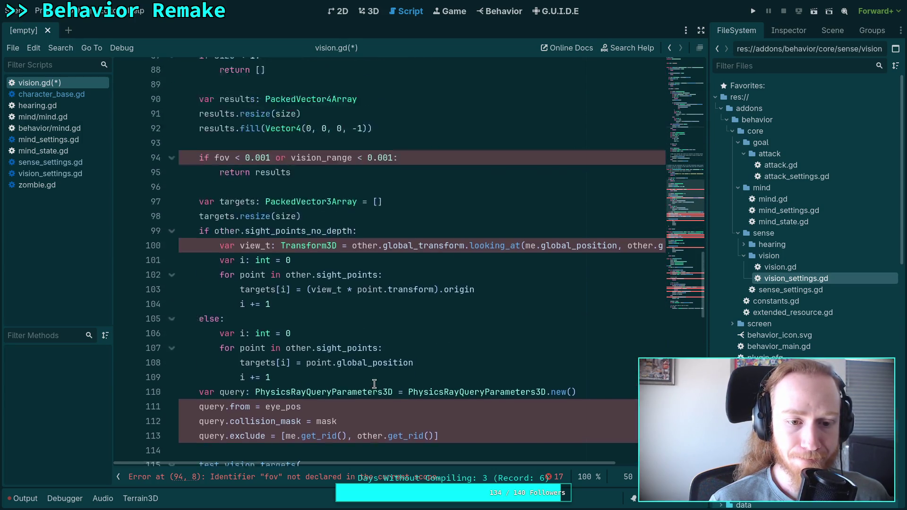
scroll(374, 383, "down", 16)
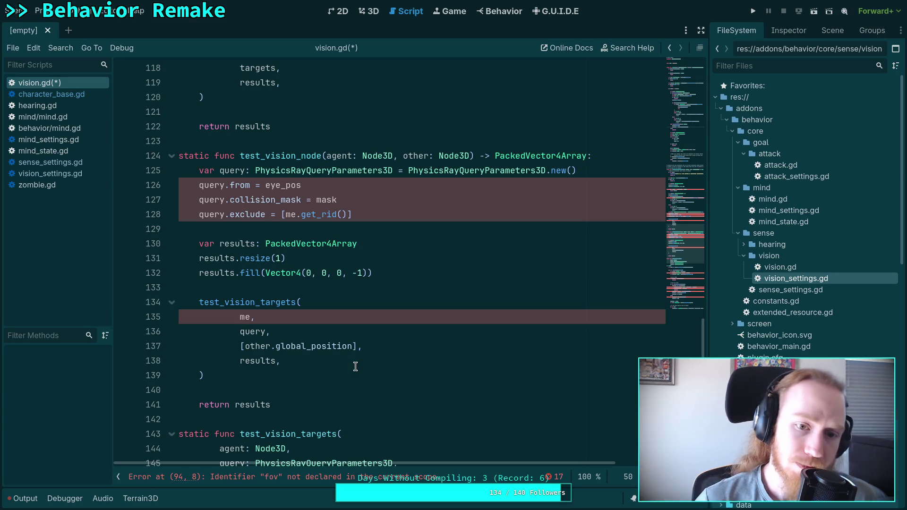
scroll(355, 366, "up", 6)
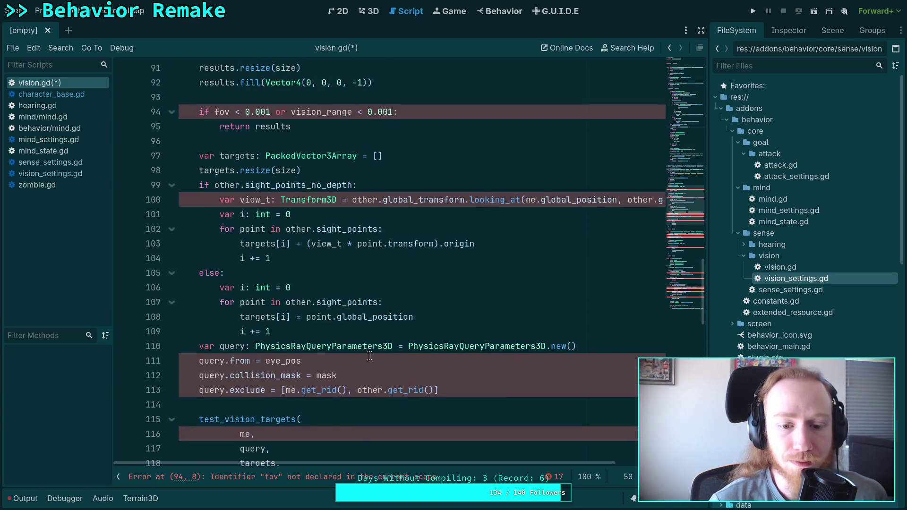
scroll(374, 350, "up", 3)
scroll(390, 337, "up", 3)
scroll(390, 336, "up", 6)
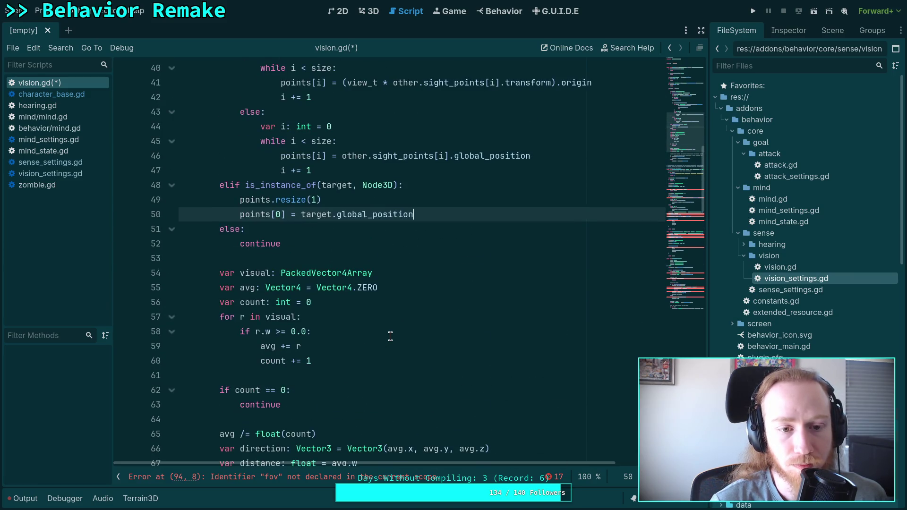
scroll(390, 336, "up", 8)
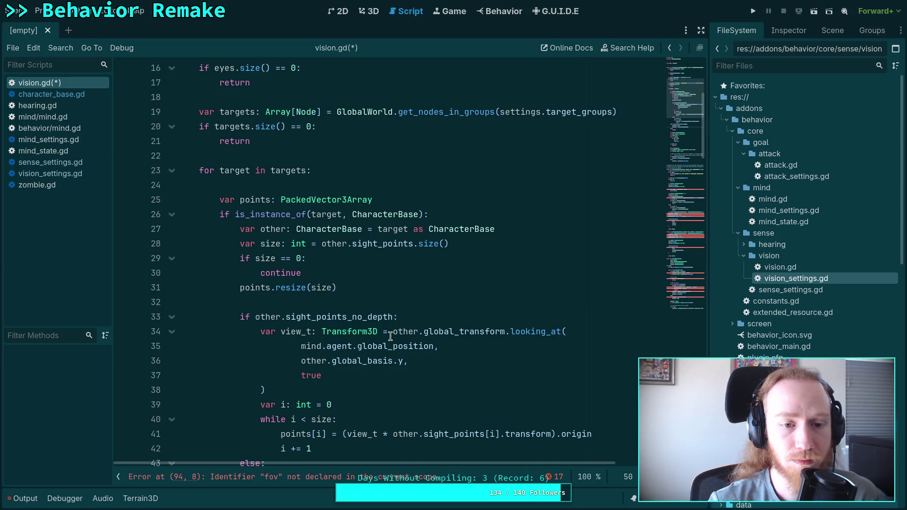
scroll(390, 337, "down", 7)
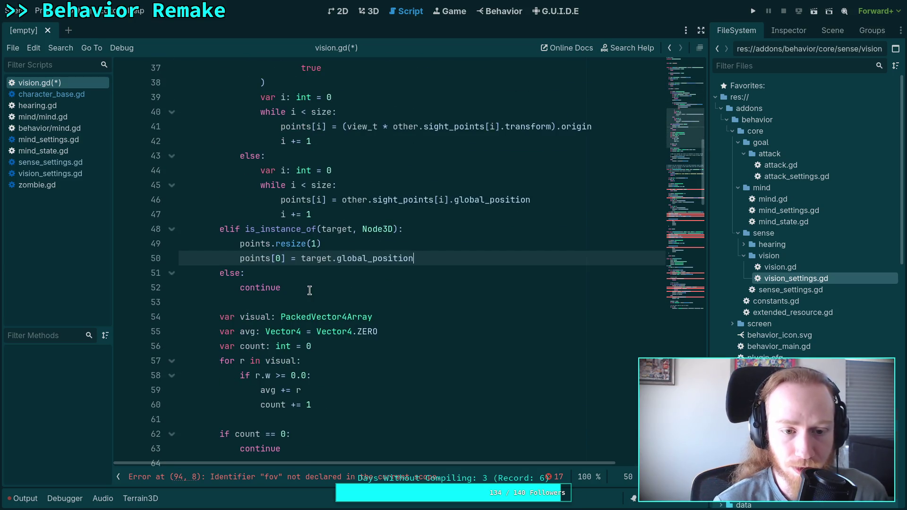
scroll(309, 291, "up", 4)
scroll(320, 274, "up", 2)
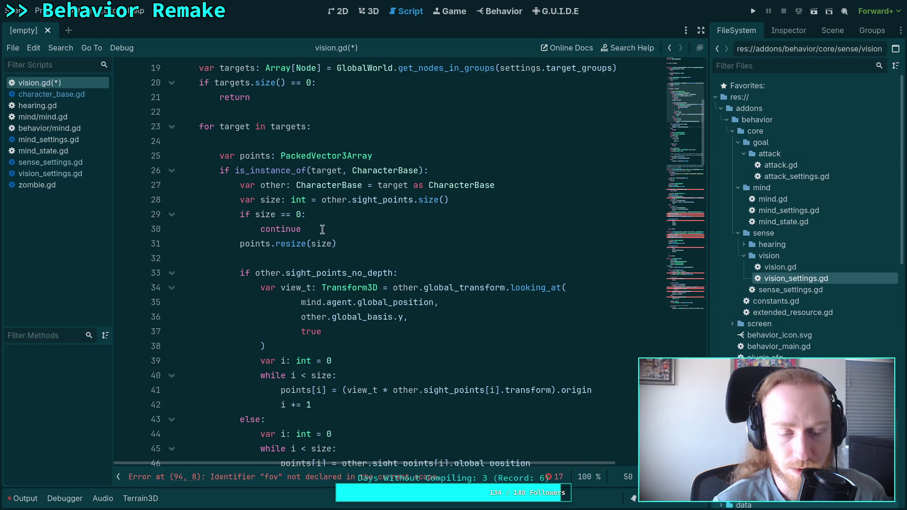
scroll(334, 203, "down", 1)
scroll(424, 189, "down", 3)
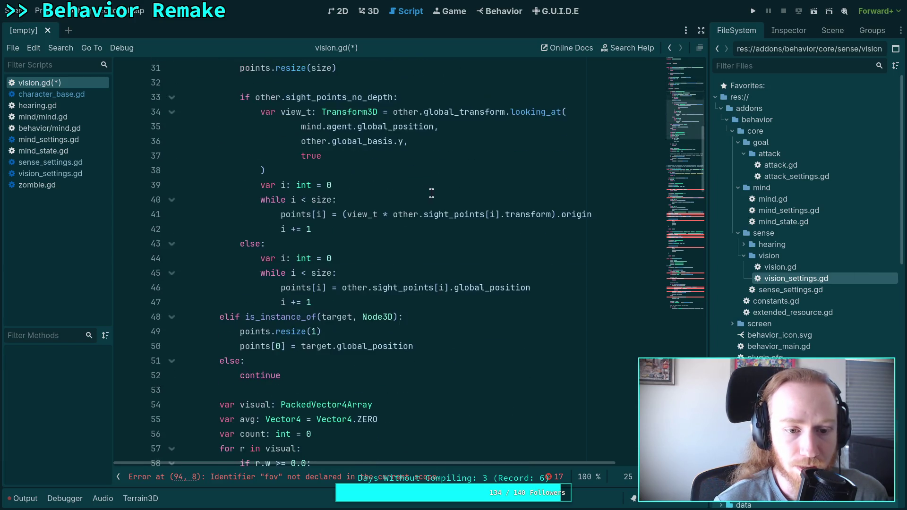
left_click(326, 375)
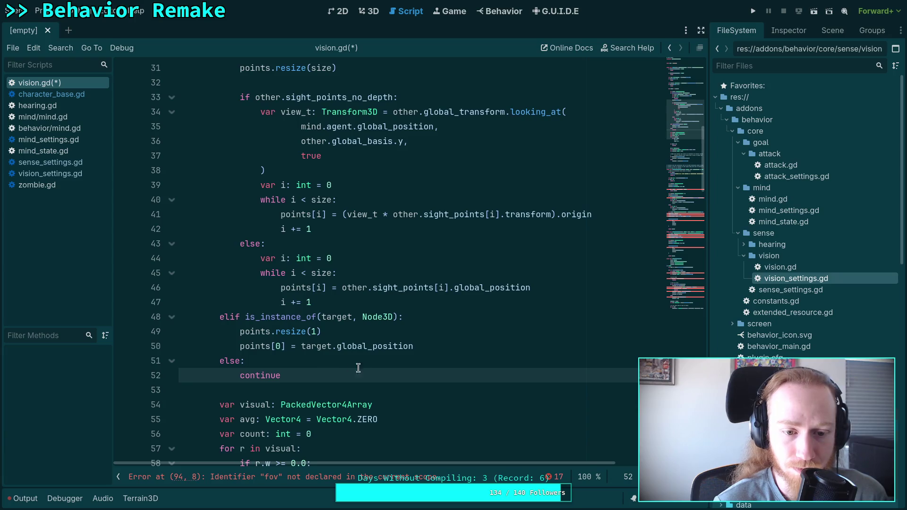
scroll(352, 367, "down", 2)
key("Return")
key("Return")
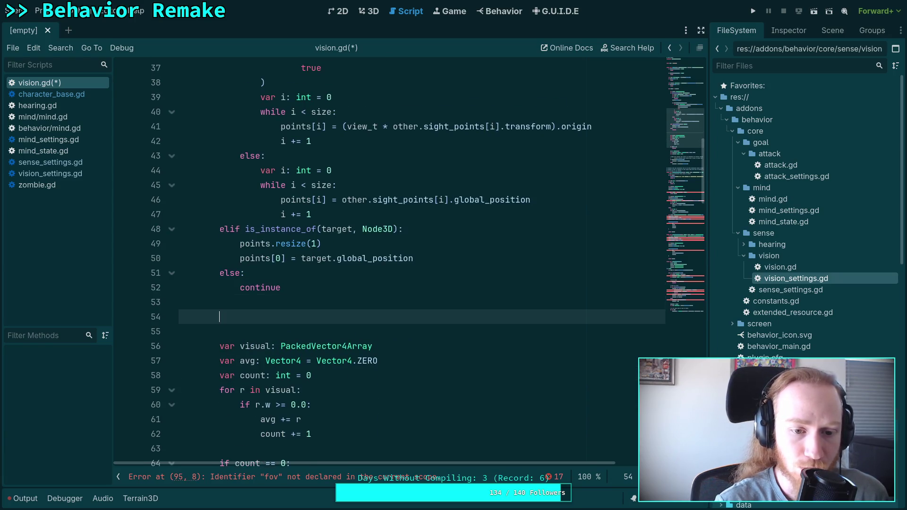
scroll(410, 352, "down", 4)
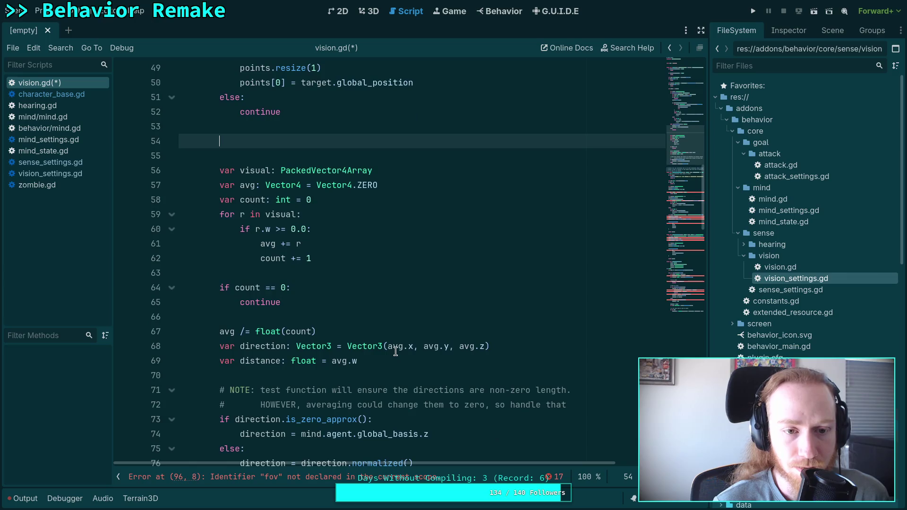
scroll(395, 351, "down", 10)
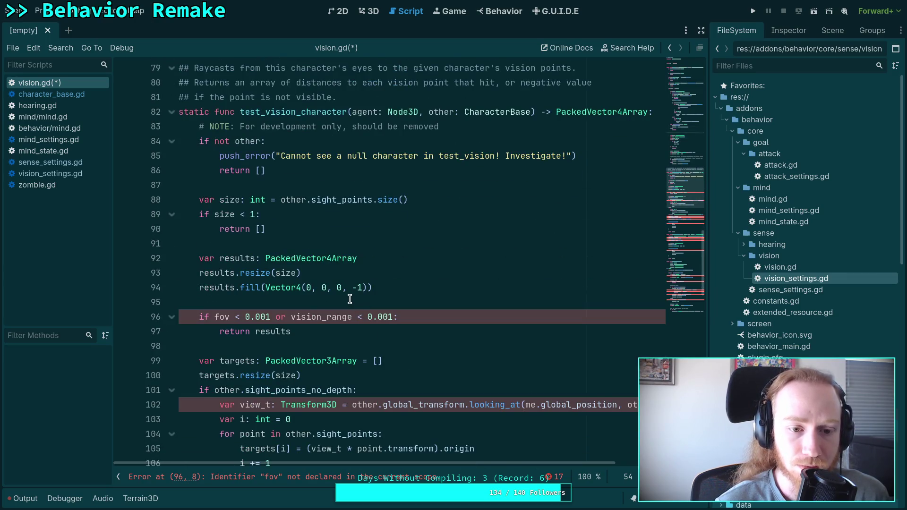
scroll(349, 299, "down", 2)
scroll(350, 299, "up", 4)
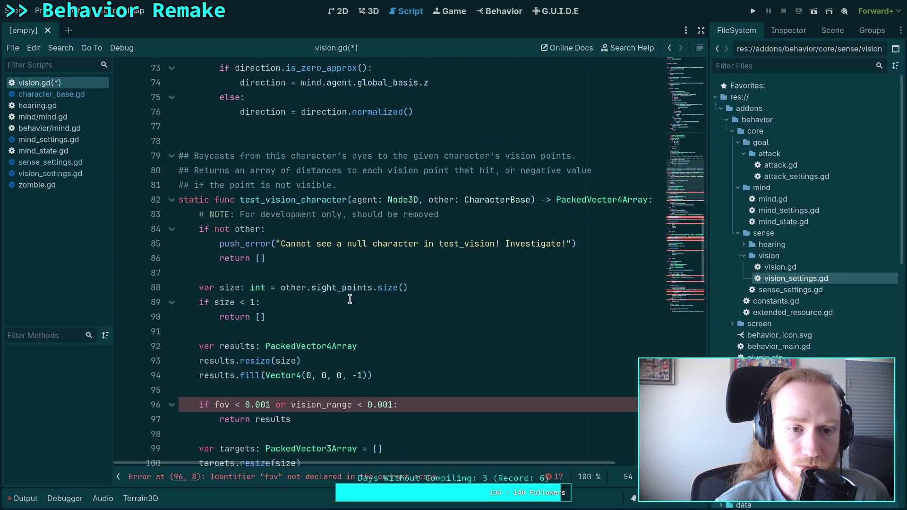
scroll(350, 299, "down", 10)
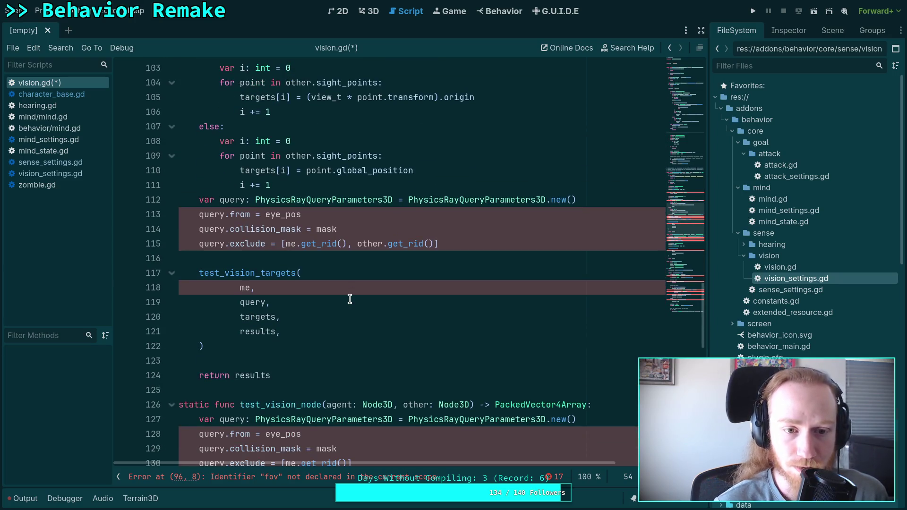
- Copy the four ray query setup lines 112–115
left_click_drag(198, 199, 576, 199)
right_click(399, 202)
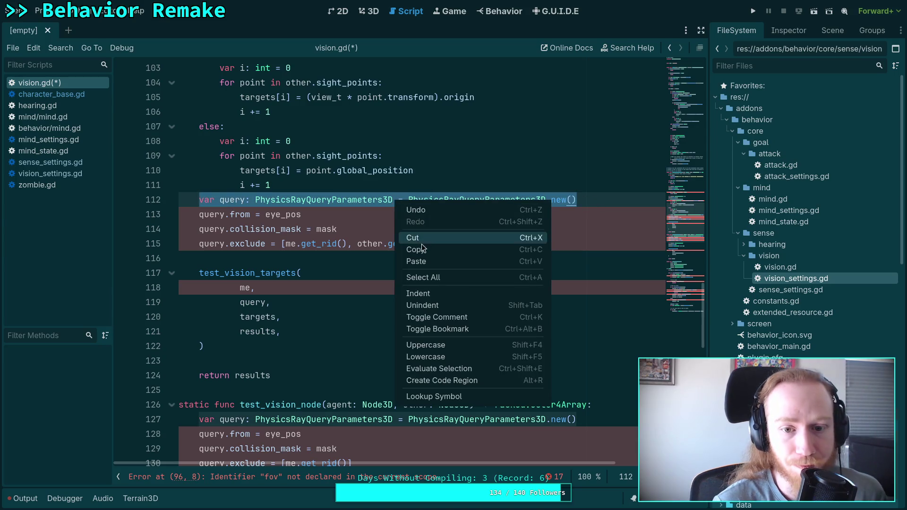
left_click(374, 246)
left_click_drag(448, 244, 199, 200)
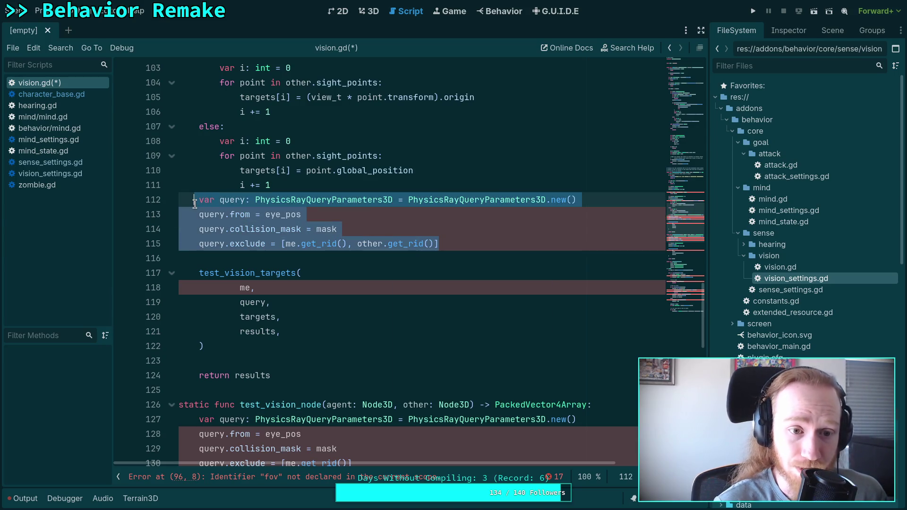
right_click(219, 202)
left_click(255, 247)
- Paste the query lines at line 53 and indent lines 55–57 one level
scroll(424, 309, "down", 3)
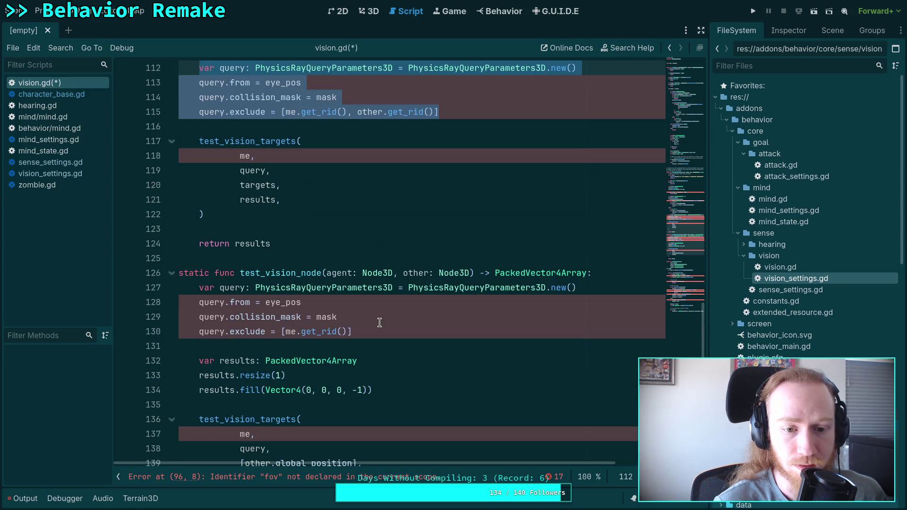
scroll(424, 309, "up", 5)
scroll(424, 309, "up", 15)
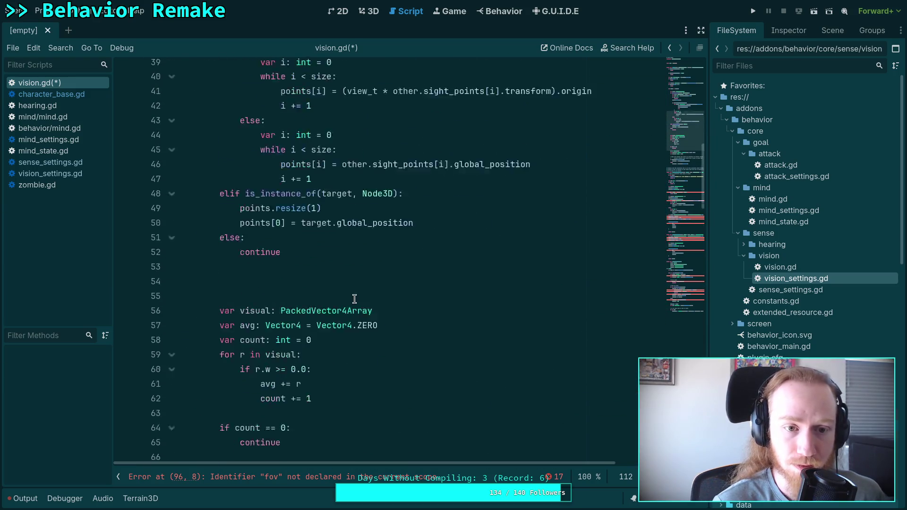
left_click(302, 309)
key("ctrl+v")
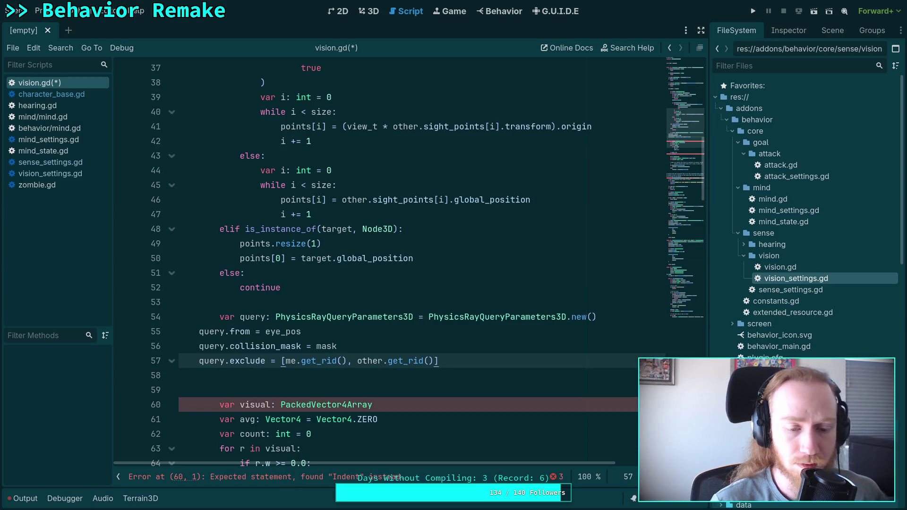
mouse_move(246, 331)
left_mouse_down()
mouse_move(252, 357)
mouse_move(371, 332)
left_mouse_up()
key("Tab")
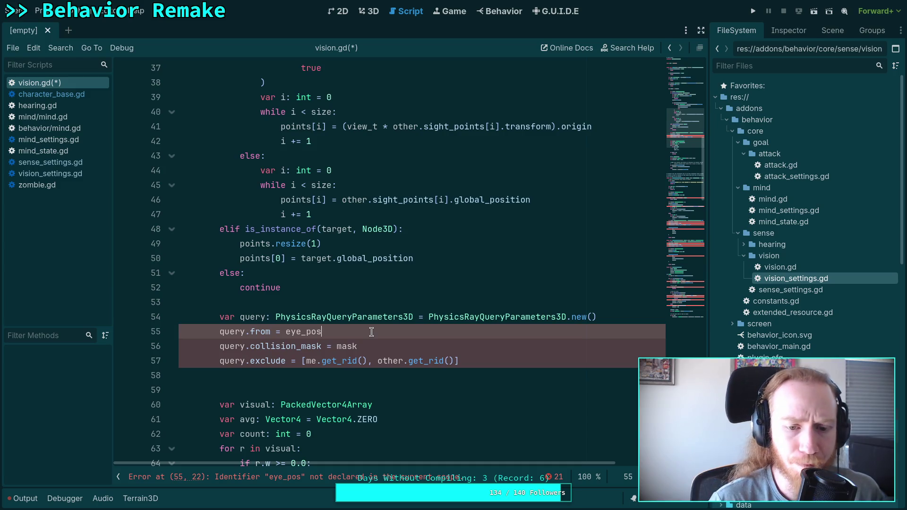
- Review the pasted query lines against the var points line in the target loop
scroll(372, 332, "up", 7)
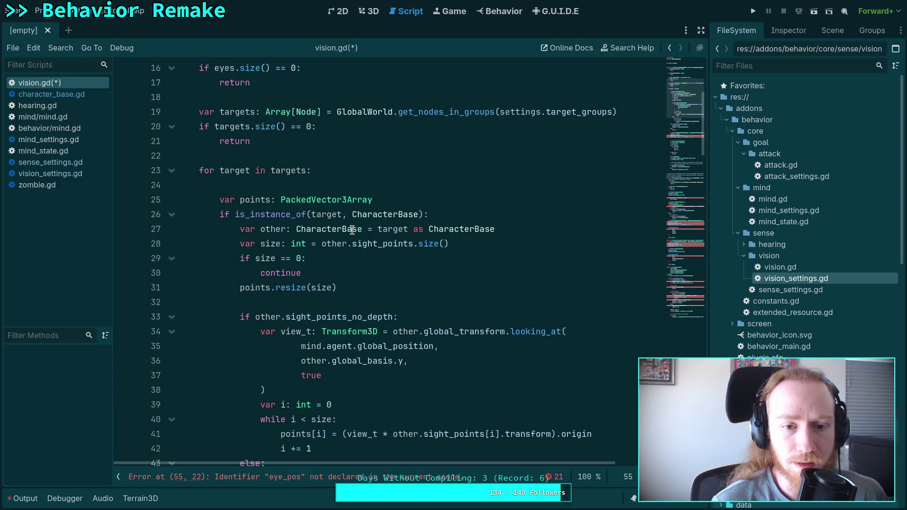
scroll(352, 230, "down", 6)
scroll(352, 230, "up", 5)
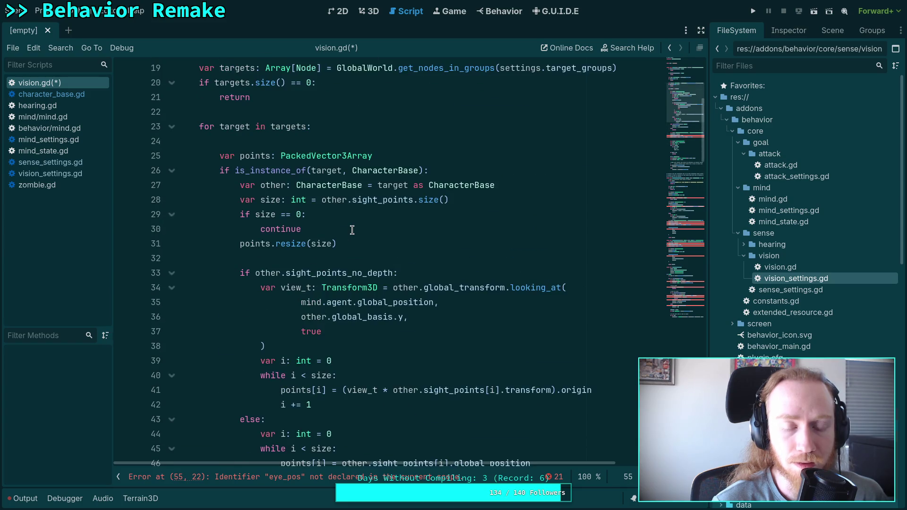
mouse_move(397, 285)
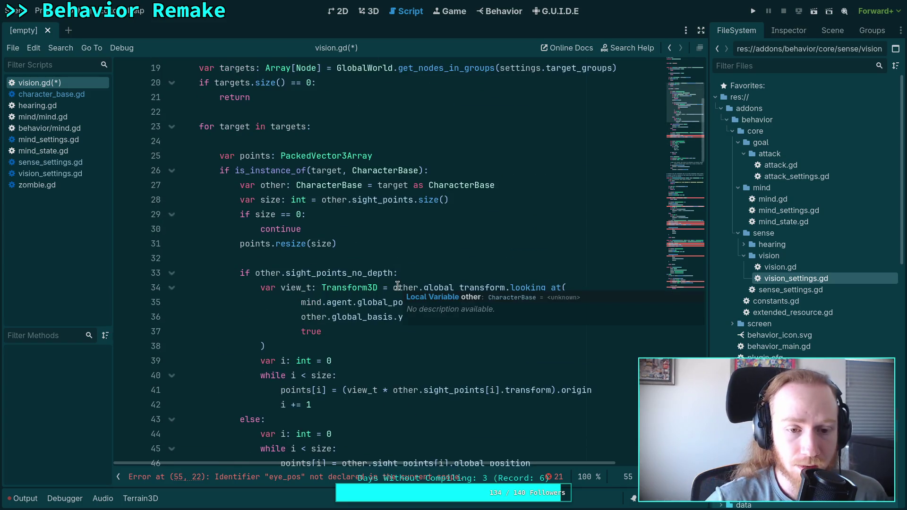
scroll(397, 286, "down", 4)
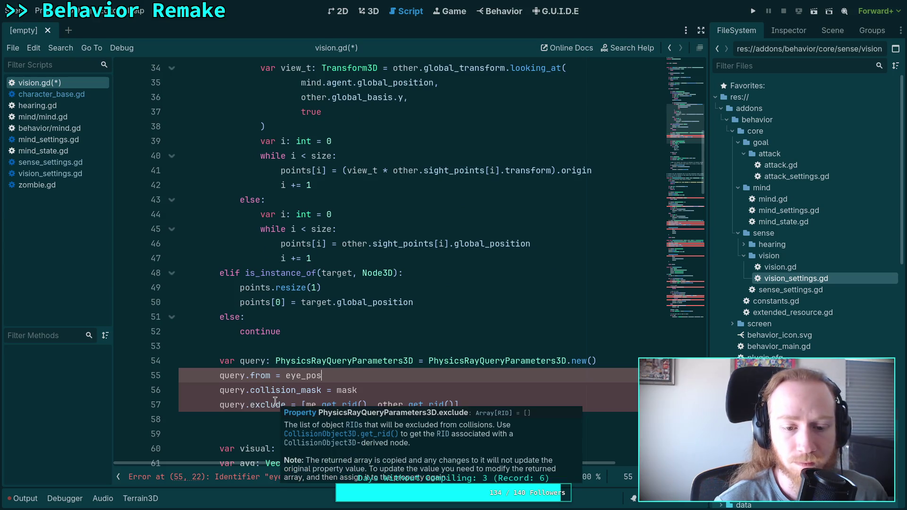
scroll(300, 350, "up", 5)
left_click(406, 196)
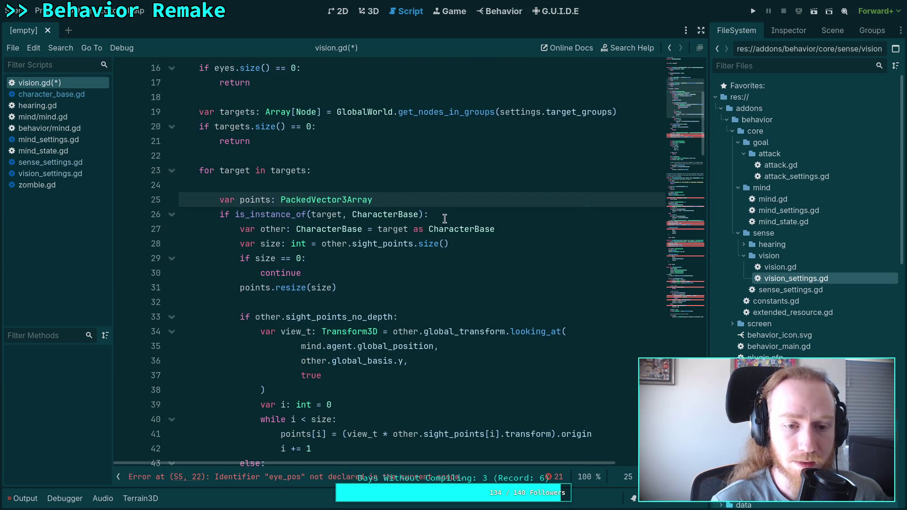
scroll(441, 216, "down", 6)
left_click_drag(324, 406, 359, 366)
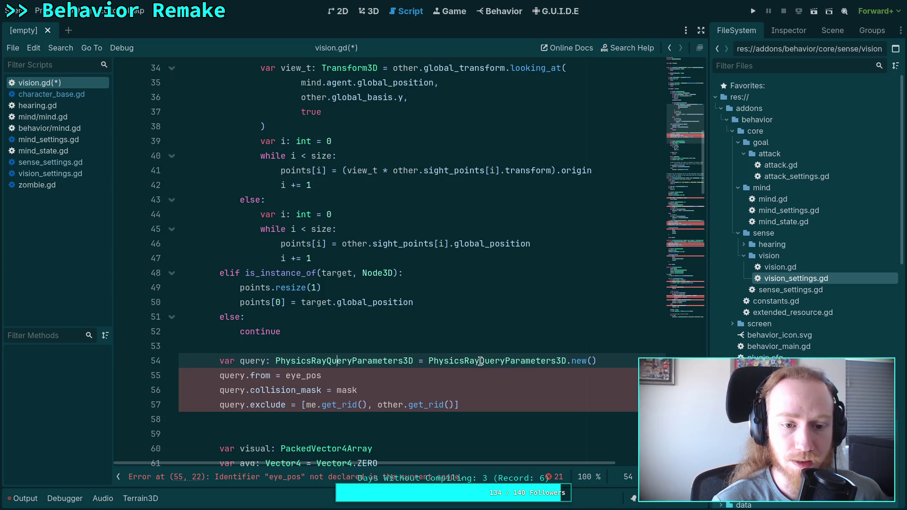
- Move the var query line above the target loop and unindent it one level
scroll(480, 362, "up", 5)
key("alt+Up")
key("alt+Up")
key("alt+Up")
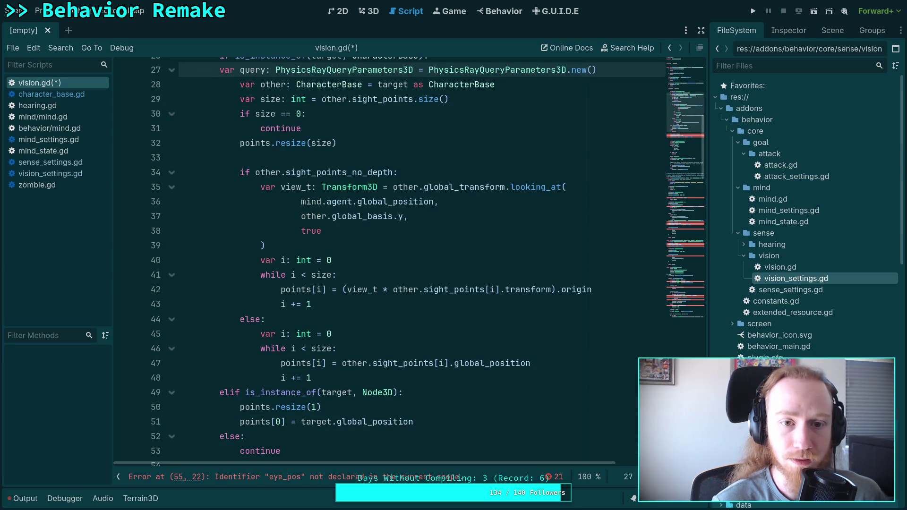
key("alt+Down")
key("alt+Down")
key("alt+Down")
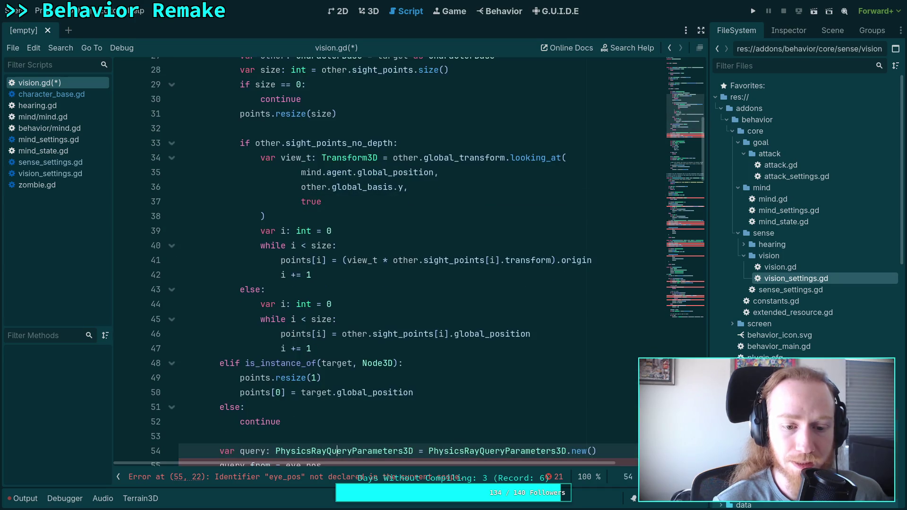
key("alt+Up")
key("alt+Up")
key("alt+Up")
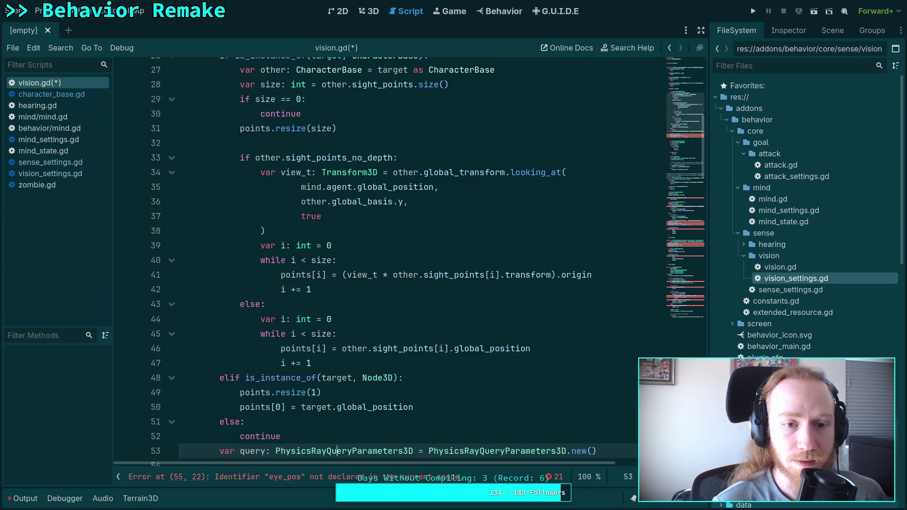
key("alt+Up")
key("alt+Up")
key("alt+Up")
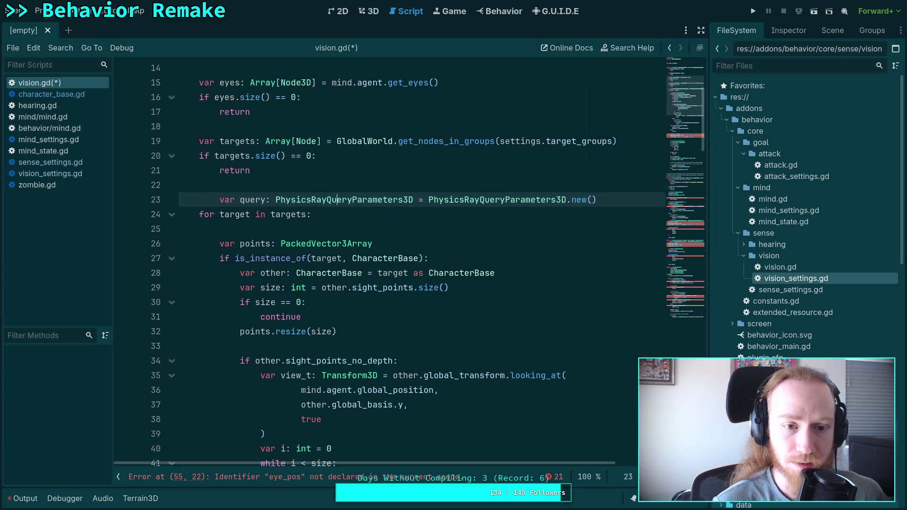
key("shift+Tab")
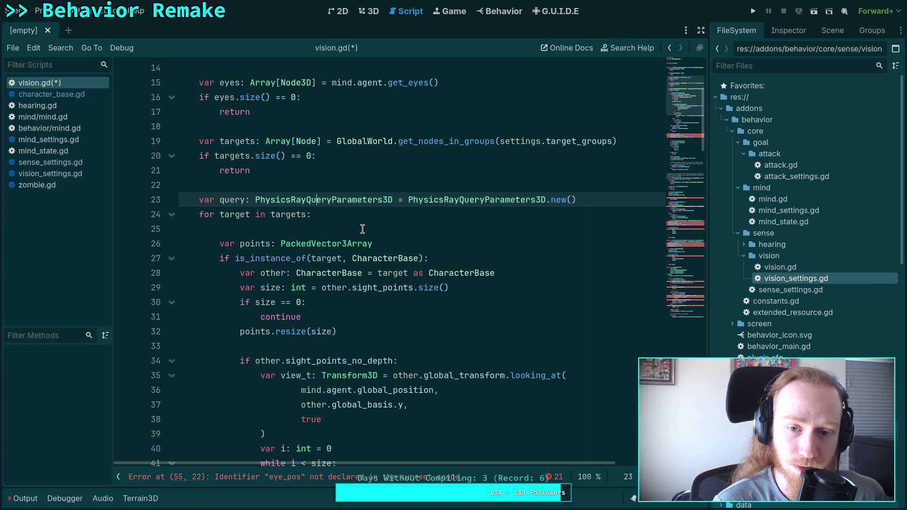
scroll(407, 228, "down", 3)
scroll(406, 228, "down", 4)
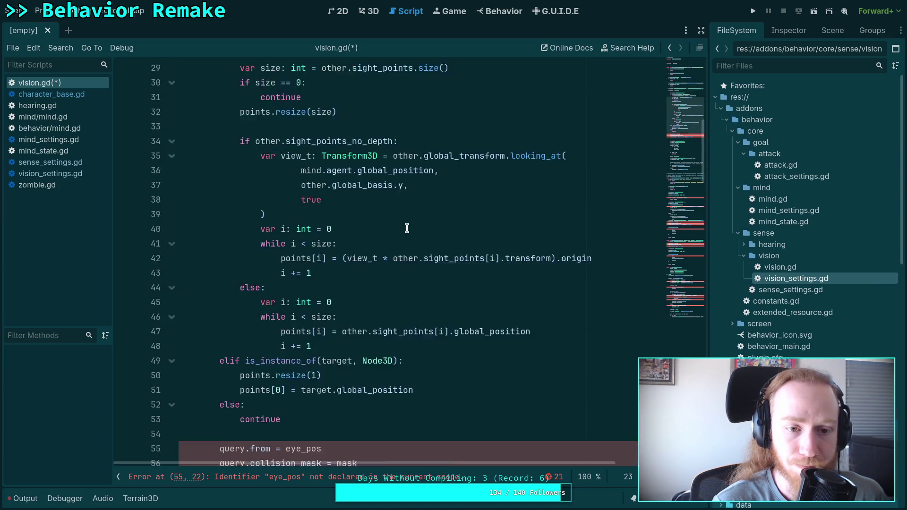
scroll(324, 364, "up", 1)
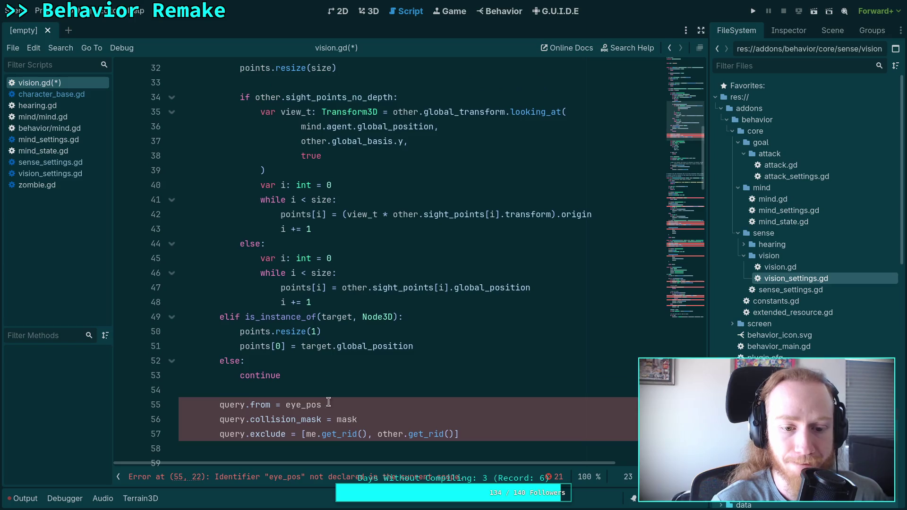
- Move query.collision_mask under var query, unindent it, and set it to settings.mask
left_click(338, 404)
left_click(318, 419)
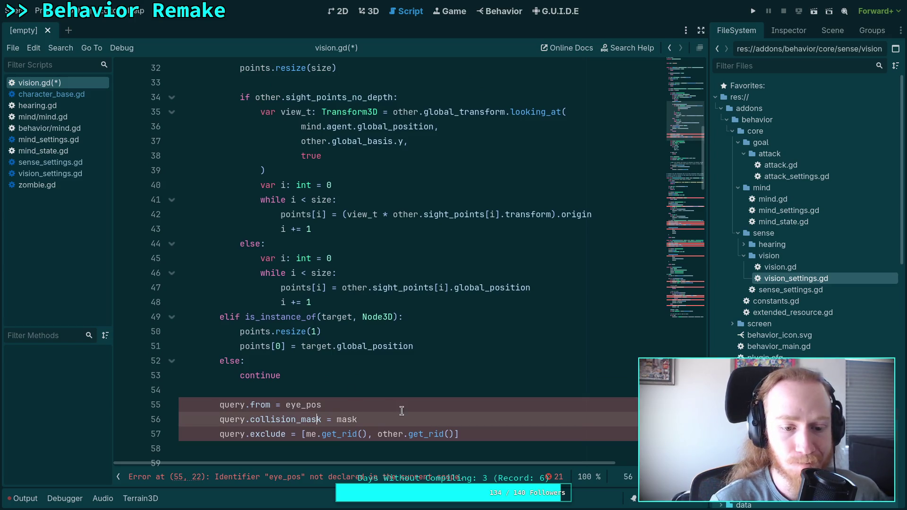
key("alt+Up")
key("alt+Up")
key("alt+Up")
key("alt+Up")
key("alt+Up")
key("alt+Up")
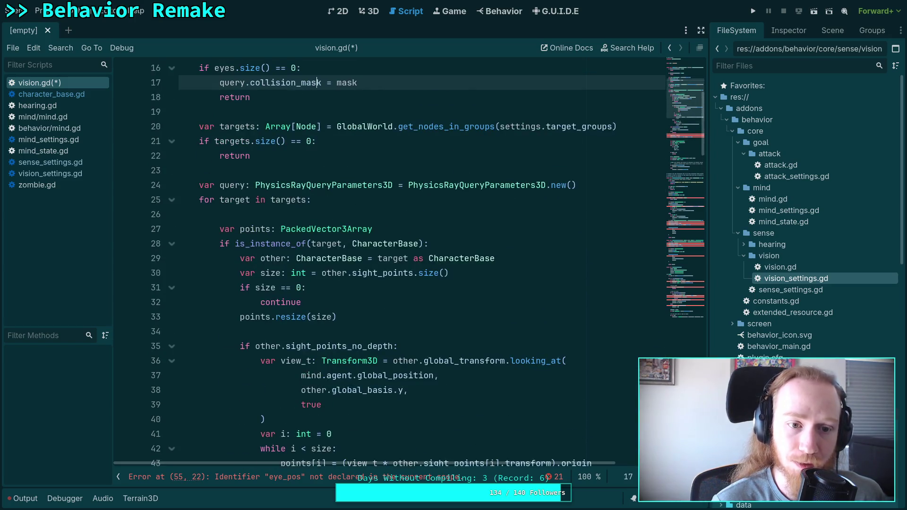
key("alt+Down")
key("alt+Down")
key("alt+Down")
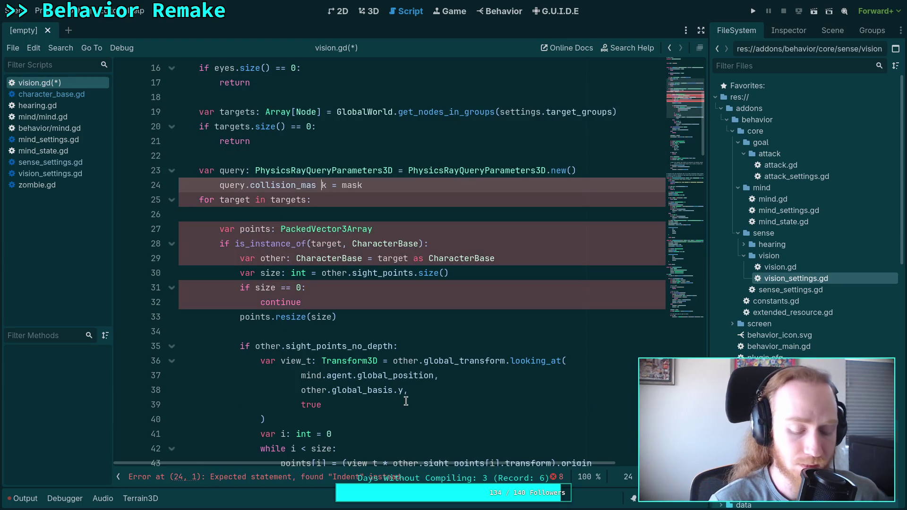
key("shift+Tab")
double_click(319, 187)
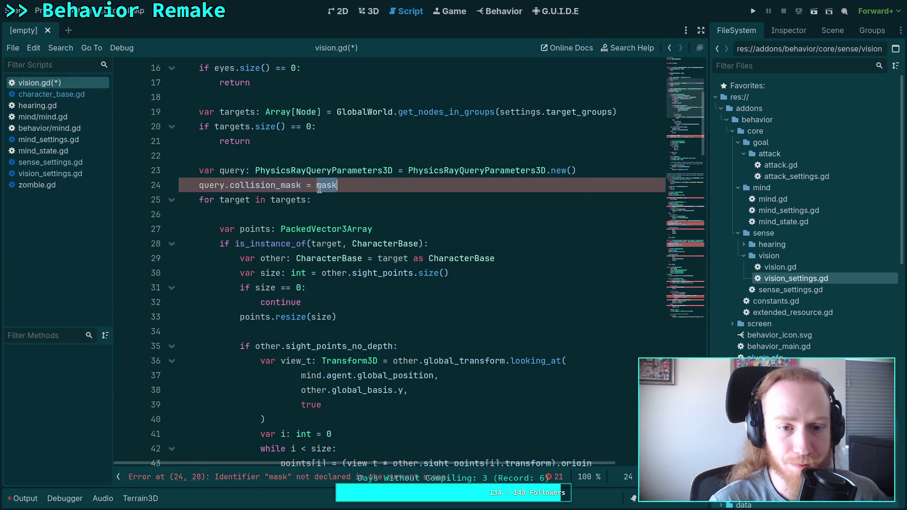
type("settings.")
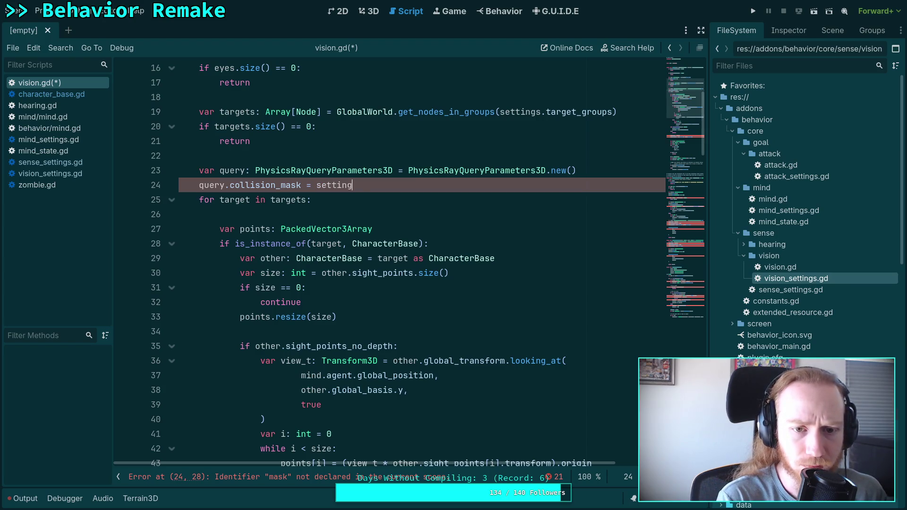
key("Down")
key("Down")
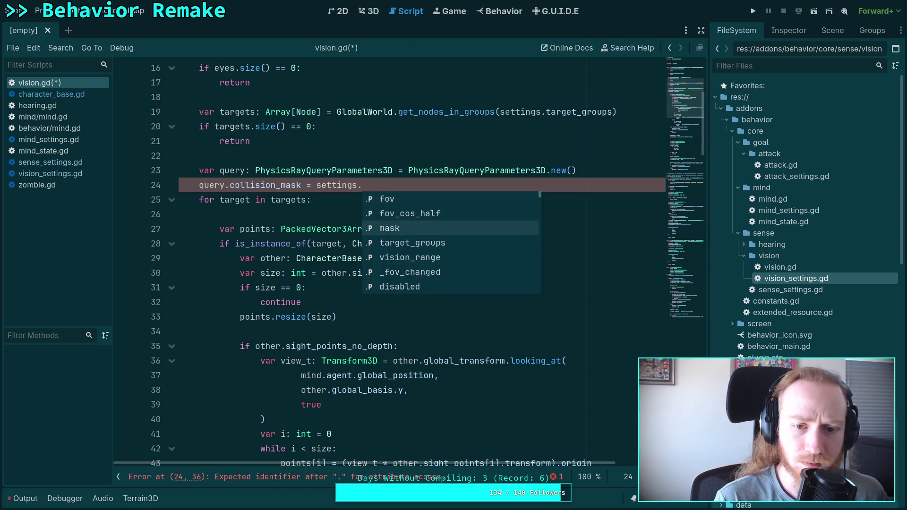
key("Return")
scroll(453, 222, "down", 4)
scroll(492, 273, "up", 4)
- Begin a query.exclude line below the mask, then delete the unfinished line
key("Return")
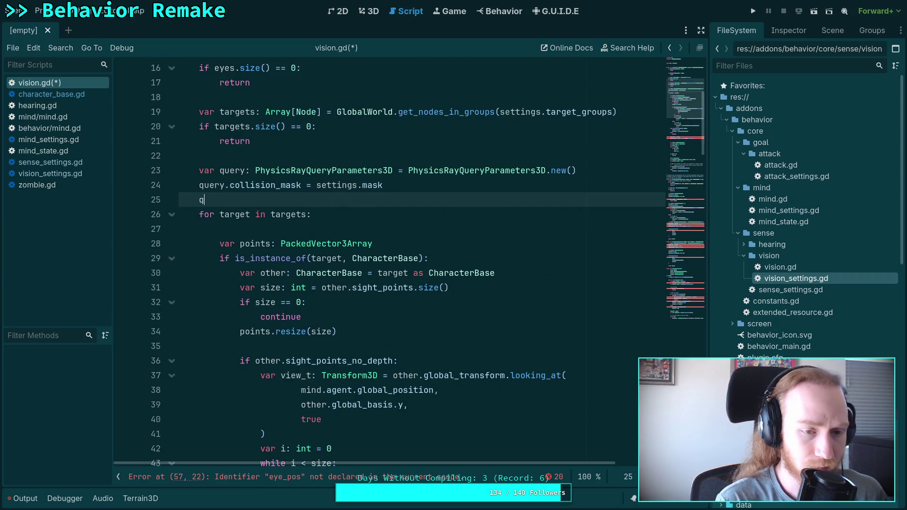
type("u")
type("i")
key("BackSpace")
type("e")
key("Return")
type(".")
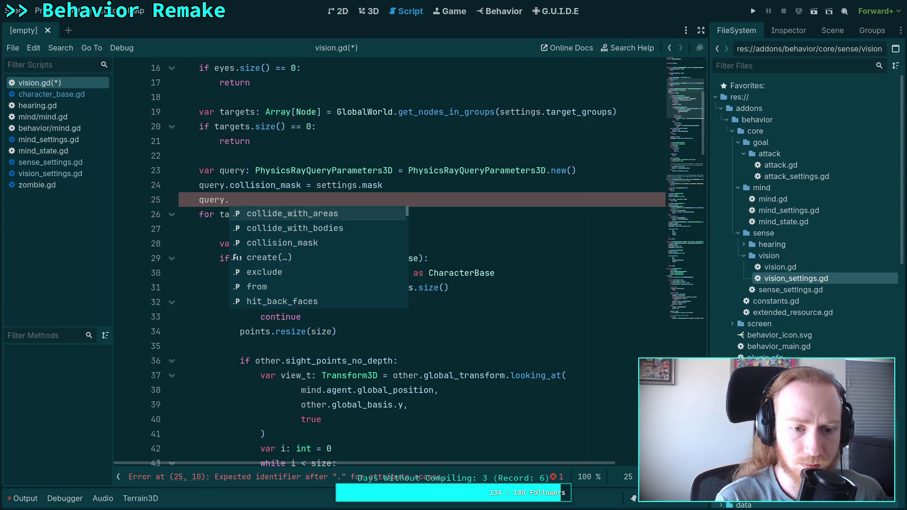
key("Down")
key("Down")
key("Down")
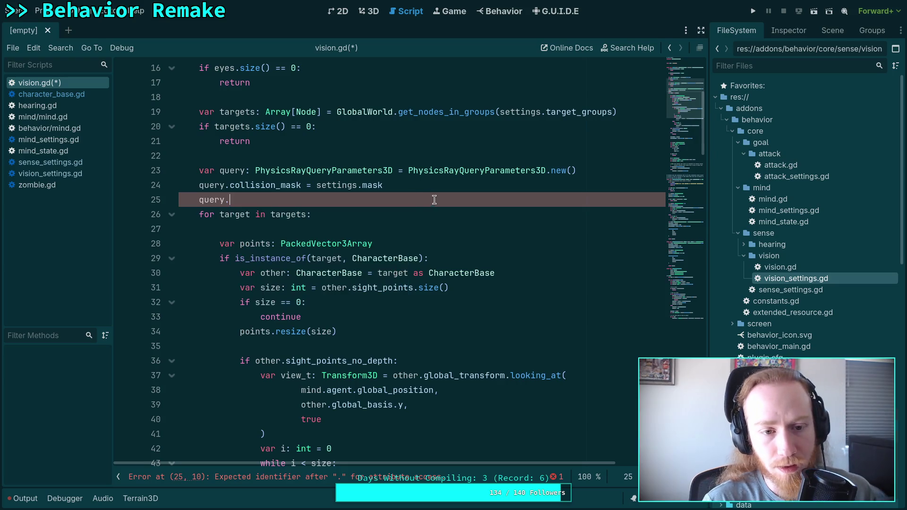
key("BackSpace")
key("BackSpace")
key("BackSpace")
scroll(417, 270, "down", 3)
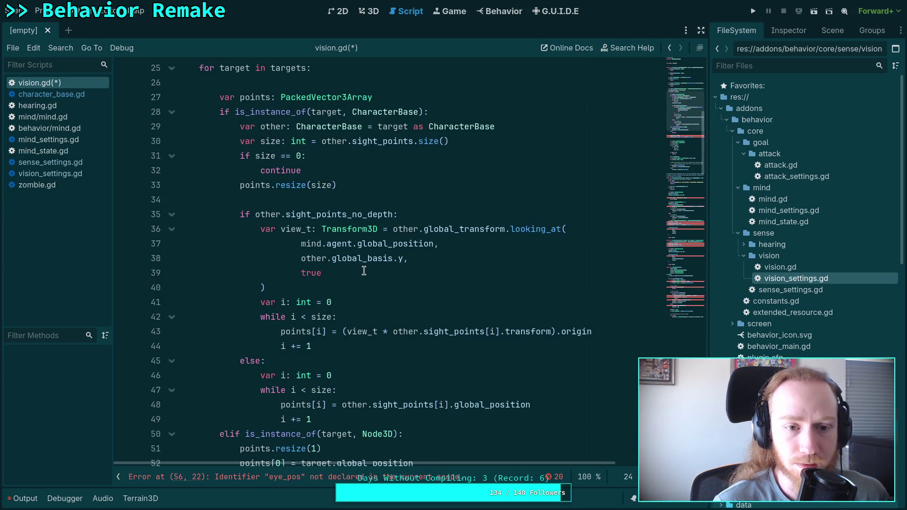
left_click(363, 419)
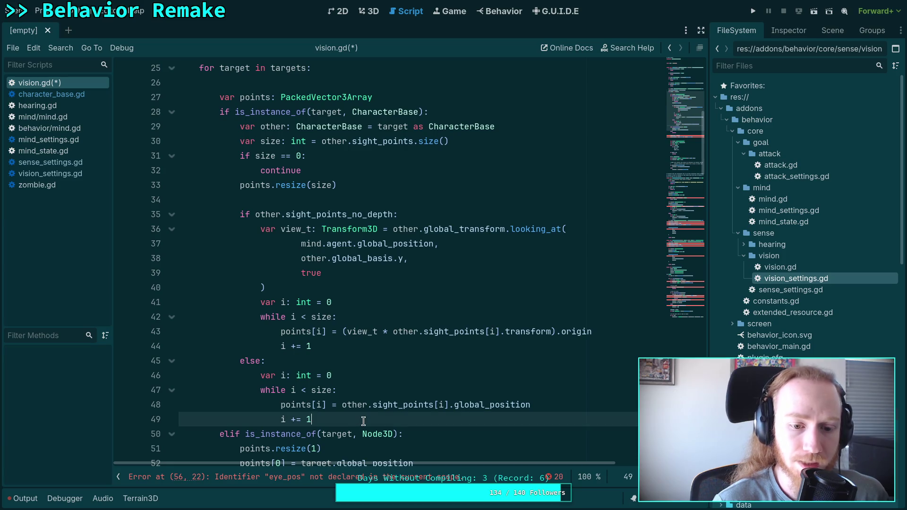
- Add query.exclude = [mind.agent.get_rid()] after the sight-point loops in the CharacterBase branch
key("Return")
key("BackSpace")
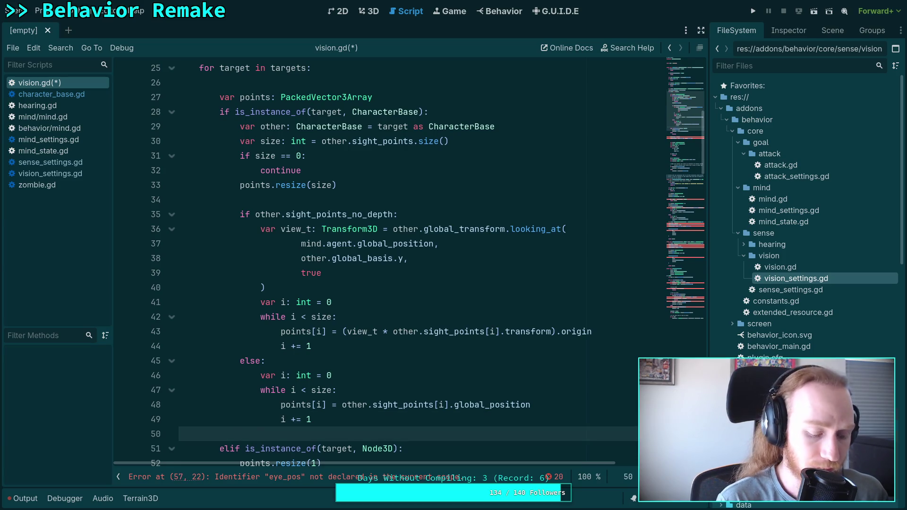
key("Return")
type("query.exclude =")
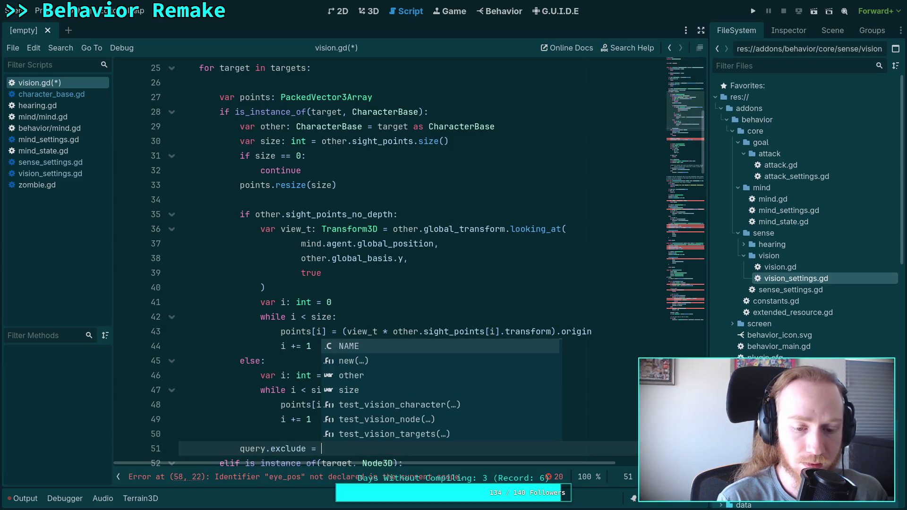
type("[]")
type("mind")
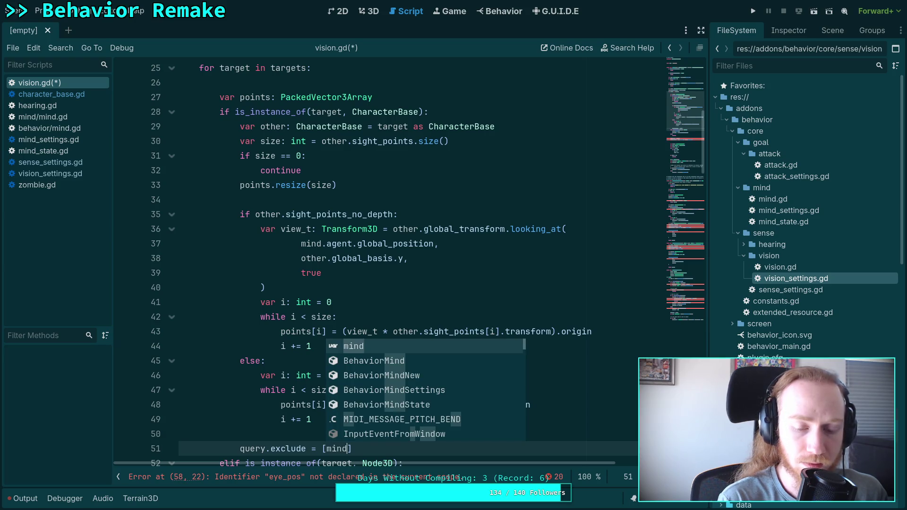
type(".agent")
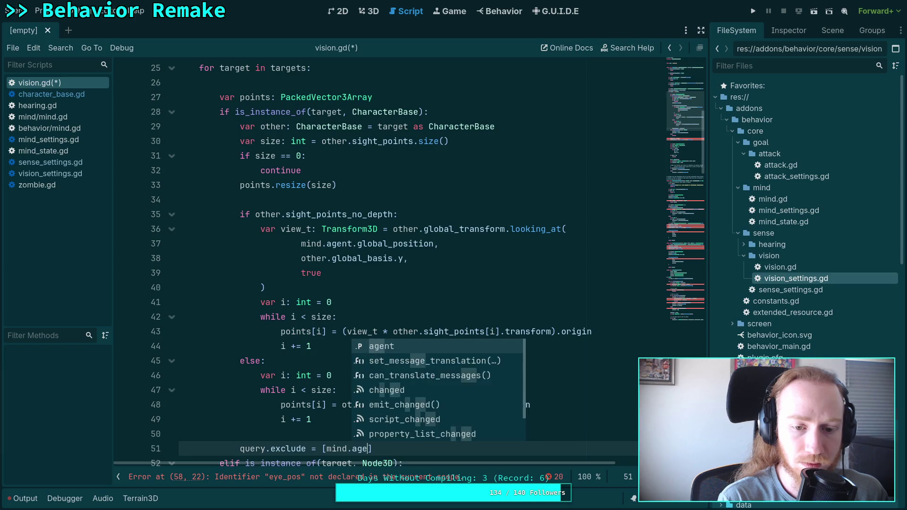
type(".get_rid")
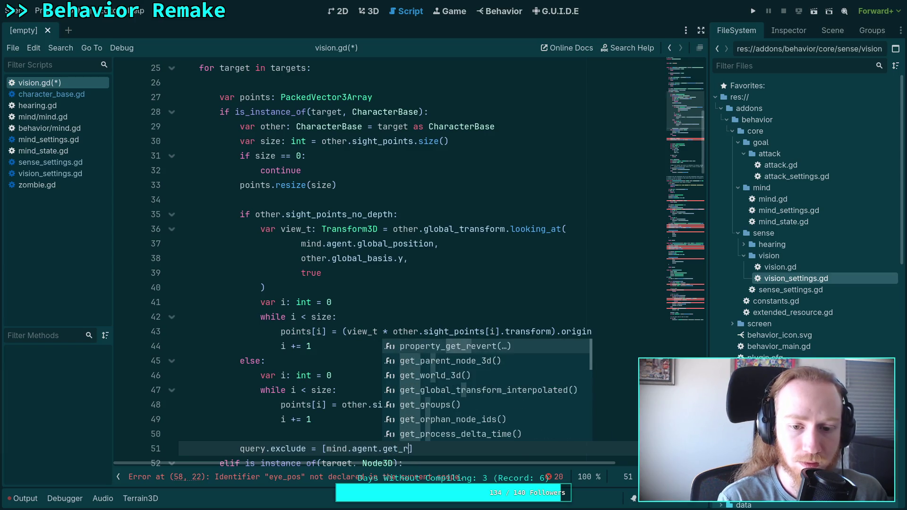
type("()")
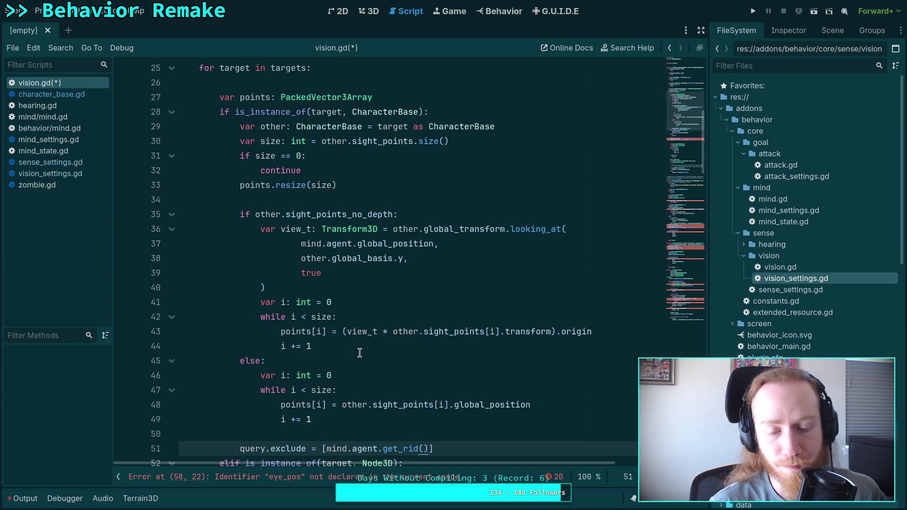
scroll(360, 358, "down", 2)
mouse_move(359, 361)
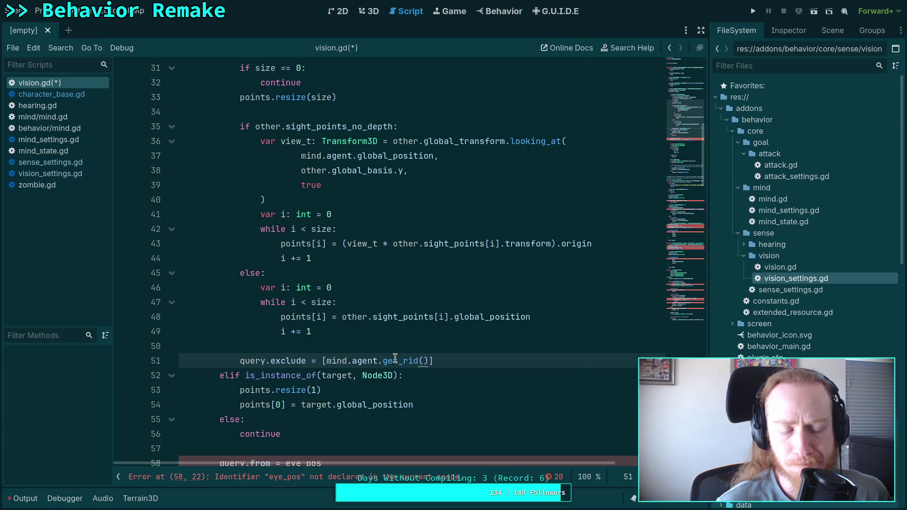
scroll(396, 358, "down", 20)
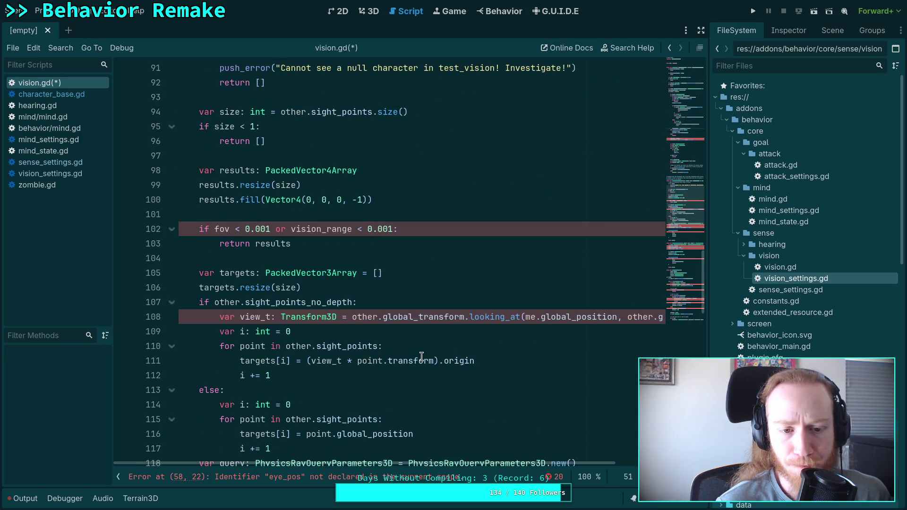
scroll(421, 357, "down", 5)
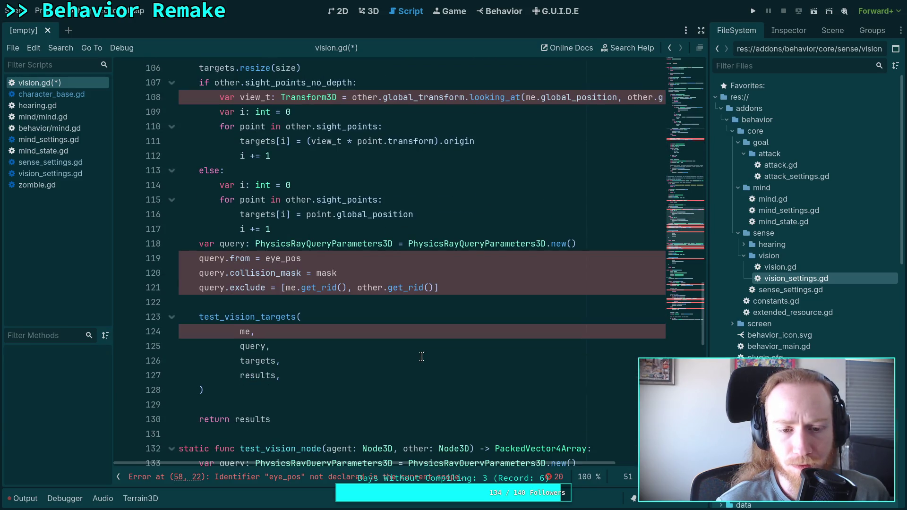
scroll(421, 356, "up", 20)
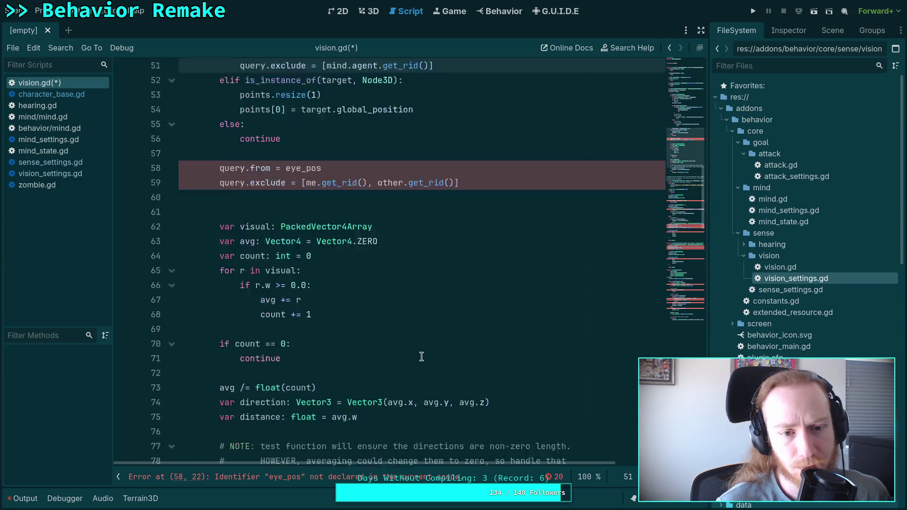
scroll(421, 356, "up", 5)
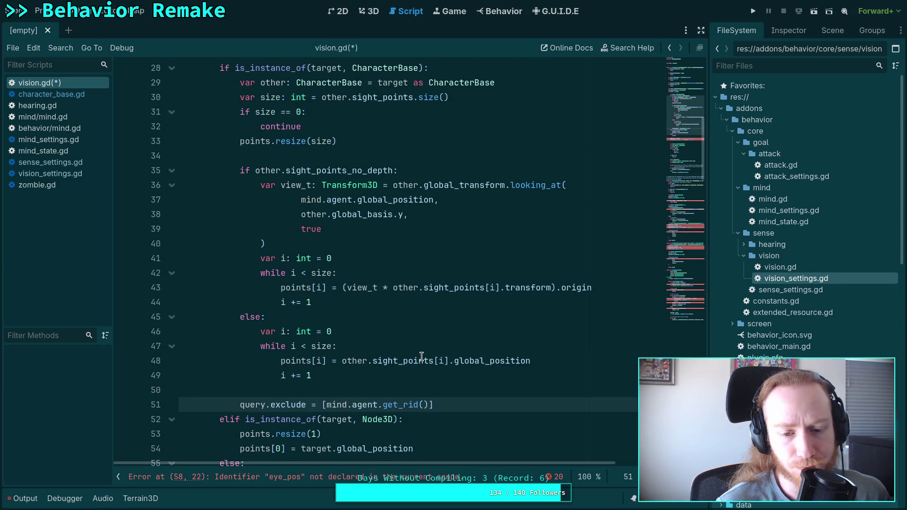
scroll(421, 356, "down", 2)
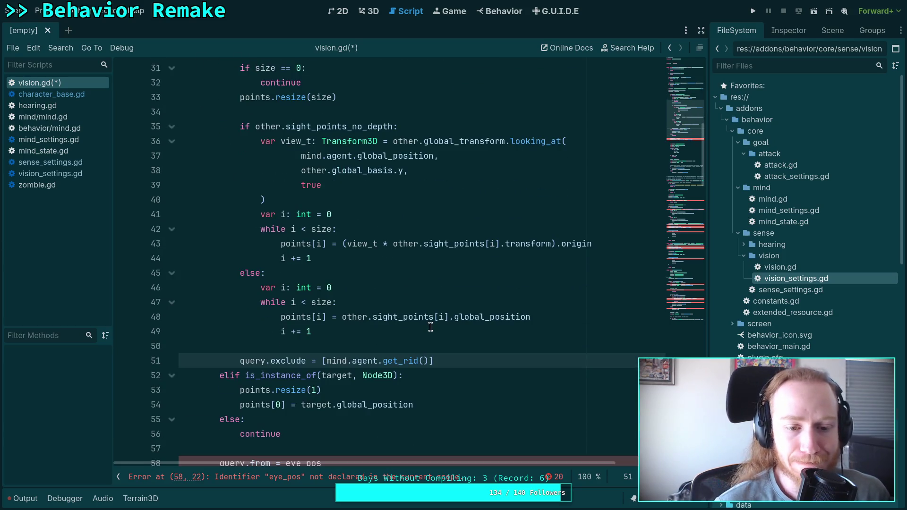
scroll(430, 327, "down", 3)
- Append other.get_rid() to the character branch's exclude list
left_click(428, 228)
type(", other.get_")
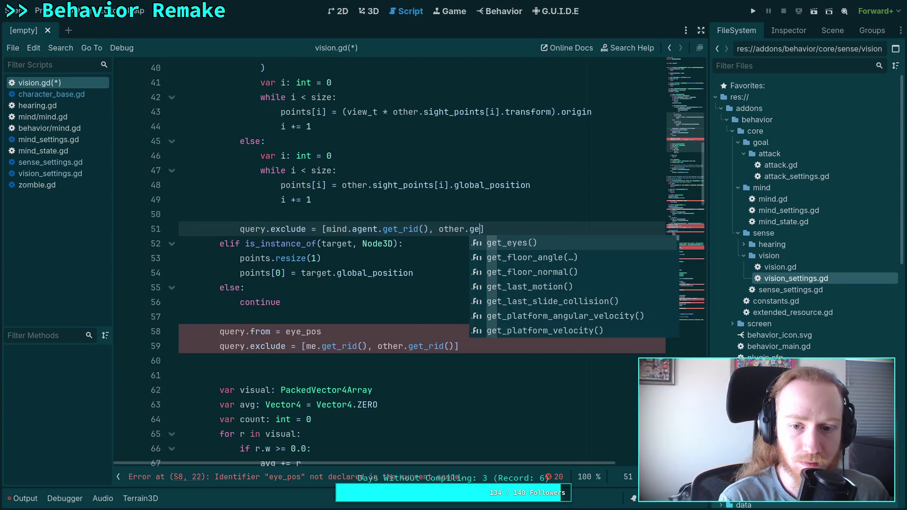
type("rid")
key("Return")
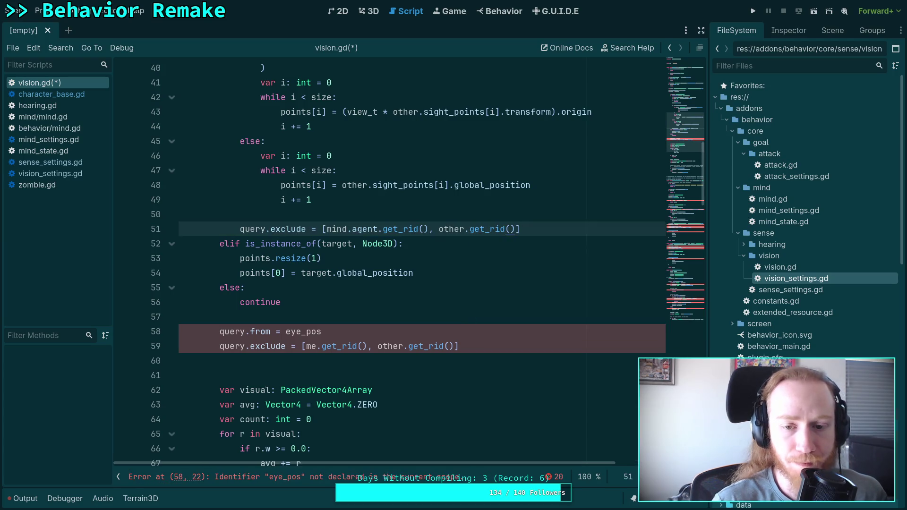
scroll(439, 303, "up", 6)
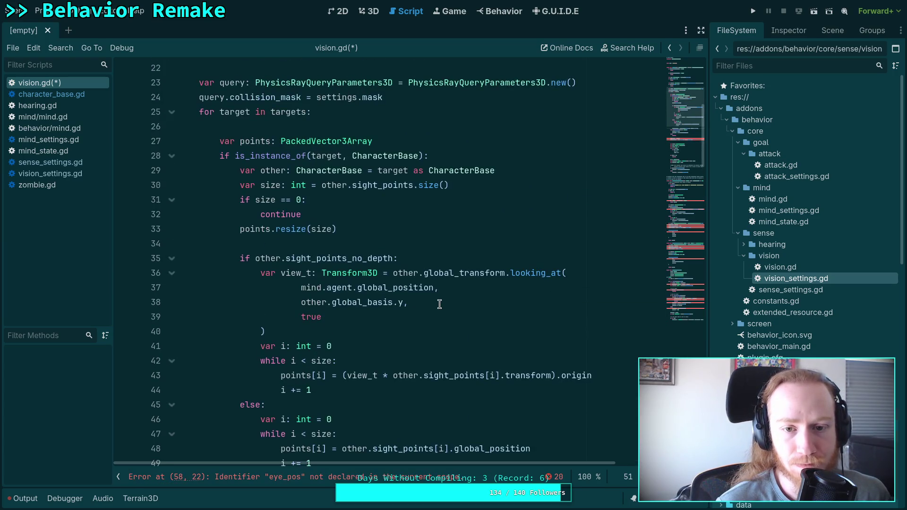
scroll(439, 304, "down", 7)
- Add query.exclude = [mind.agent.get_rid()] in the Node3D branch
left_click(497, 223)
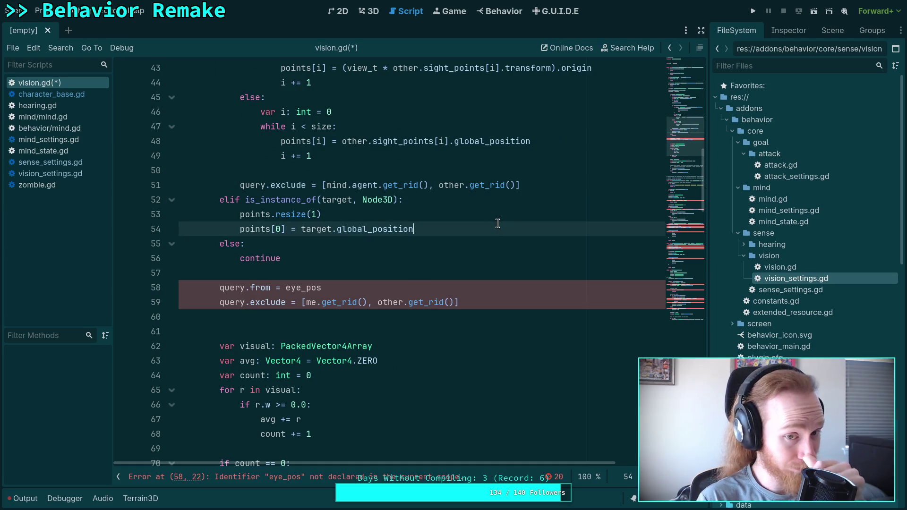
key("Return")
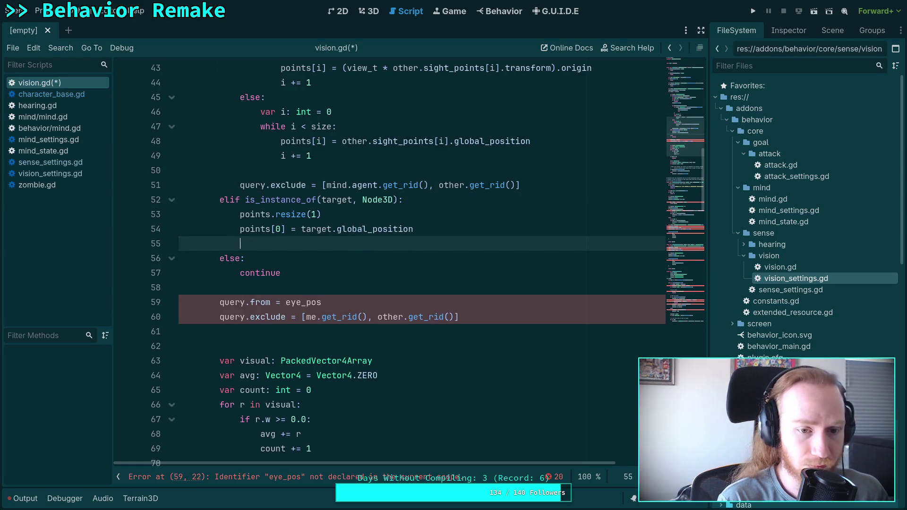
type("query.e")
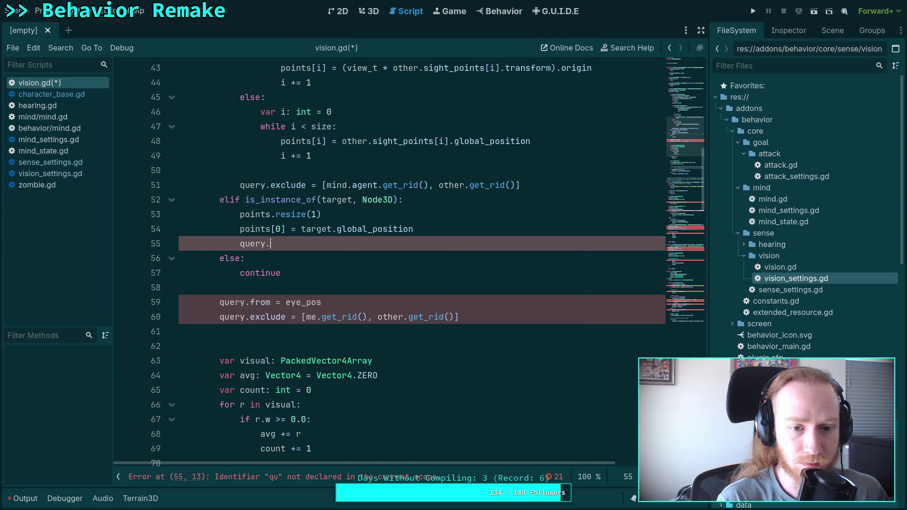
type("x")
key("Return")
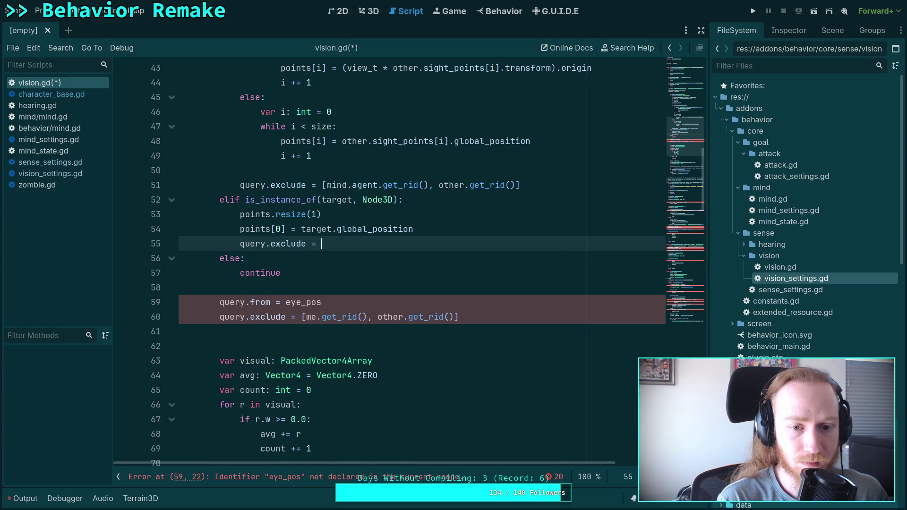
type("mind.agent")
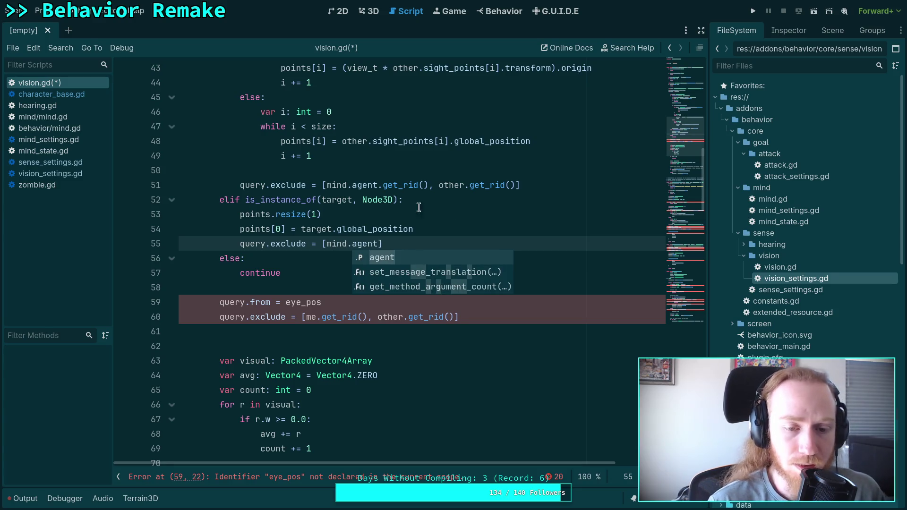
left_click(452, 242)
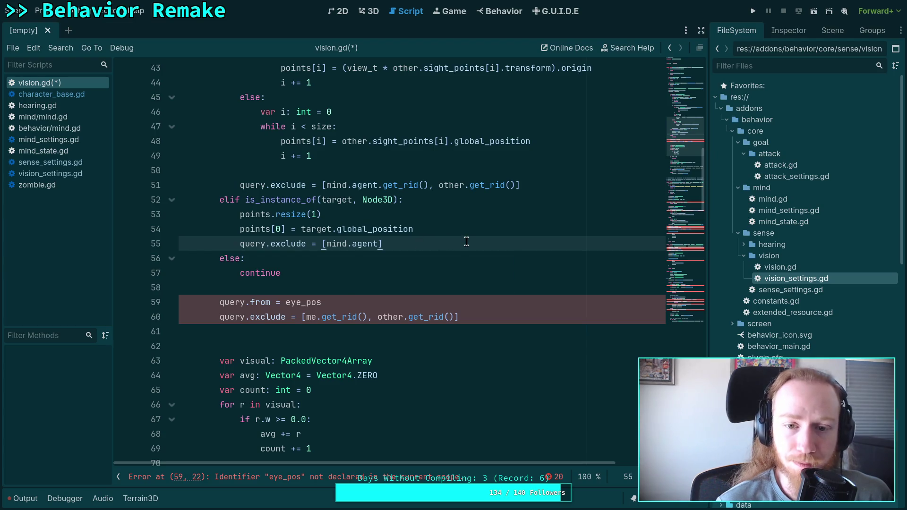
scroll(466, 239, "up", 3)
scroll(466, 240, "up", 2)
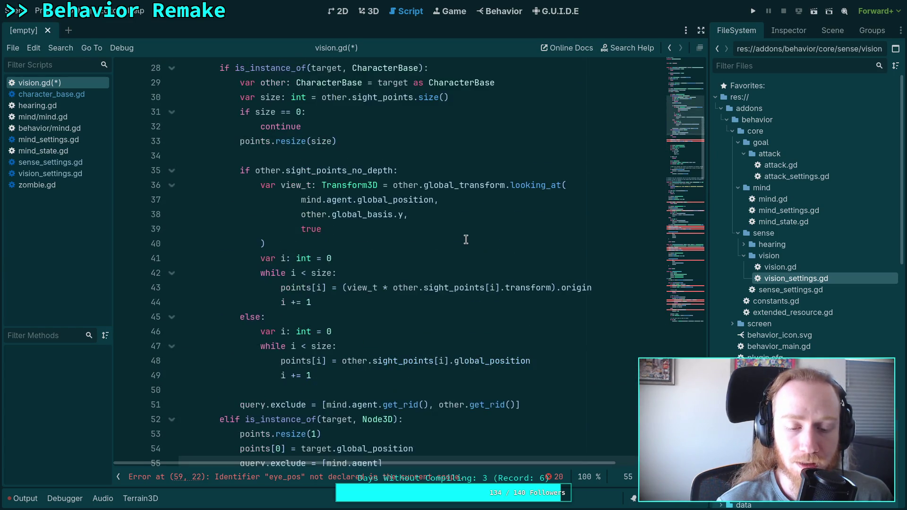
scroll(466, 240, "up", 1)
scroll(465, 239, "up", 2)
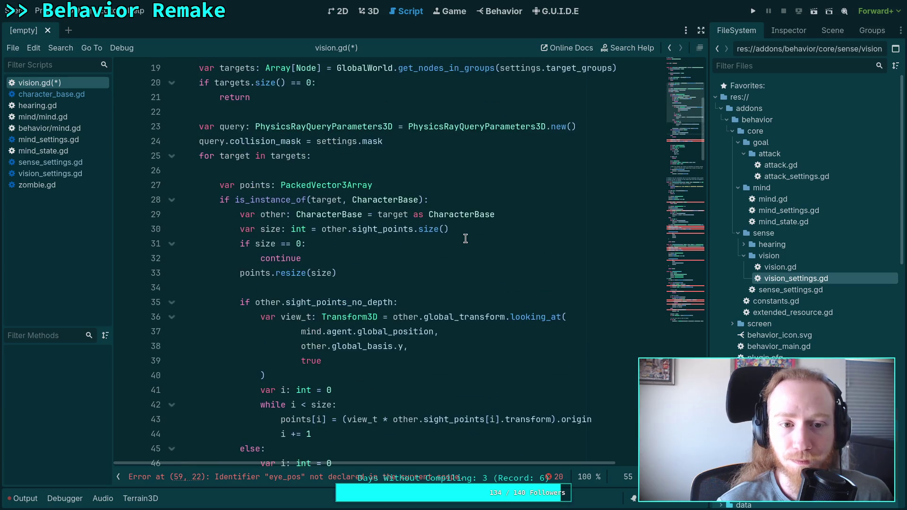
scroll(465, 240, "up", 2)
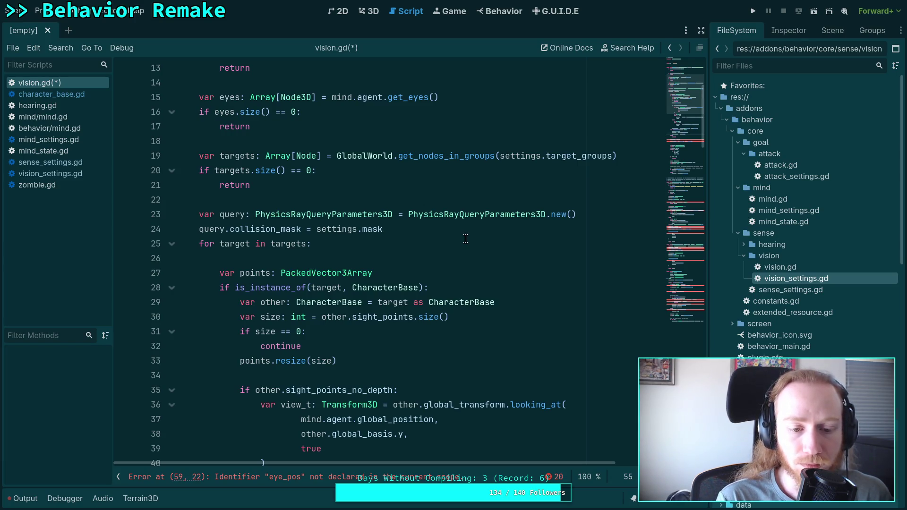
scroll(466, 238, "down", 9)
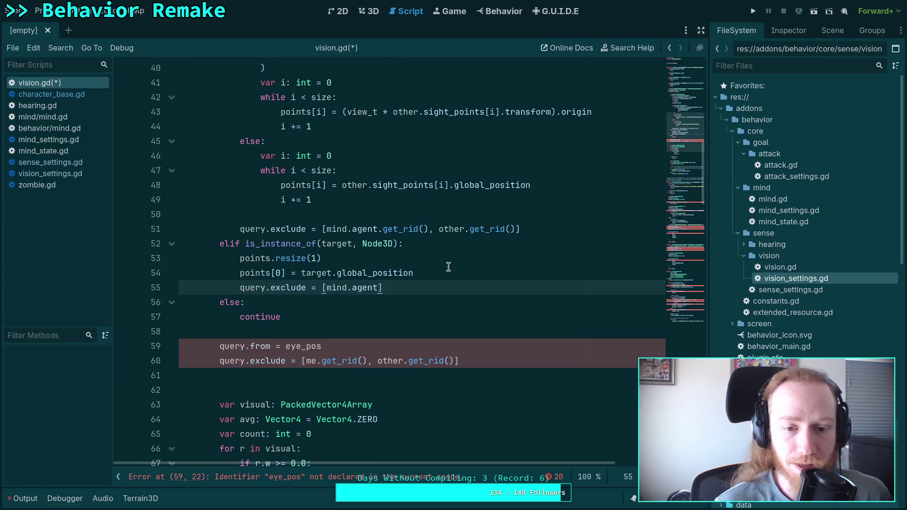
type(".get")
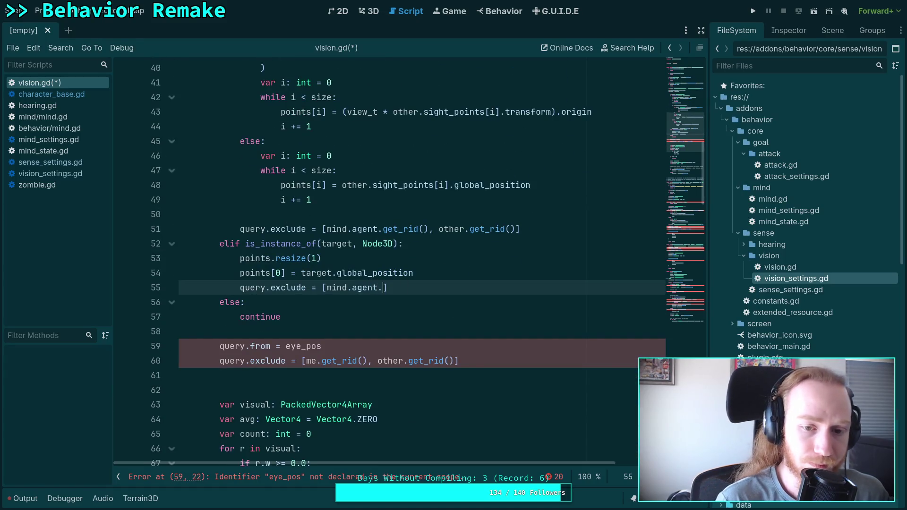
type("_rid")
key("Return")
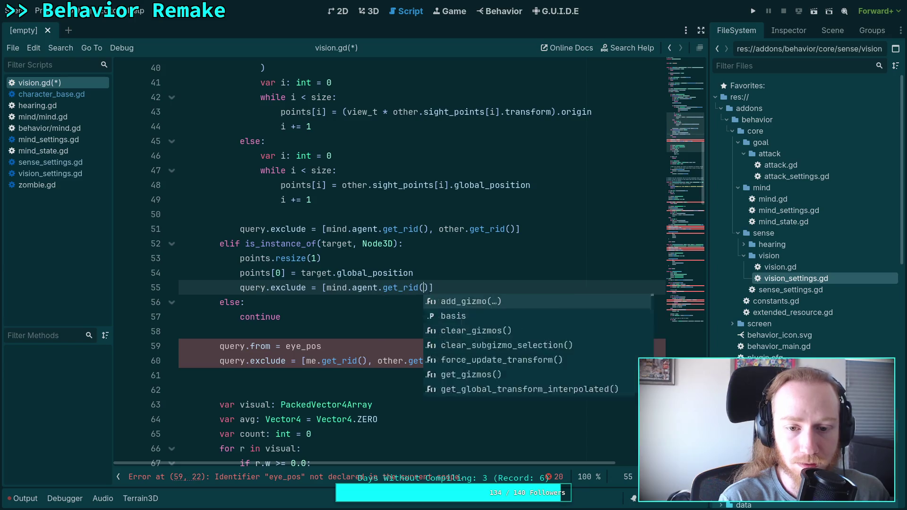
- Delete the old query.exclude line and insert a new line above query.from
left_click_drag(500, 364, 500, 352)
key("BackSpace")
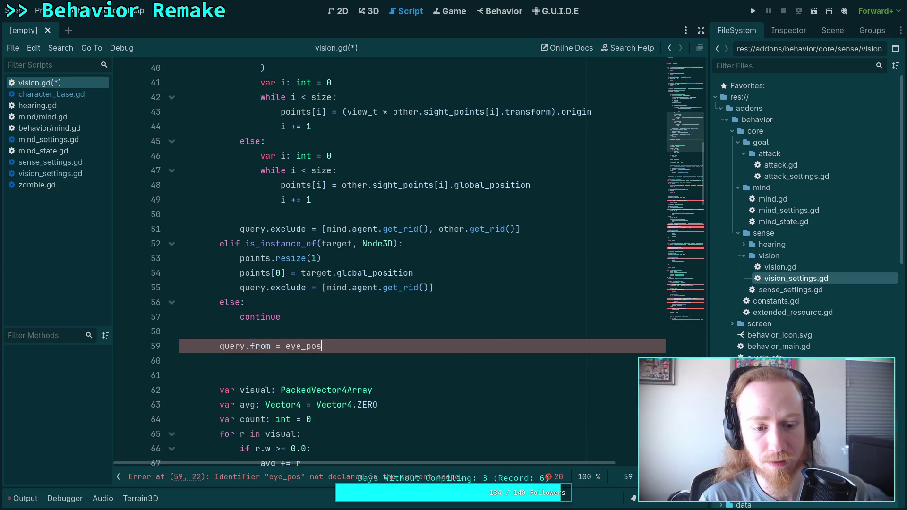
left_click(391, 330)
key("Return")
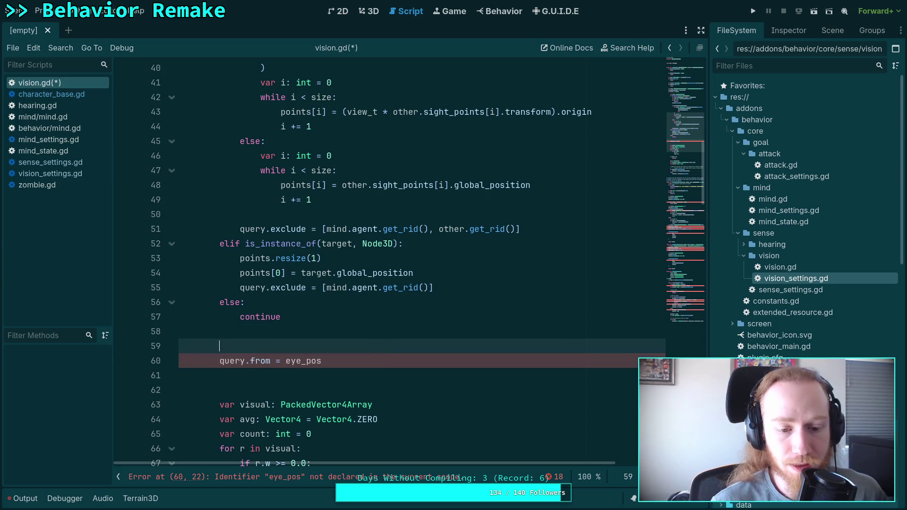
- Add a 'for eye in eyes:' loop header above the ray setup
scroll(411, 289, "down", 5)
scroll(463, 307, "up", 3)
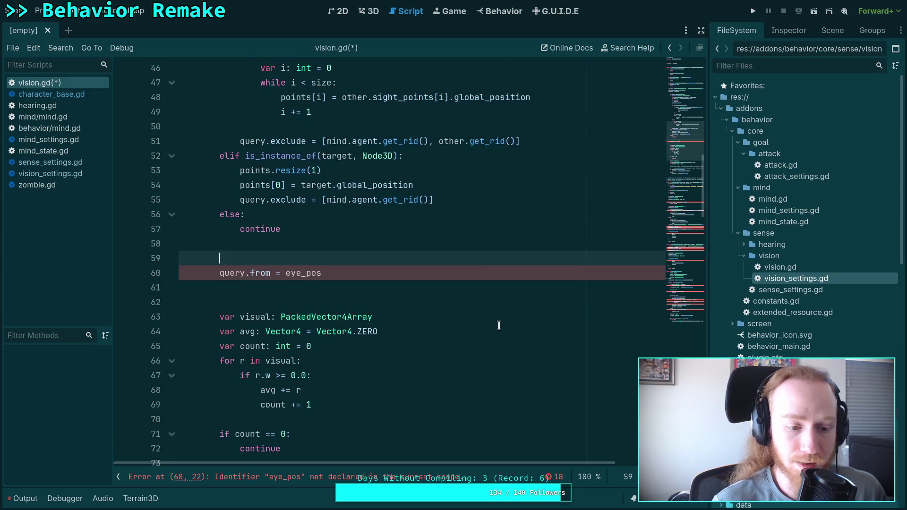
type("for o")
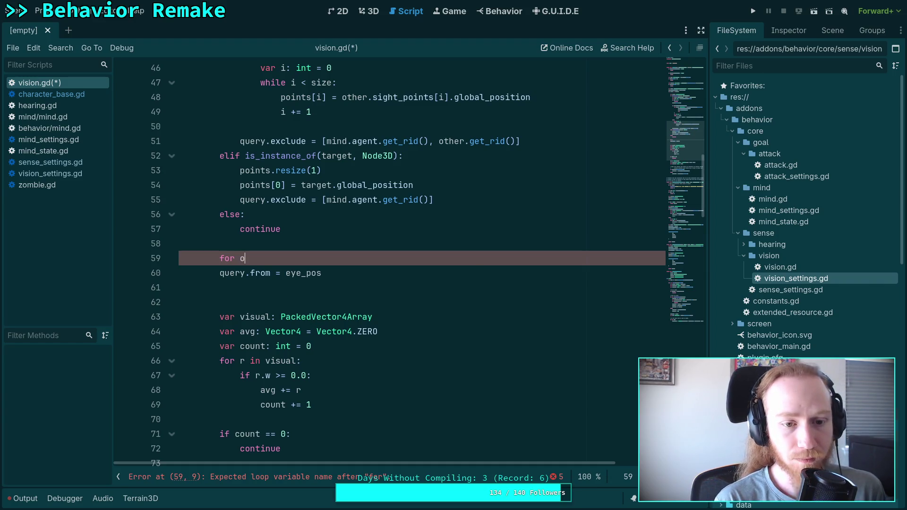
key("BackSpace")
type("eye ")
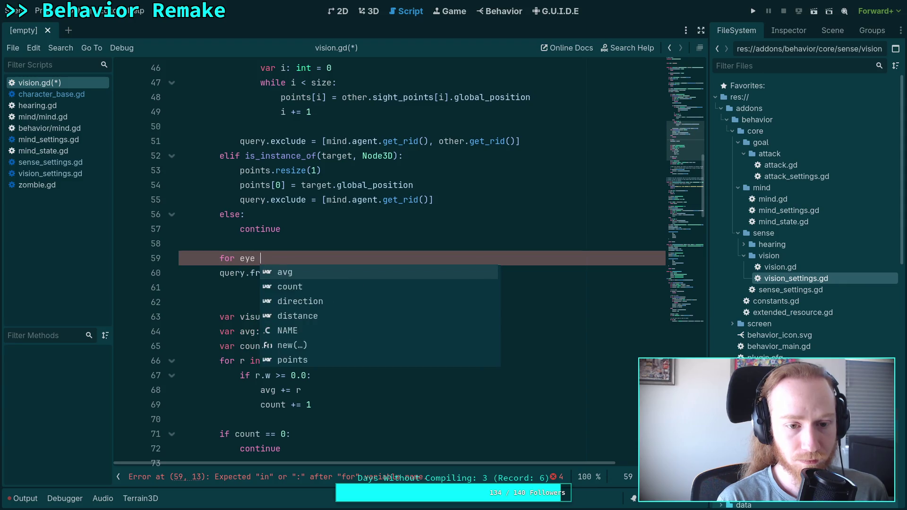
type("in ")
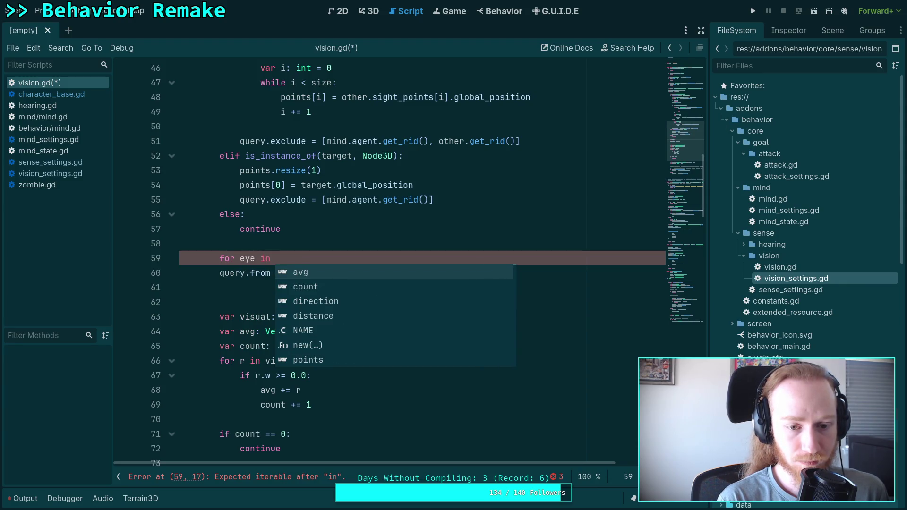
type("eyes")
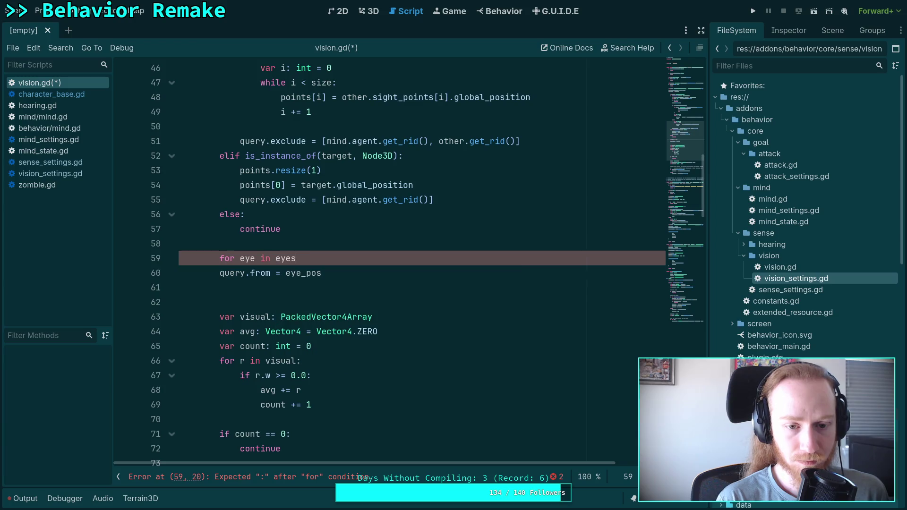
key("Return")
type(":")
key("Return")
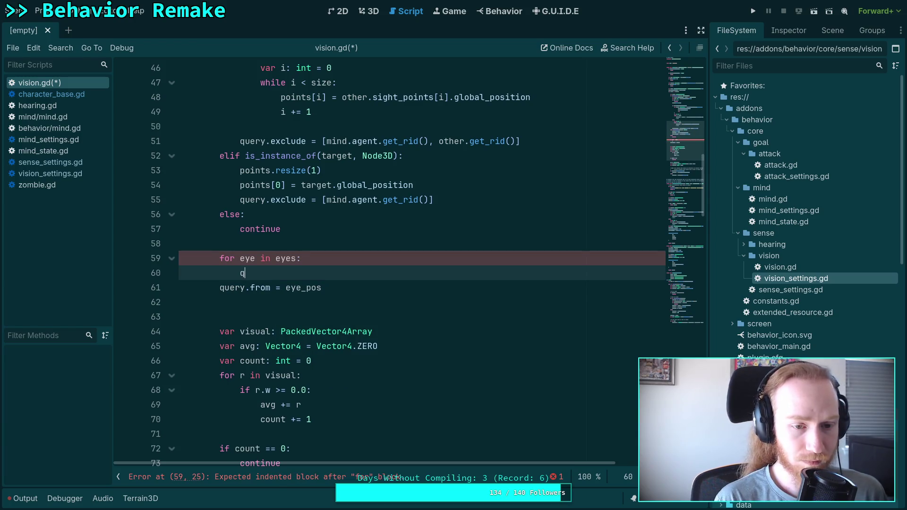
- Inside the loop, set query.from = eye.global_position and indent the old eye_pos line
type("u")
key("Return")
type("fgrom")
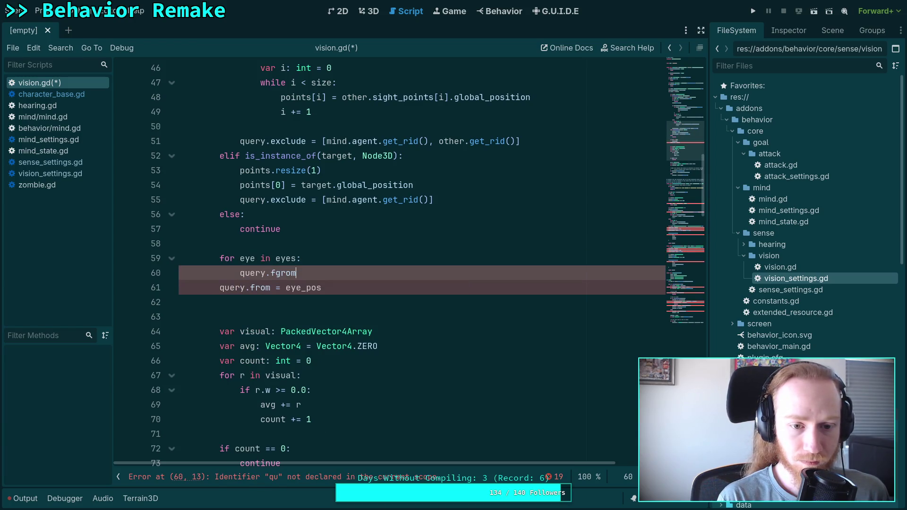
key("BackSpace")
key("BackSpace")
type("rom = eye")
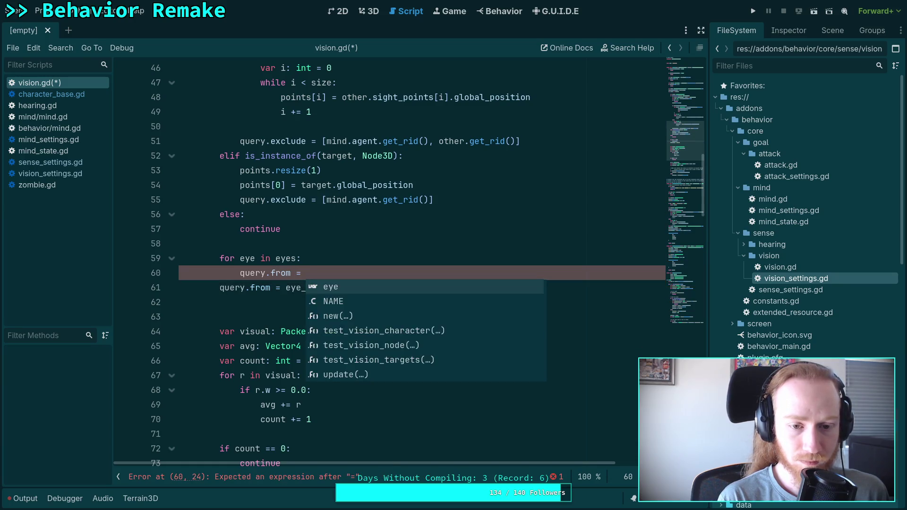
type(".glo")
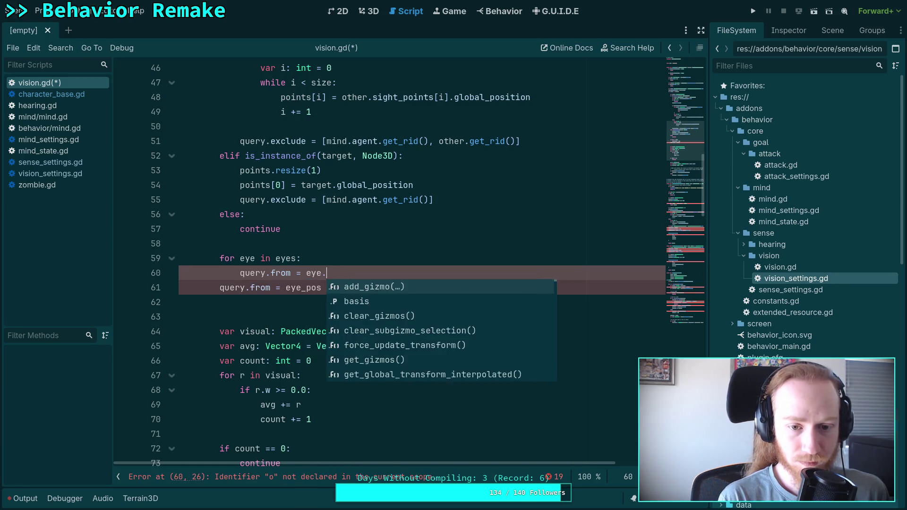
key("Down")
key("Return")
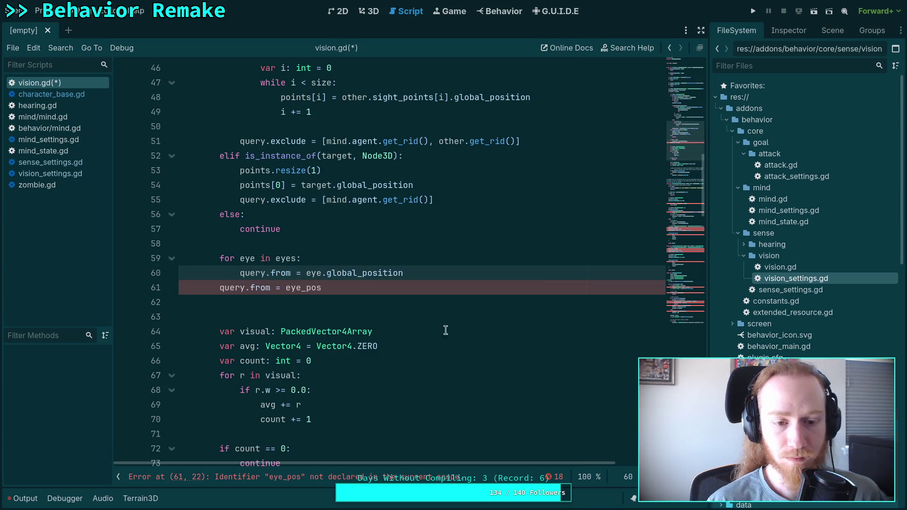
left_click(219, 287)
key("Tab")
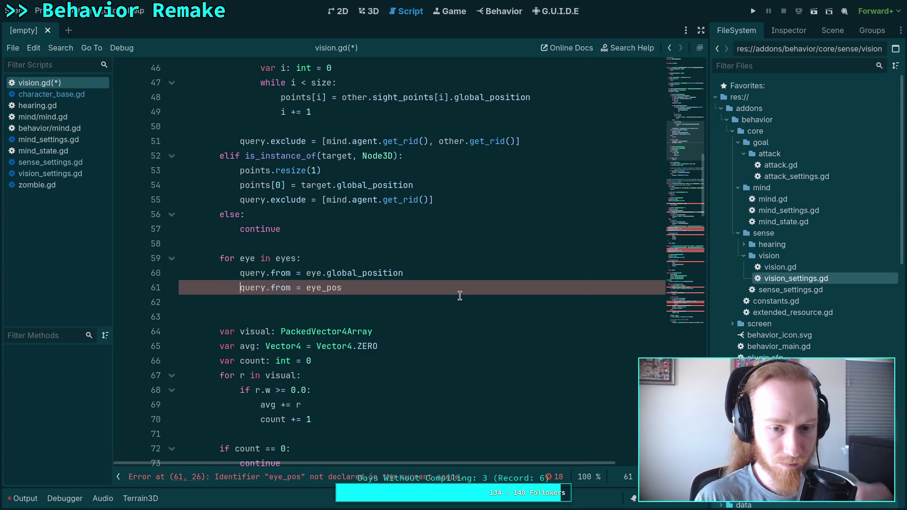
- Select test_vision_character's old body, lines 92 to 123, from the null check down
scroll(476, 307, "down", 2)
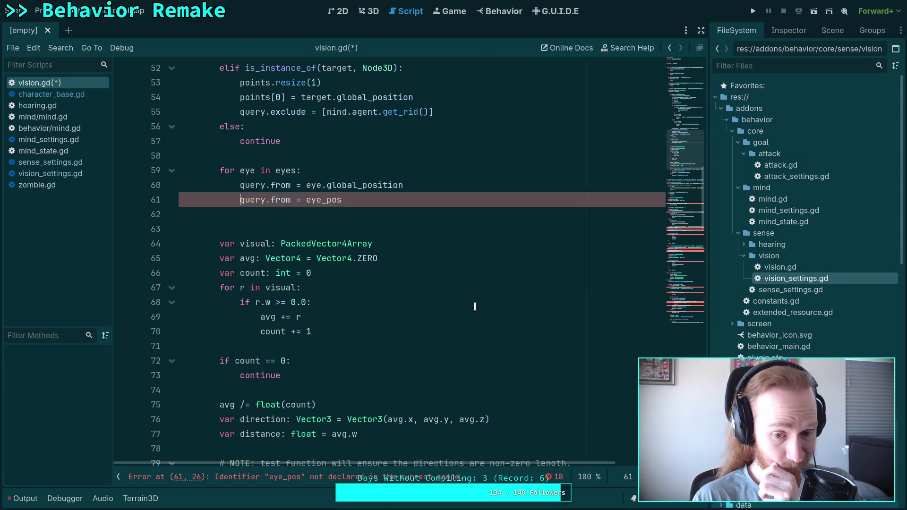
scroll(475, 307, "down", 6)
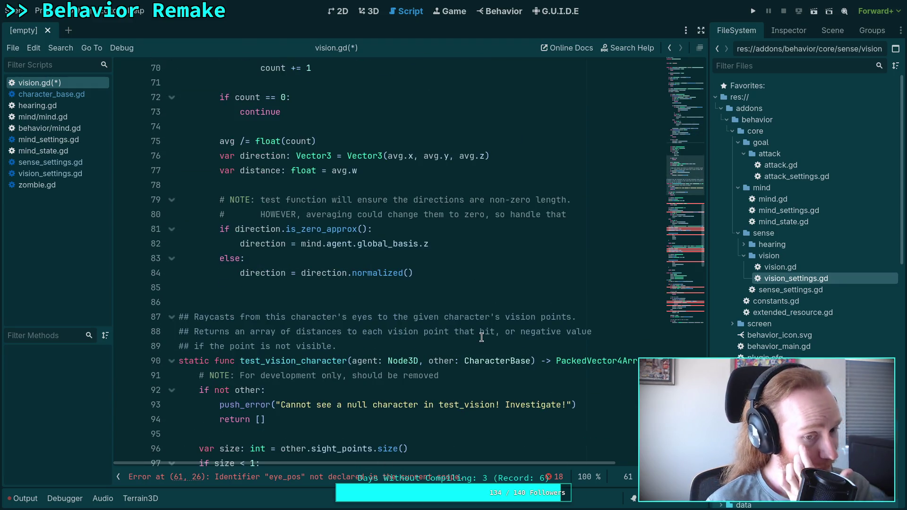
scroll(470, 340, "down", 4)
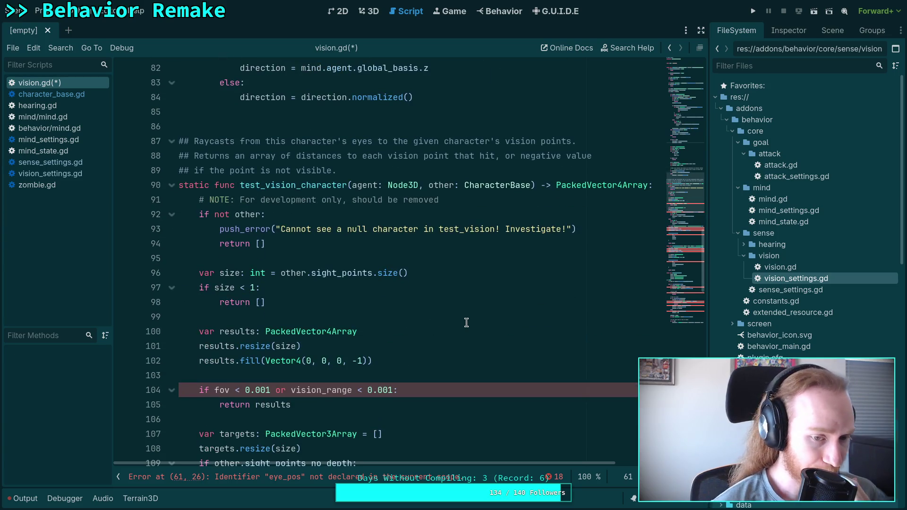
scroll(466, 322, "down", 3)
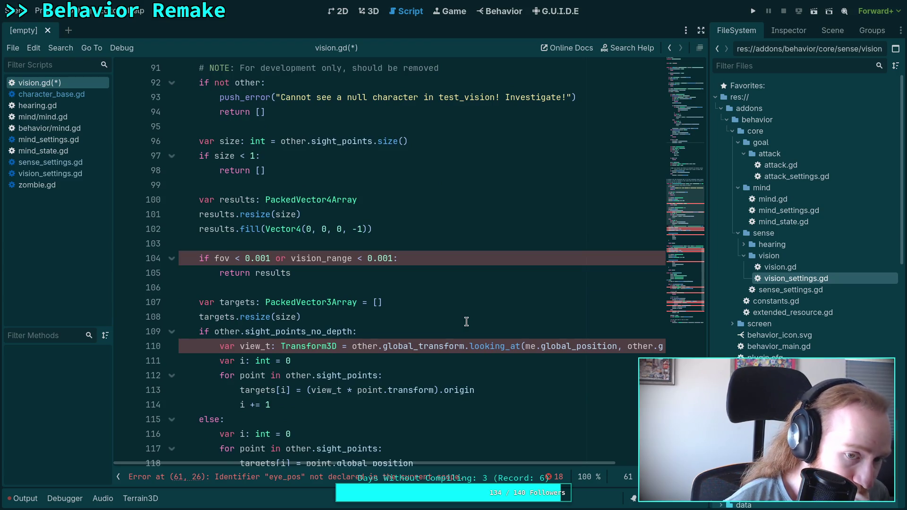
scroll(466, 321, "down", 4)
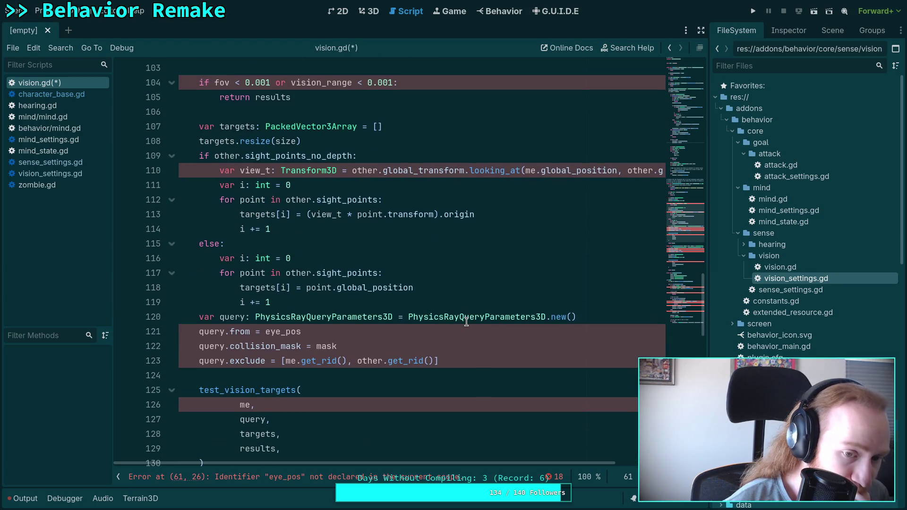
scroll(466, 326, "up", 5)
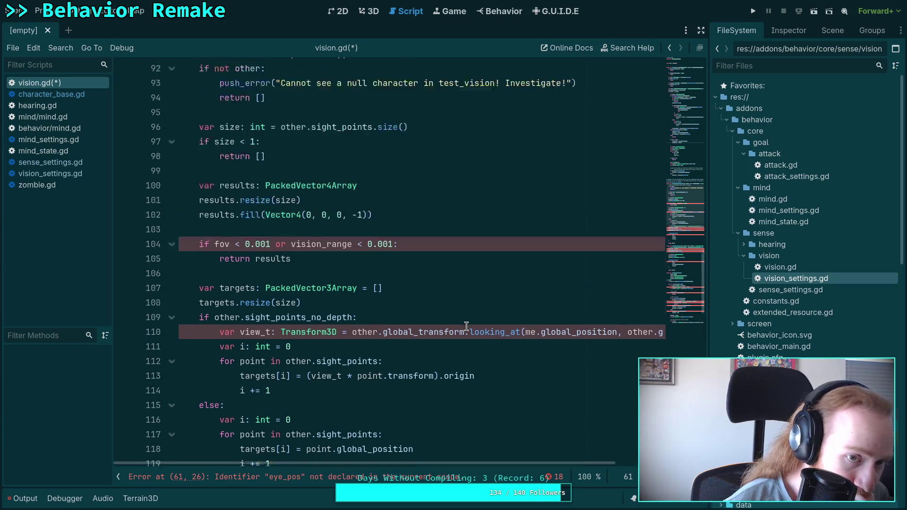
mouse_move(201, 109)
left_mouse_down()
mouse_move(264, 126)
mouse_move(415, 263)
mouse_move(467, 258)
mouse_move(461, 326)
mouse_move(520, 404)
mouse_move(469, 401)
mouse_move(302, 338)
mouse_move(140, 169)
left_mouse_up()
scroll(469, 402, "up", 5)
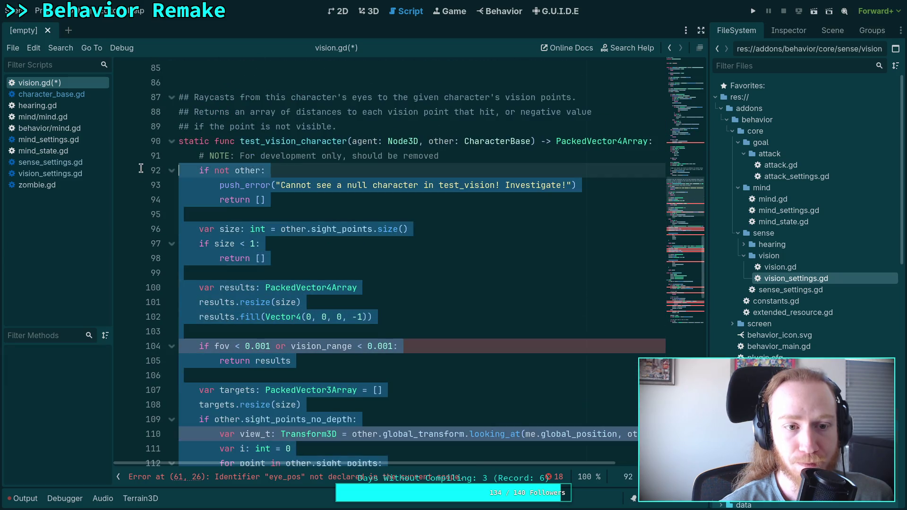
- Paste the test_vision_targets call over that body and remove test_vision_node's query setup lines
key("ctrl+v")
scroll(202, 205, "down", 3)
mouse_move(202, 206)
left_mouse_down()
mouse_move(250, 216)
mouse_move(373, 302)
mouse_move(462, 247)
left_mouse_up()
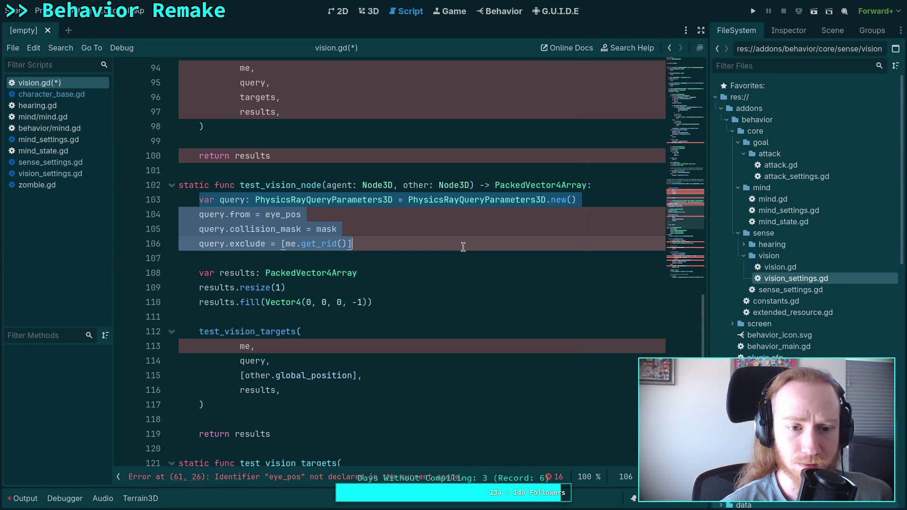
key("ctrl+x")
- Cut the ray-testing loop out of test_vision_targets
scroll(463, 247, "up", 4)
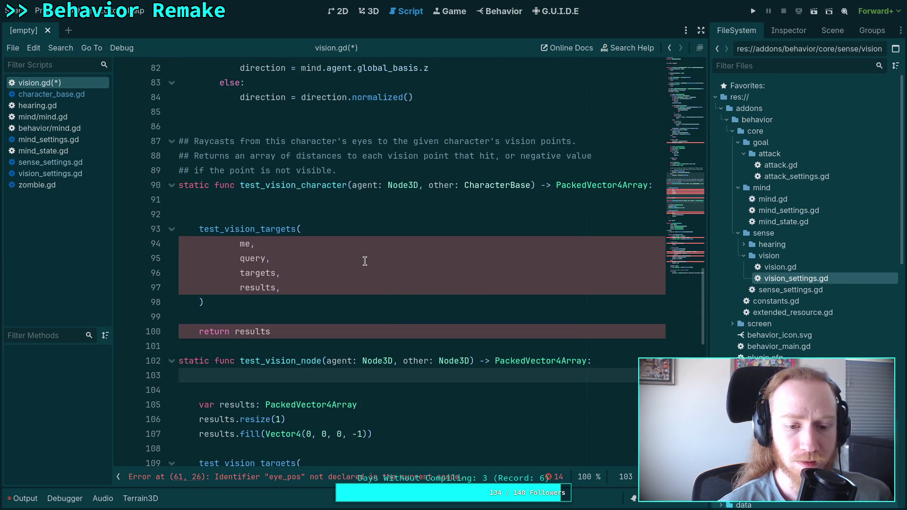
scroll(367, 297, "down", 5)
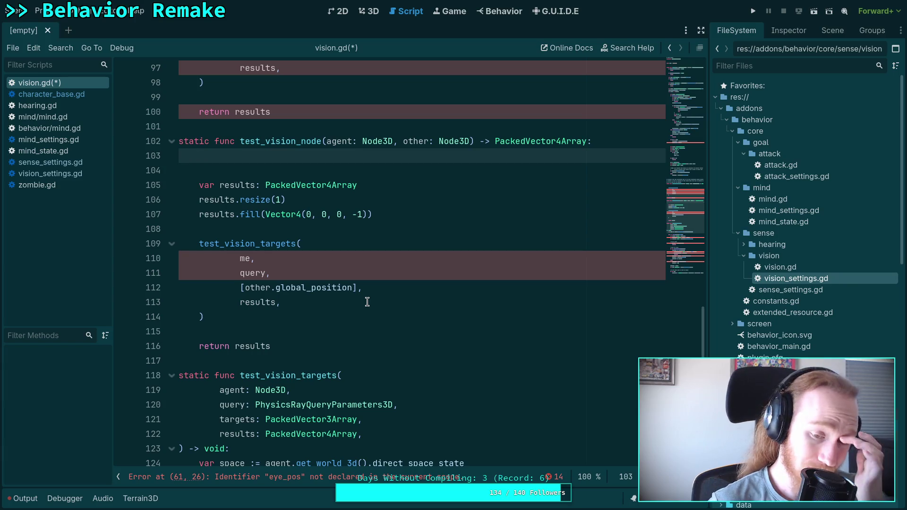
scroll(367, 301, "down", 6)
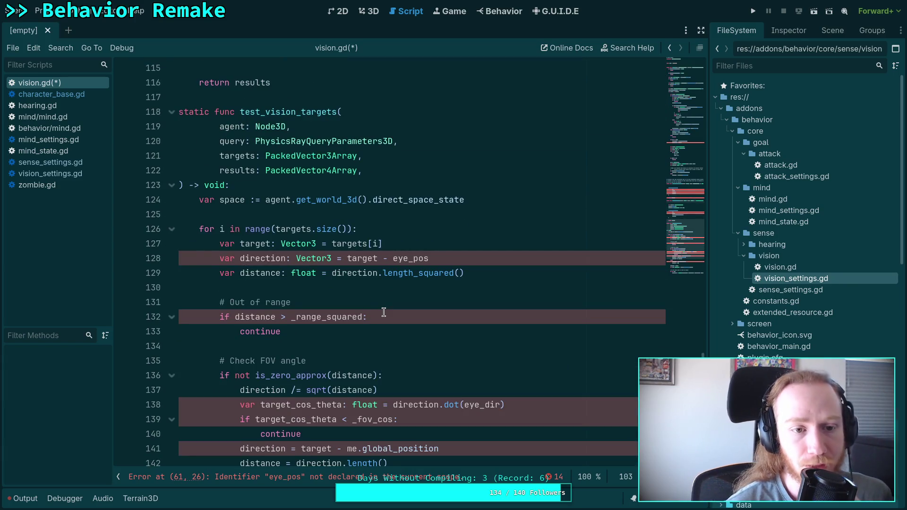
scroll(384, 312, "down", 4)
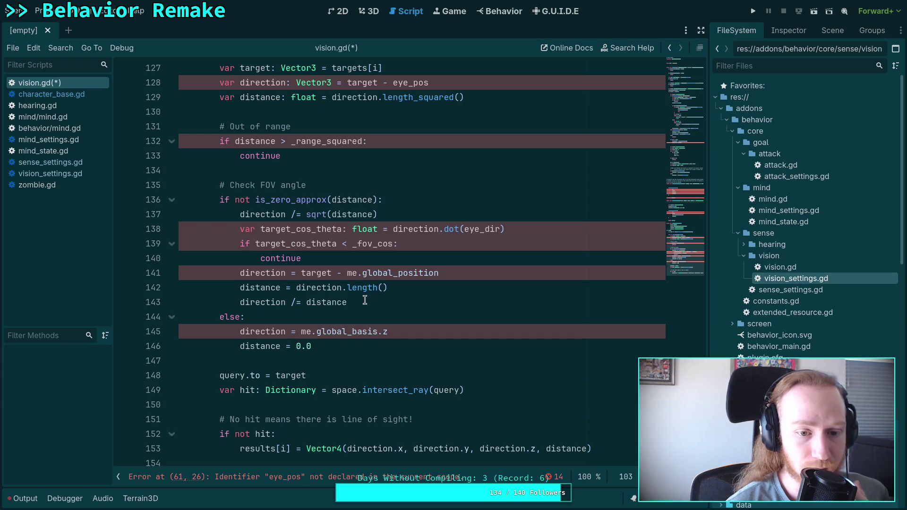
scroll(366, 295, "up", 4)
mouse_move(199, 200)
left_mouse_down()
mouse_move(354, 307)
mouse_move(340, 310)
mouse_move(473, 349)
mouse_move(614, 442)
left_mouse_up()
scroll(340, 310, "down", 3)
scroll(474, 350, "down", 1)
right_click(312, 316)
left_click(316, 334)
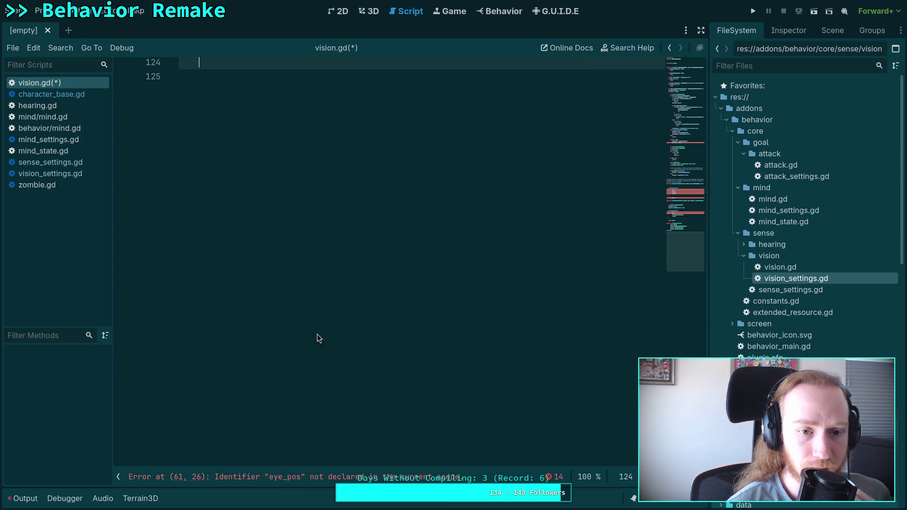
- Paste the cut ray-testing code onto a new line inside the per-eye loop
scroll(402, 301, "up", 15)
scroll(402, 301, "up", 8)
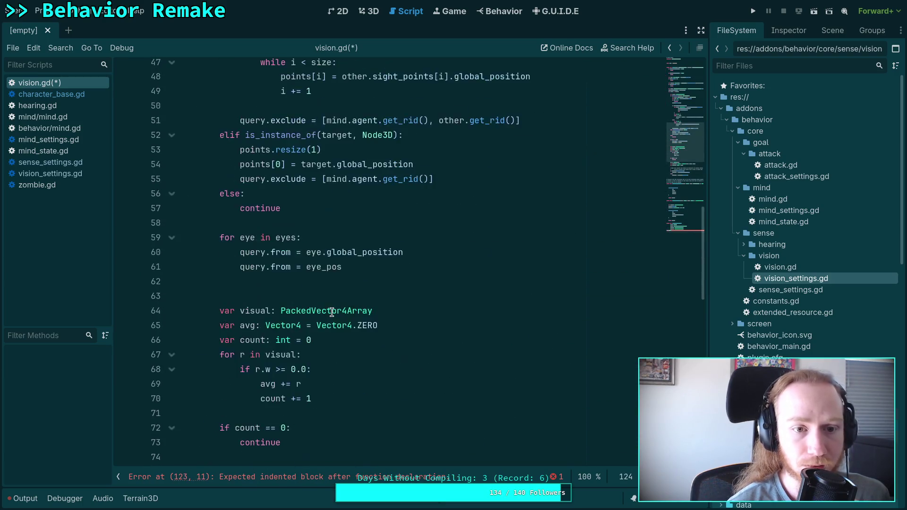
left_click(356, 278)
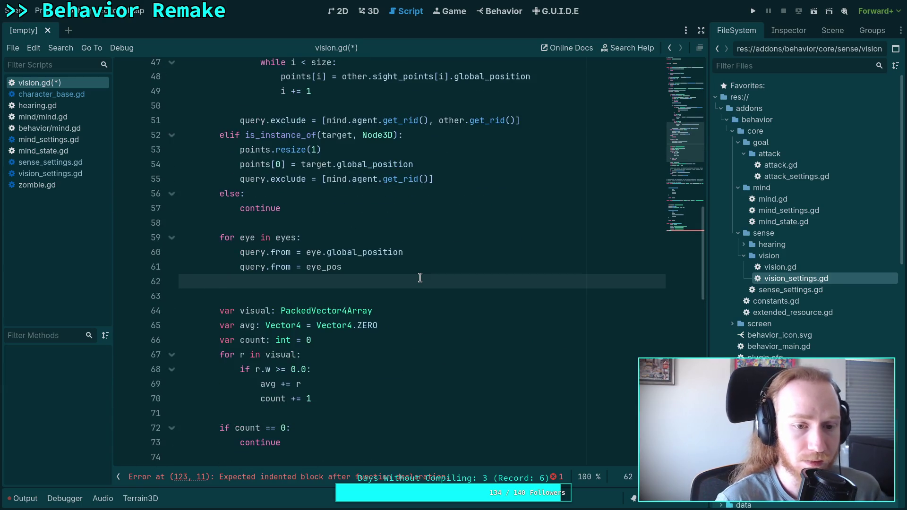
key("Return")
key("Return")
key("ctrl+v")
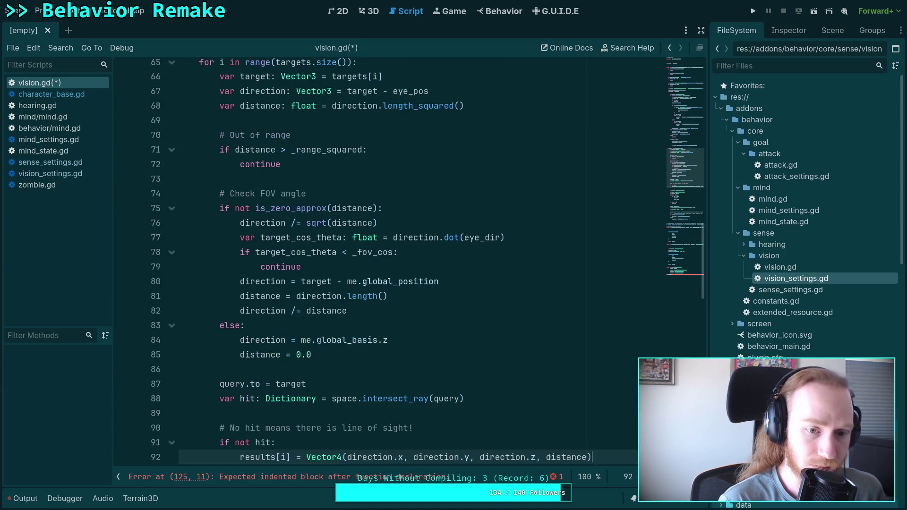
scroll(259, 251, "up", 5)
scroll(260, 264, "down", 4)
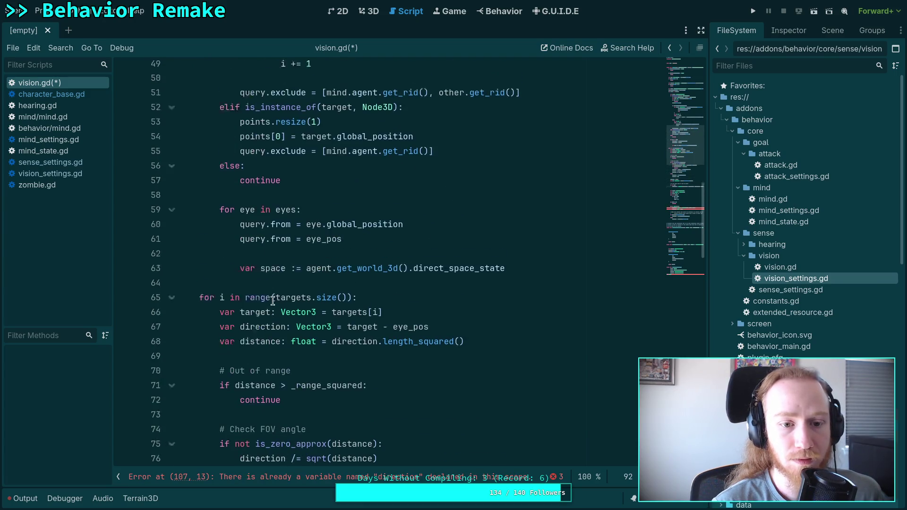
scroll(297, 306, "up", 5)
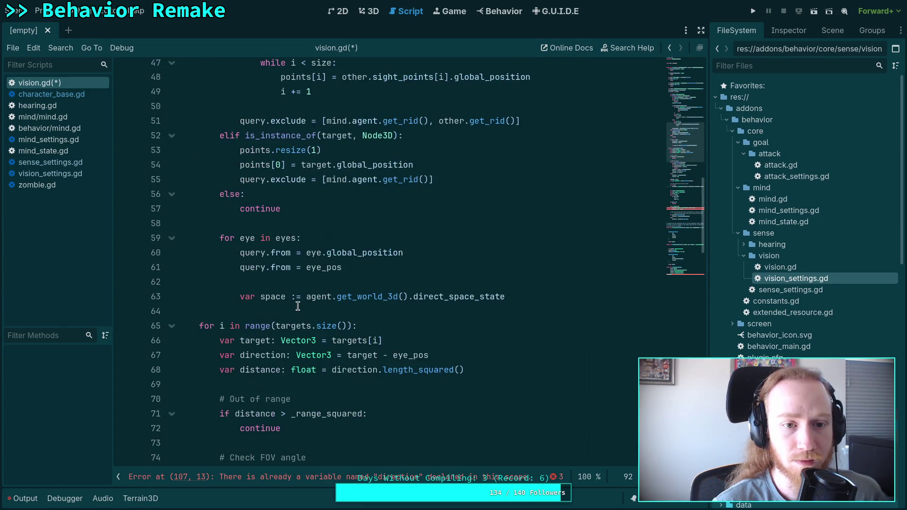
scroll(302, 307, "down", 4)
scroll(305, 308, "up", 3)
scroll(306, 307, "up", 5)
scroll(306, 307, "down", 2)
scroll(305, 307, "up", 6)
scroll(304, 308, "down", 13)
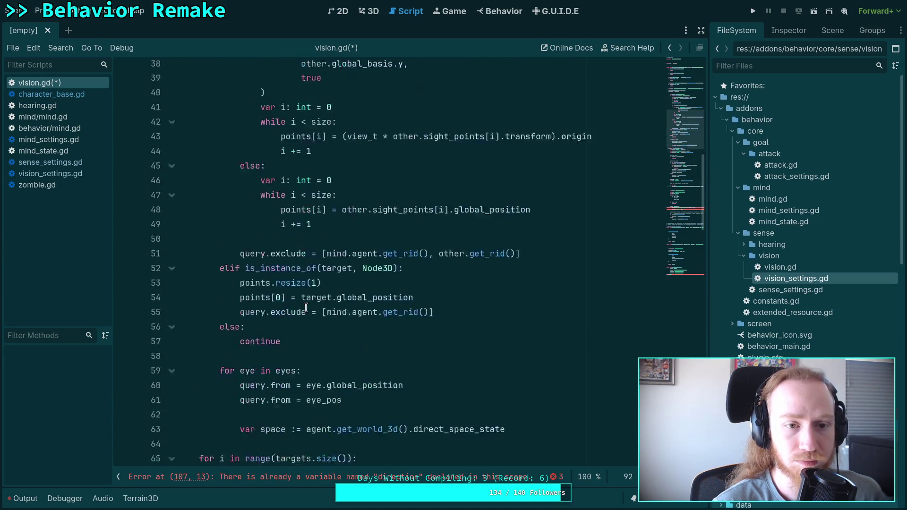
scroll(299, 309, "up", 1)
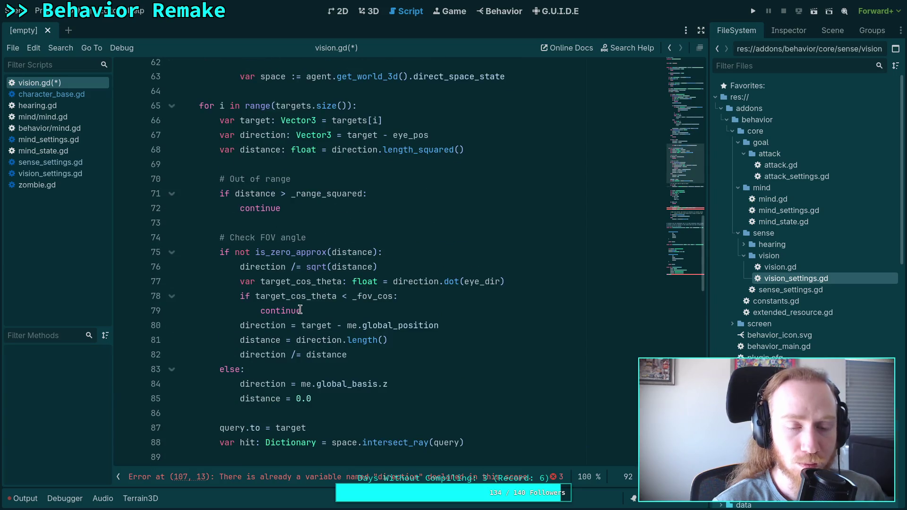
scroll(299, 310, "down", 5)
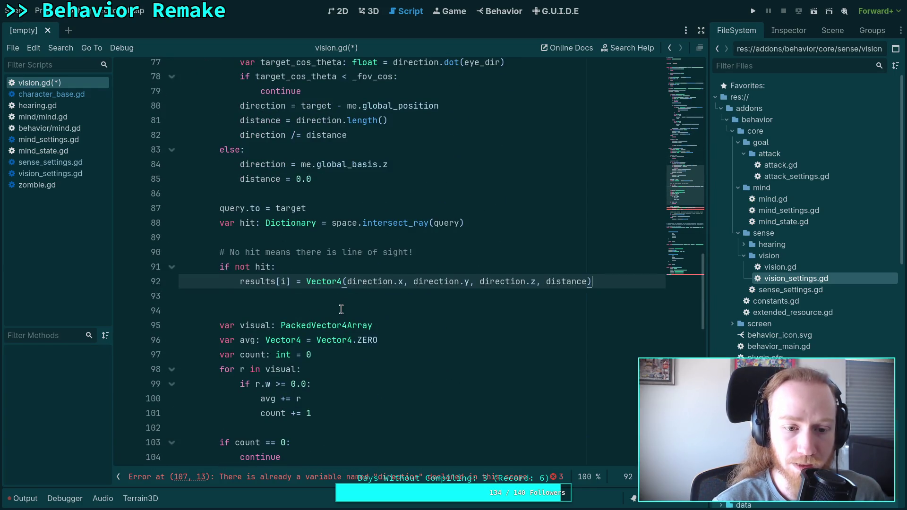
scroll(341, 310, "down", 5)
scroll(341, 309, "up", 1)
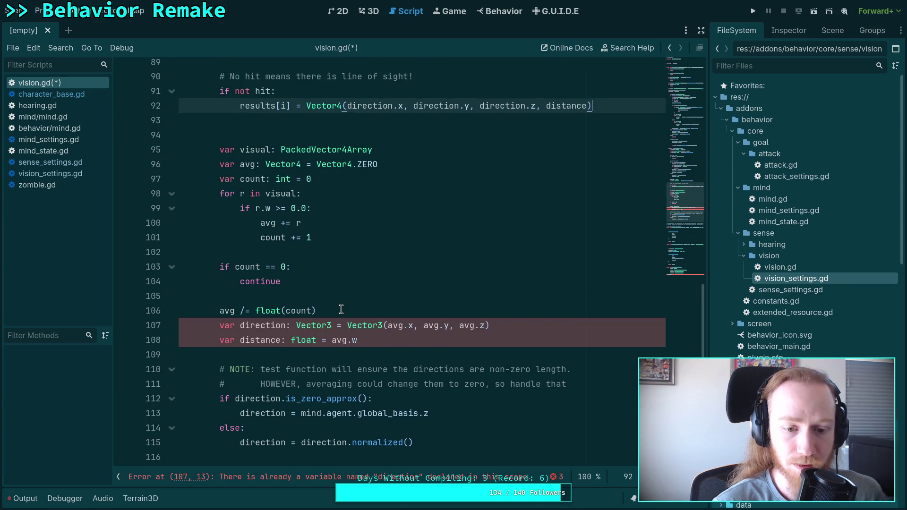
- Indent the per-target checking block under the eye loop and add a blank line above it
key("ctrl+z")
key("ctrl+z")
key("ctrl+z")
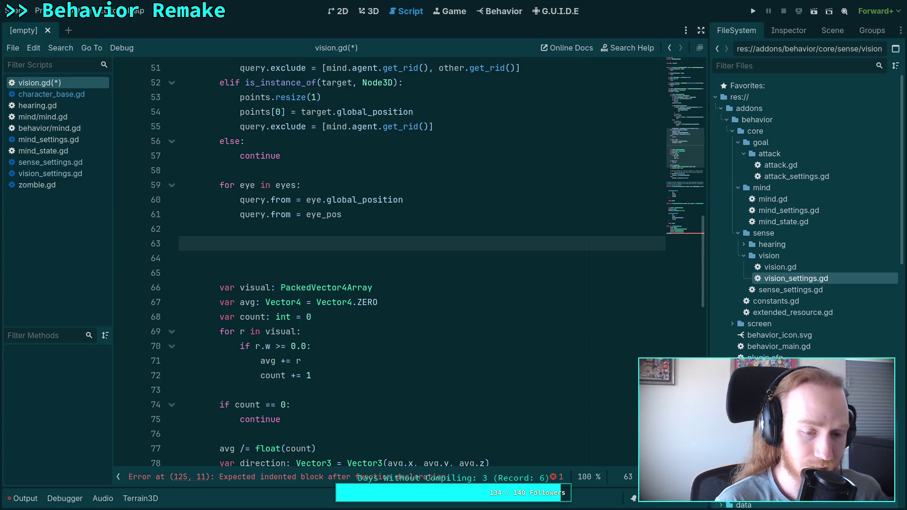
key("ctrl+shift+z")
scroll(247, 310, "up", 5)
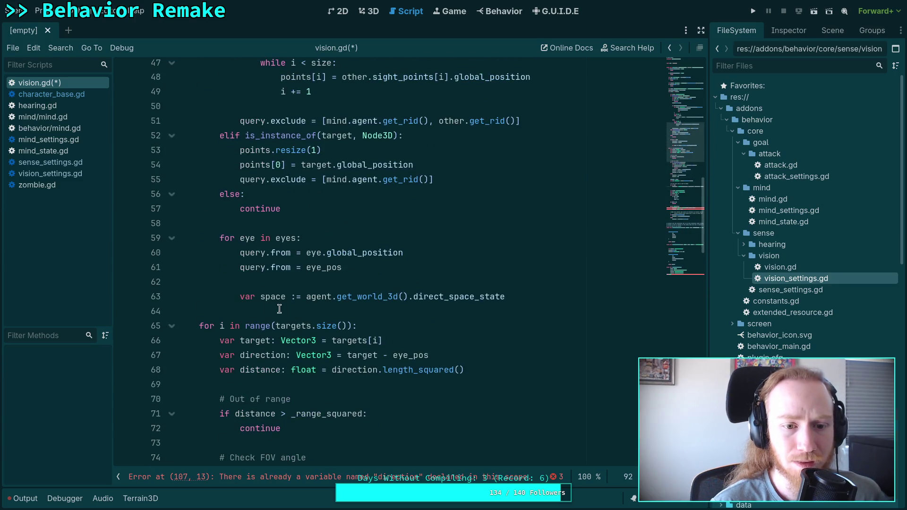
scroll(247, 310, "down", 2)
mouse_move(197, 192)
left_mouse_down()
mouse_move(299, 256)
mouse_move(318, 279)
mouse_move(310, 264)
mouse_move(549, 293)
mouse_move(586, 284)
left_mouse_up()
scroll(269, 237, "down", 1)
scroll(318, 279, "down", 3)
scroll(310, 265, "up", 2)
scroll(317, 265, "down", 5)
key("Tab")
key("Tab")
scroll(531, 297, "up", 8)
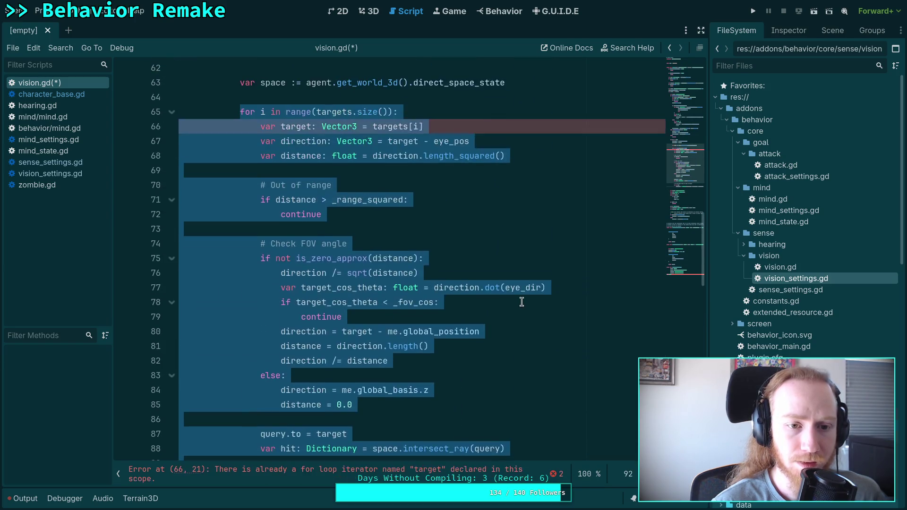
left_click(353, 227)
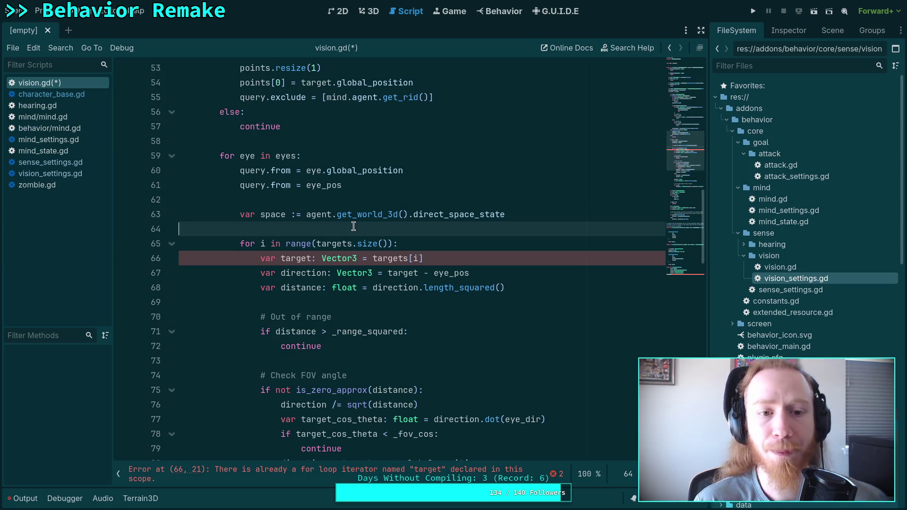
scroll(362, 247, "up", 2)
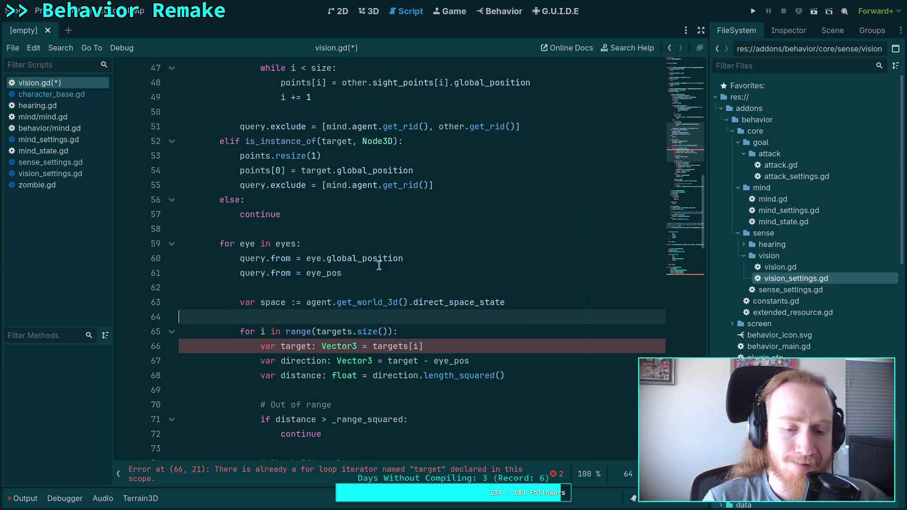
scroll(402, 272, "up", 10)
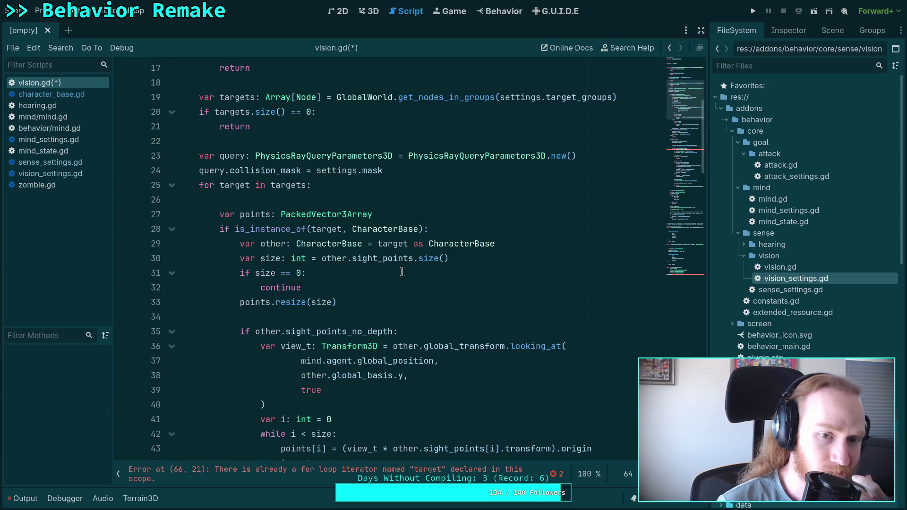
scroll(402, 272, "down", 11)
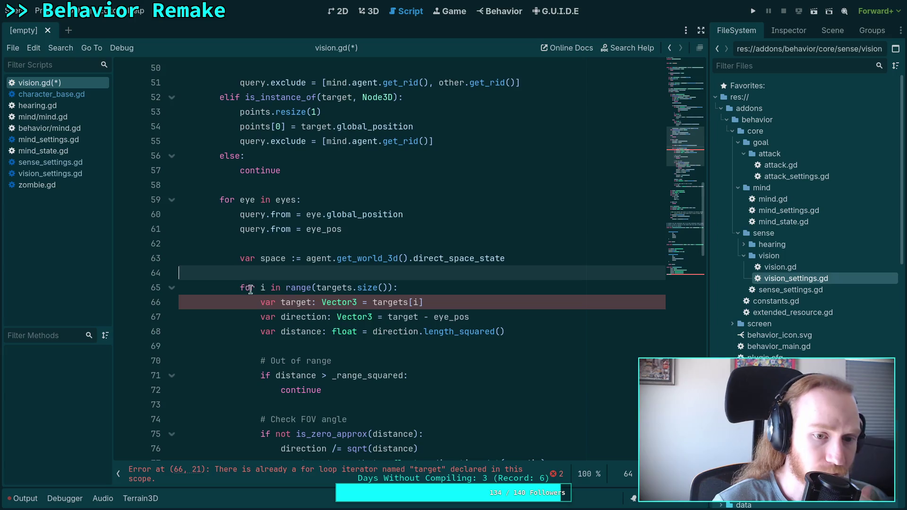
key("Return")
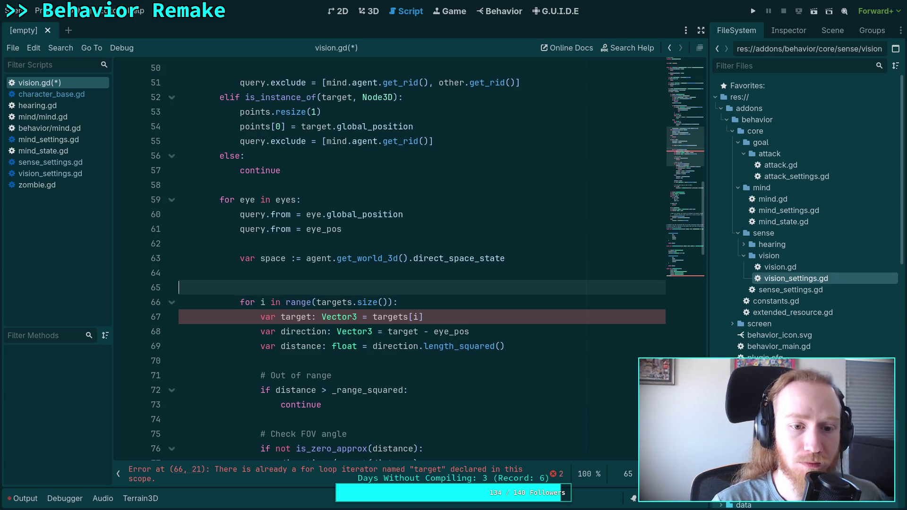
- Declare a counter 'var i: int = 0' and replace the for-range header with 'while i < size'
type("var i")
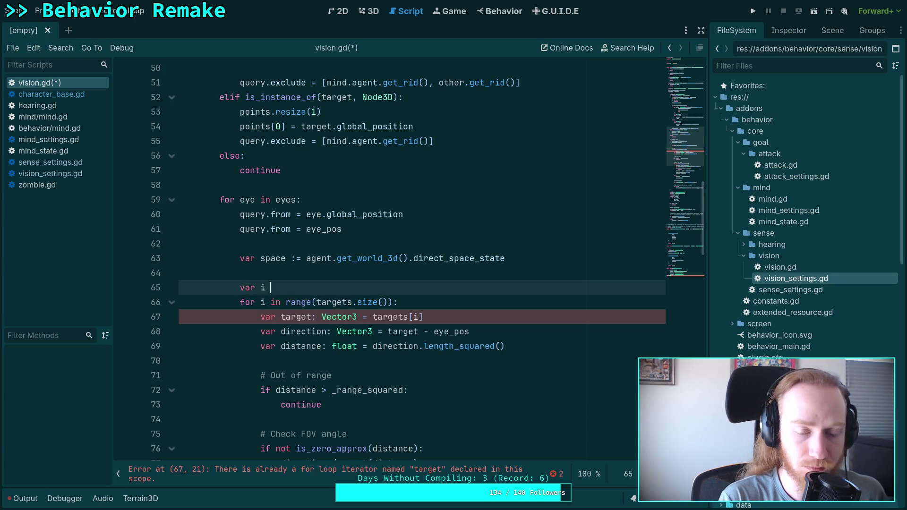
key("BackSpace")
type(": i")
key("Escape")
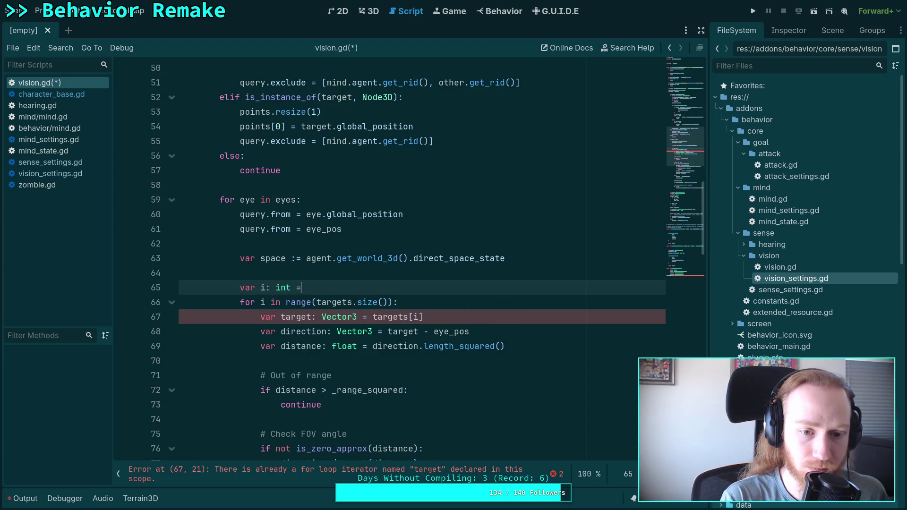
type("0")
left_click_drag(240, 302, 391, 302)
type("while i < ")
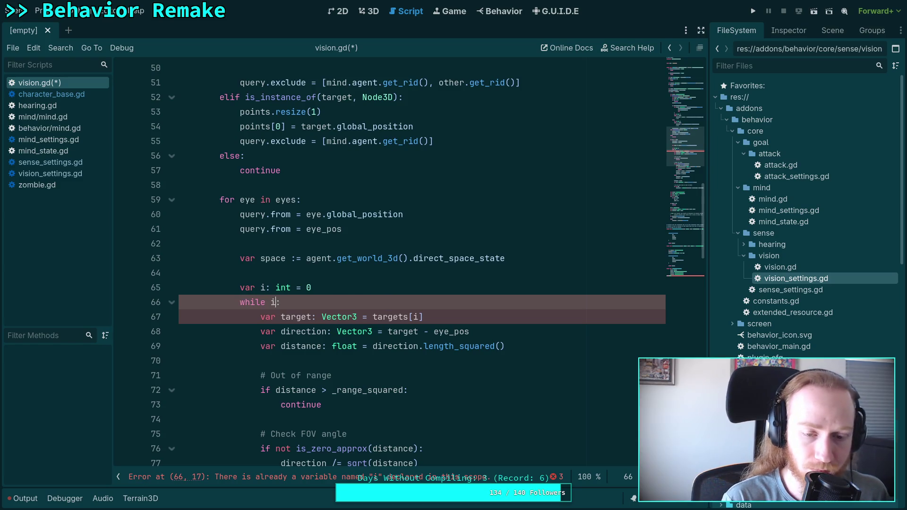
type("size")
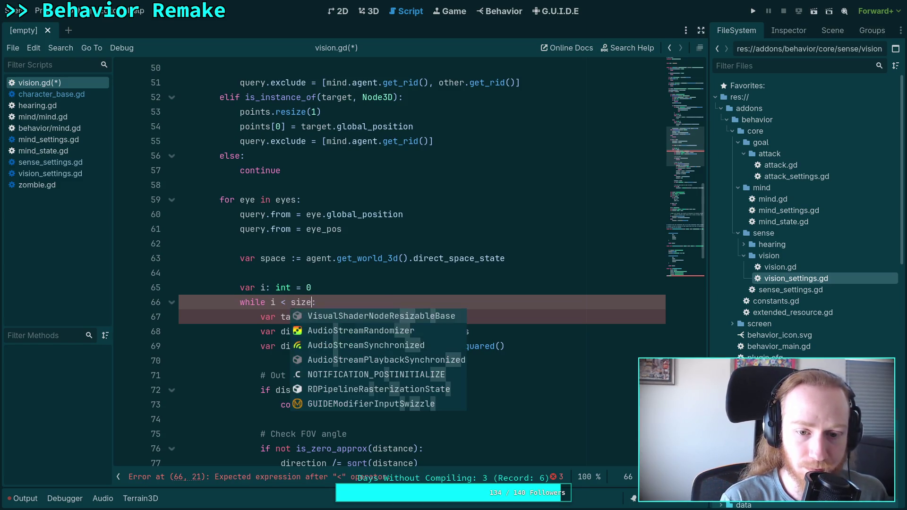
- Check where points is used, then return to blank line 58 before the eye loop
left_click(404, 289)
scroll(403, 290, "up", 3)
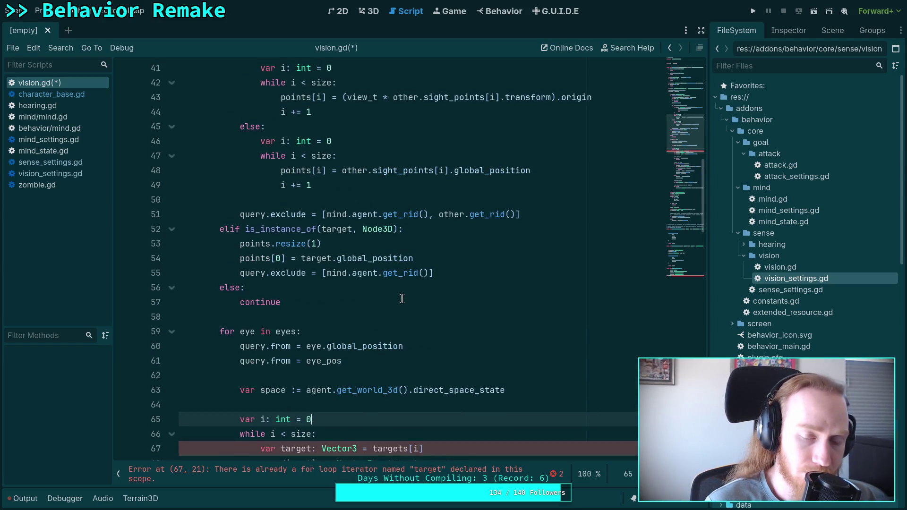
scroll(402, 298, "up", 6)
double_click(251, 124)
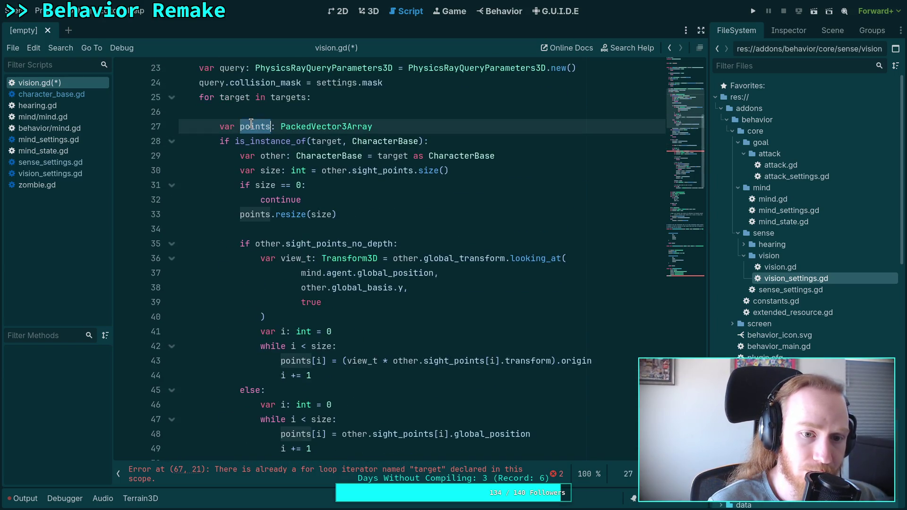
scroll(459, 295, "down", 4)
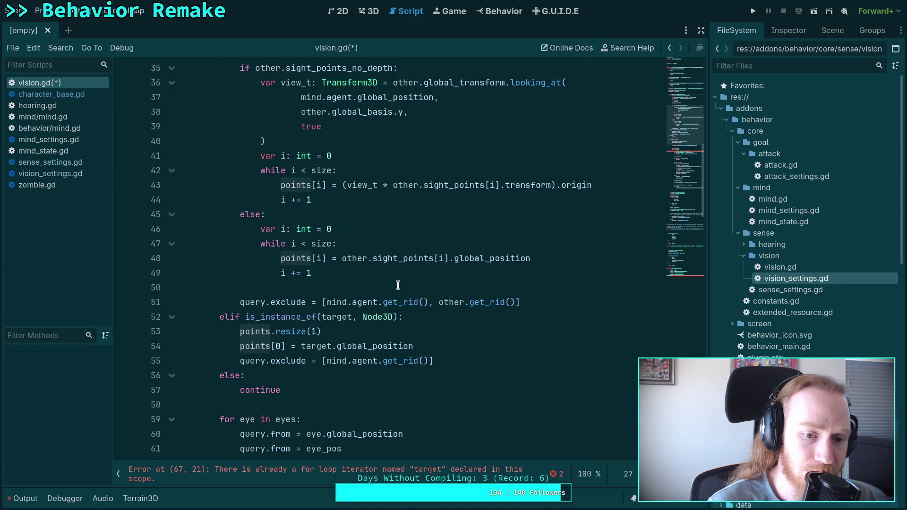
scroll(396, 283, "up", 5)
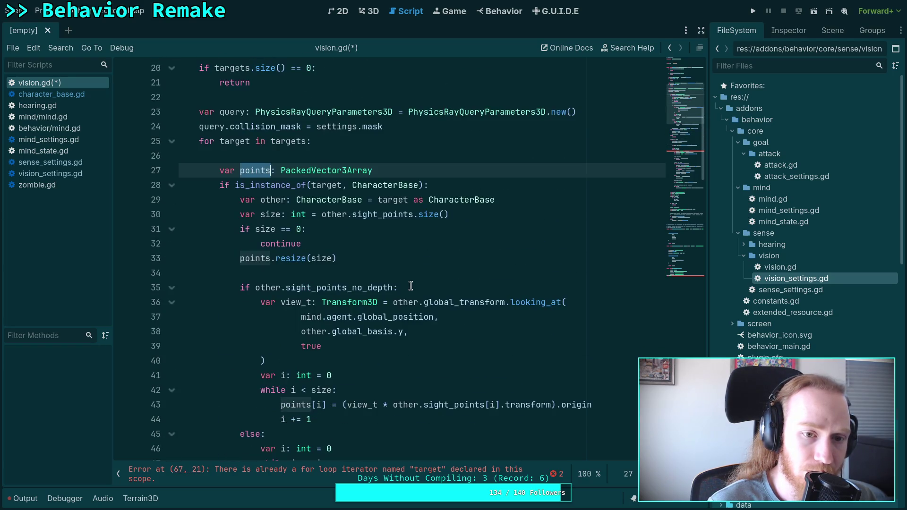
scroll(410, 286, "down", 11)
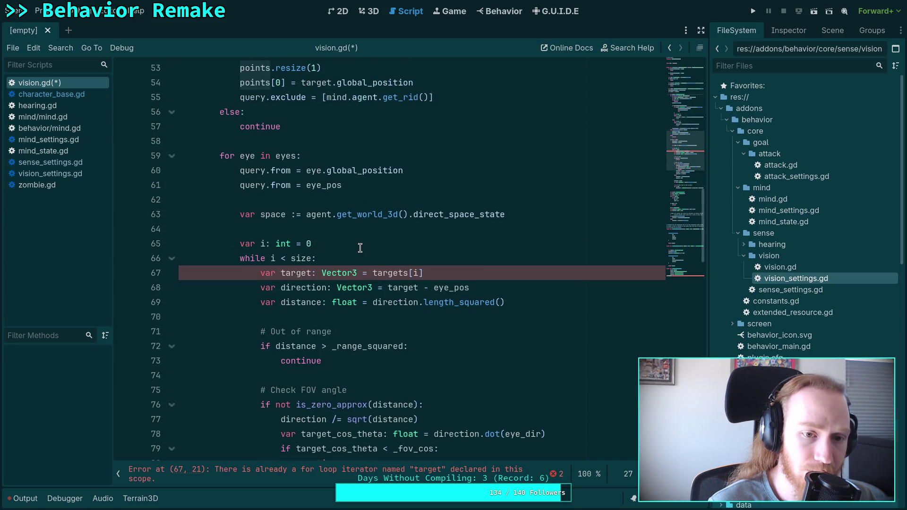
left_click(371, 245)
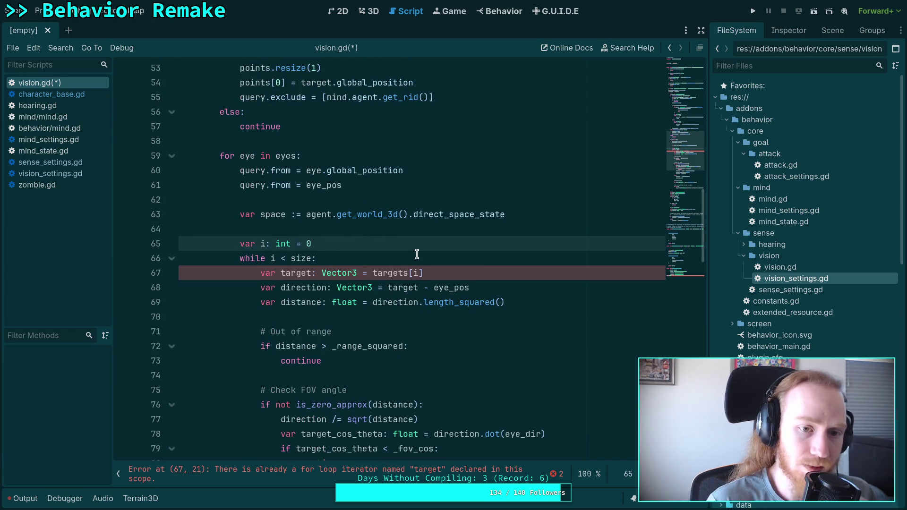
scroll(416, 254, "up", 3)
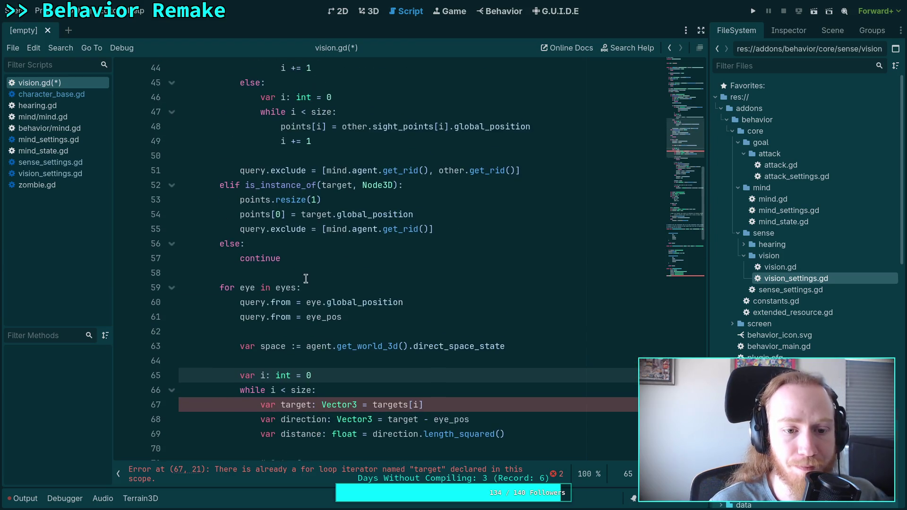
left_click(346, 260)
left_click(355, 278)
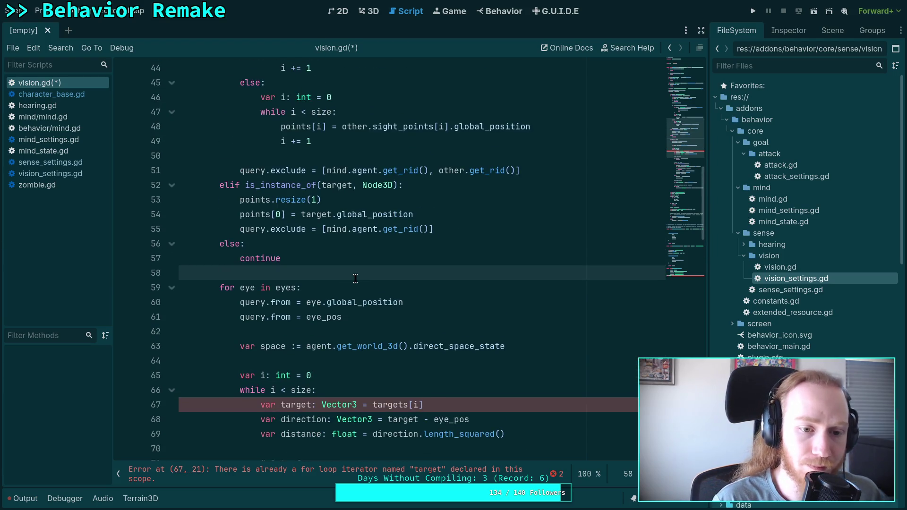
- Declare 'var num_points: int = points.size()' on a new line before the eye loop
key("Return")
type("var ")
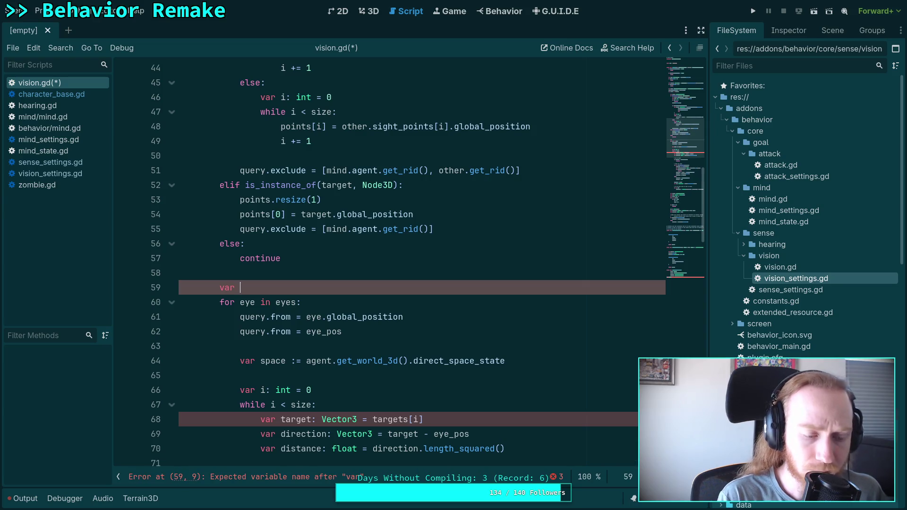
type("size: itn")
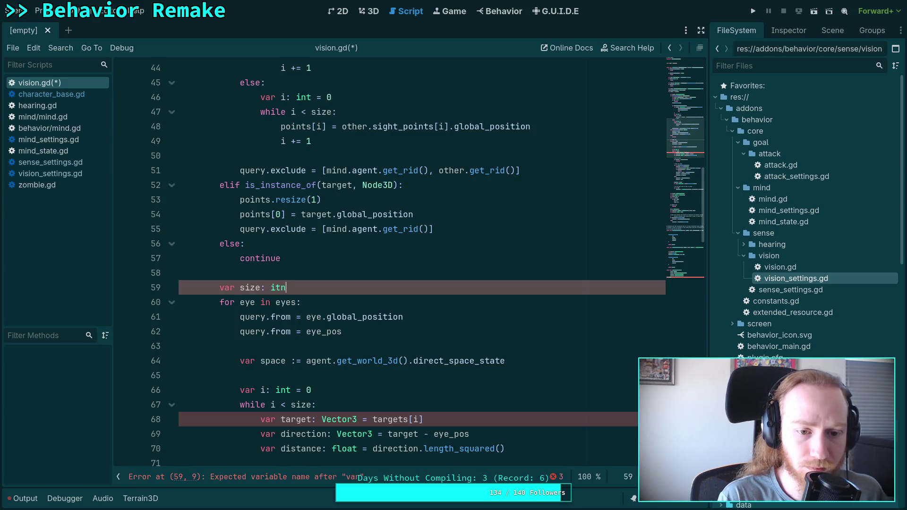
type("nt")
key("BackSpace")
key("BackSpace")
type("nt =")
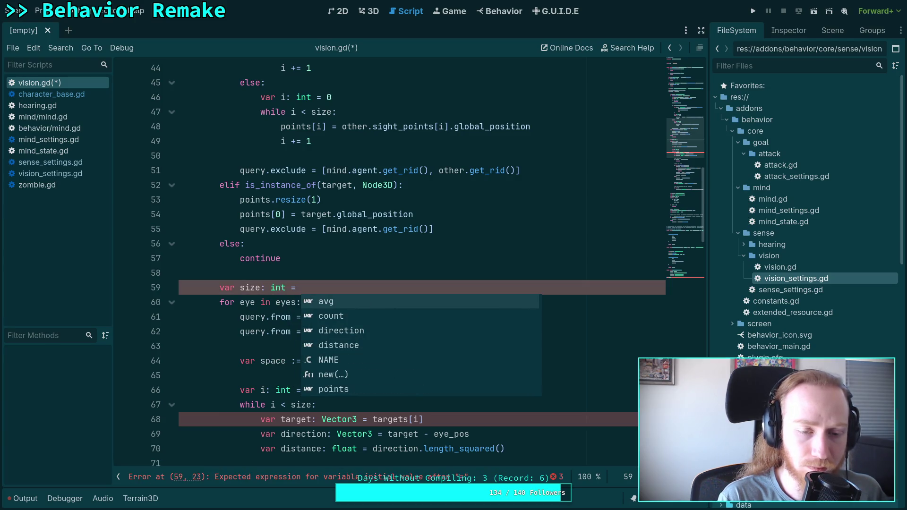
key("ctrl+BackSpace")
key("ctrl+BackSpace")
key("ctrl+BackSpace")
type("num_points: int = points.si")
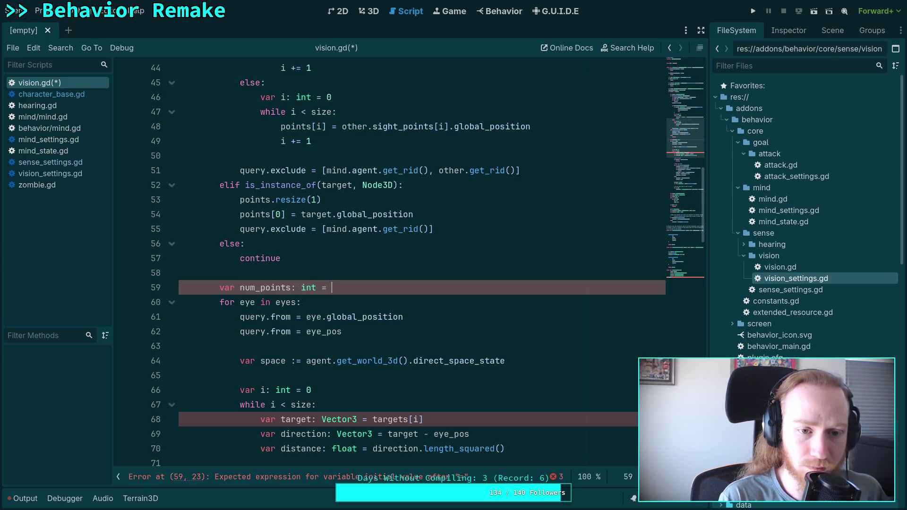
key("Return")
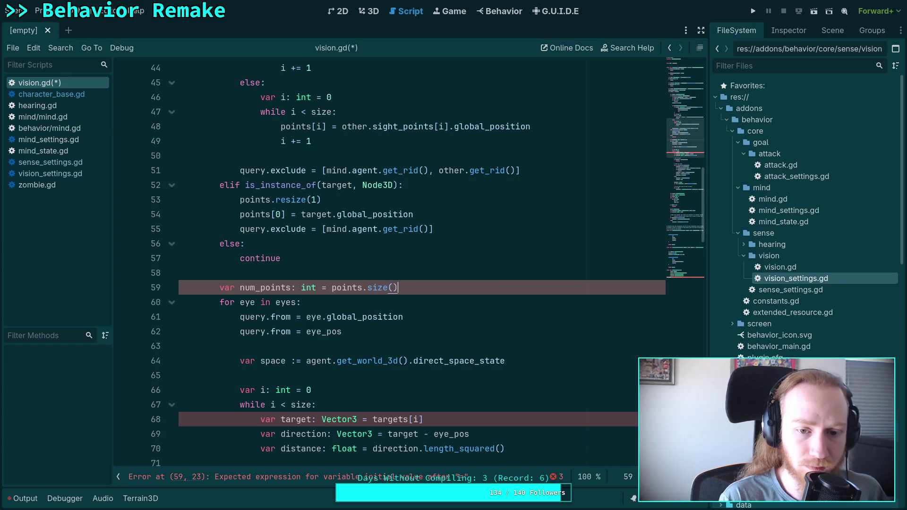
- Compare the two from assignments and delete the redundant 'query.from = eye_pos' line
scroll(306, 309, "up", 7)
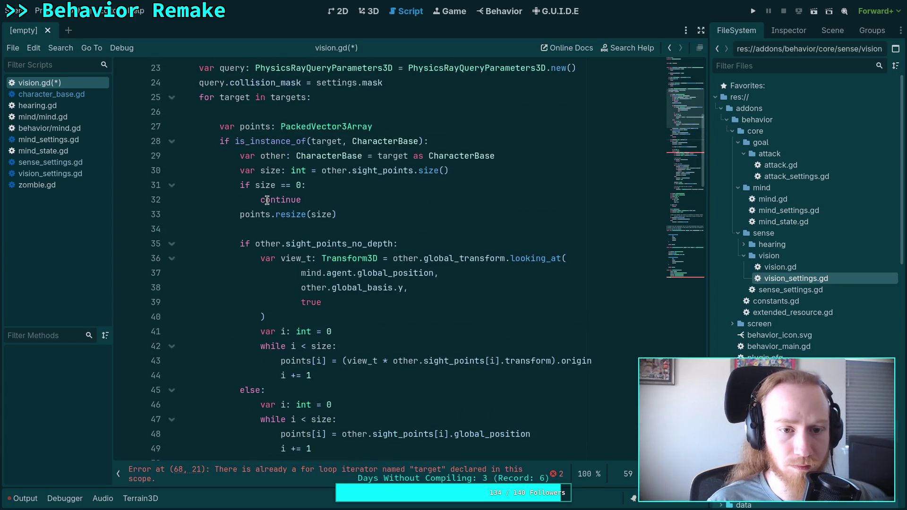
double_click(266, 186)
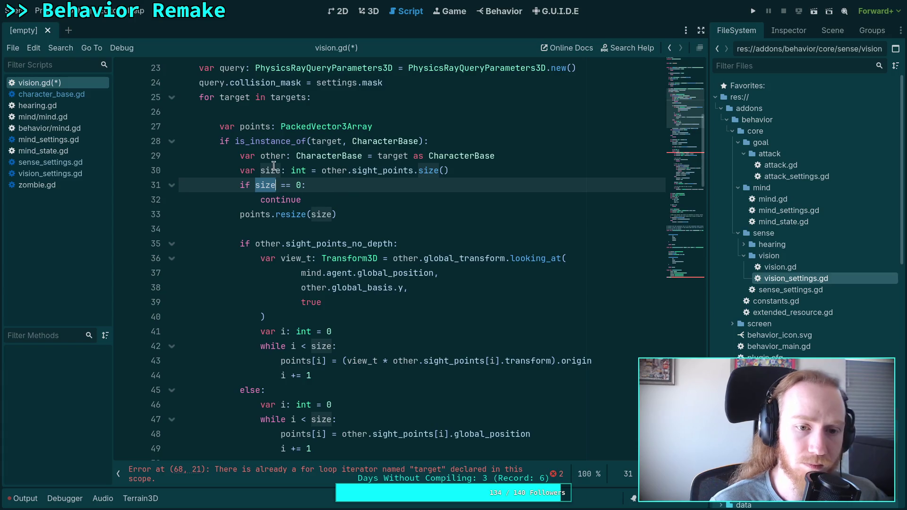
scroll(388, 238, "down", 5)
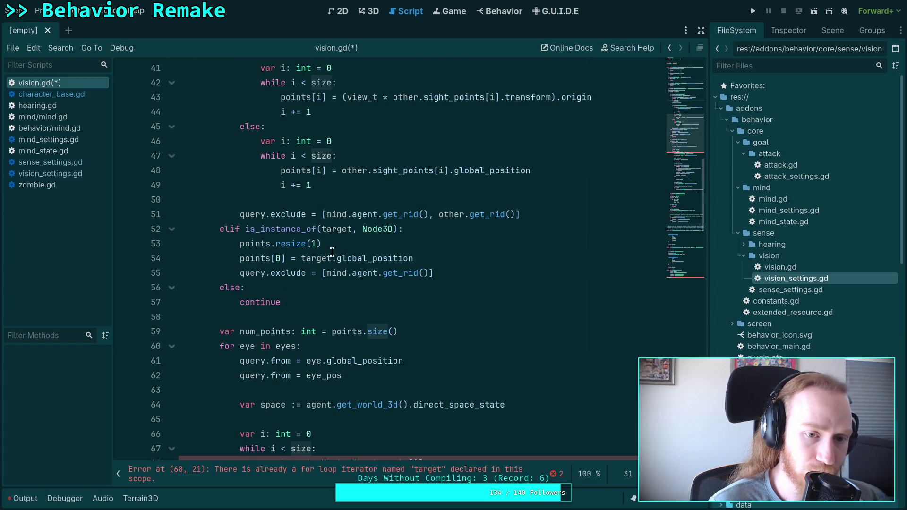
scroll(378, 243, "down", 4)
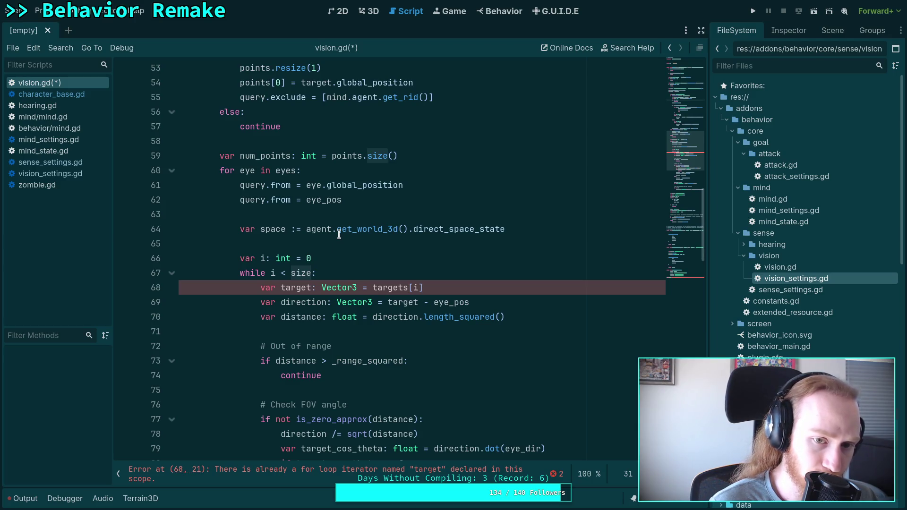
double_click(281, 184)
scroll(378, 210, "up", 2)
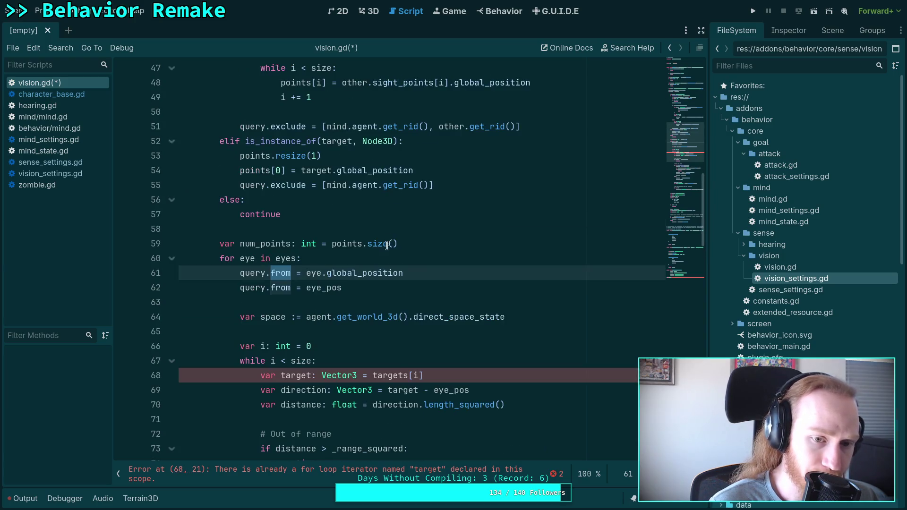
left_click_drag(401, 289, 455, 276)
key("BackSpace")
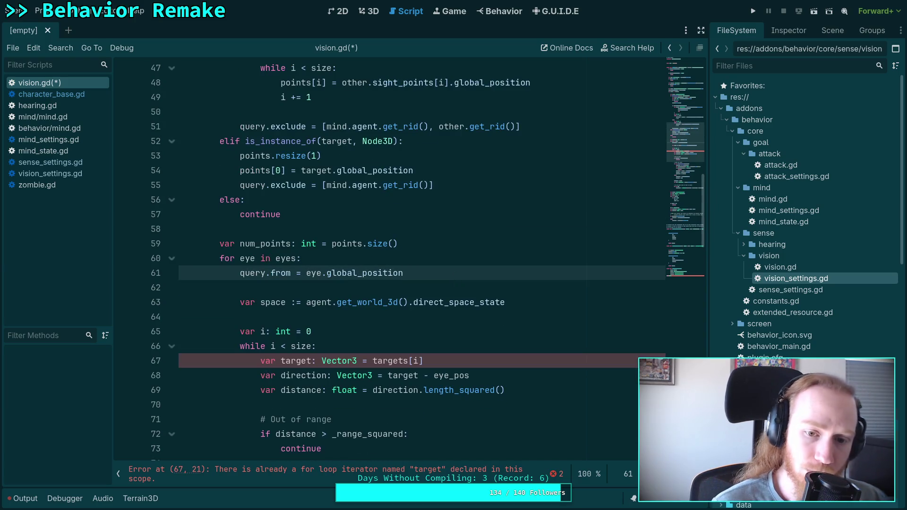
- Select the space-state line on line 63 and scroll back to the top of update()
double_click(267, 301)
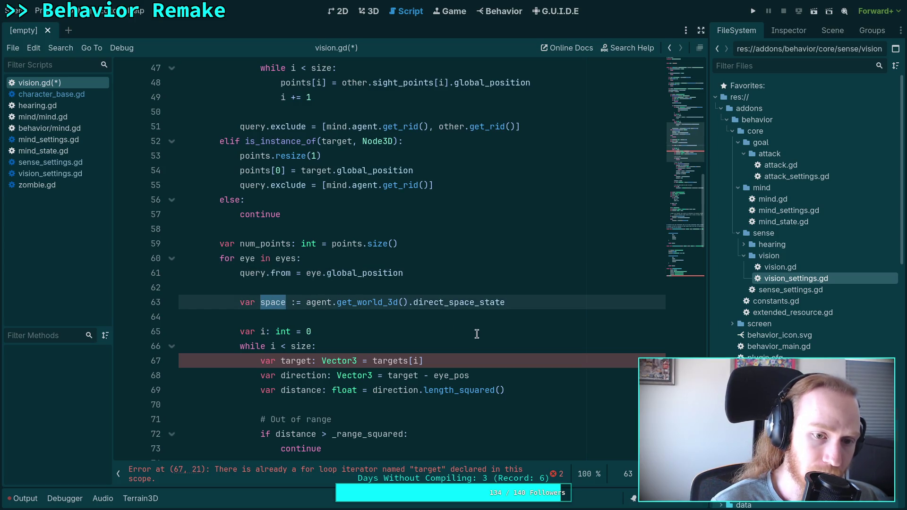
scroll(450, 316, "up", 3)
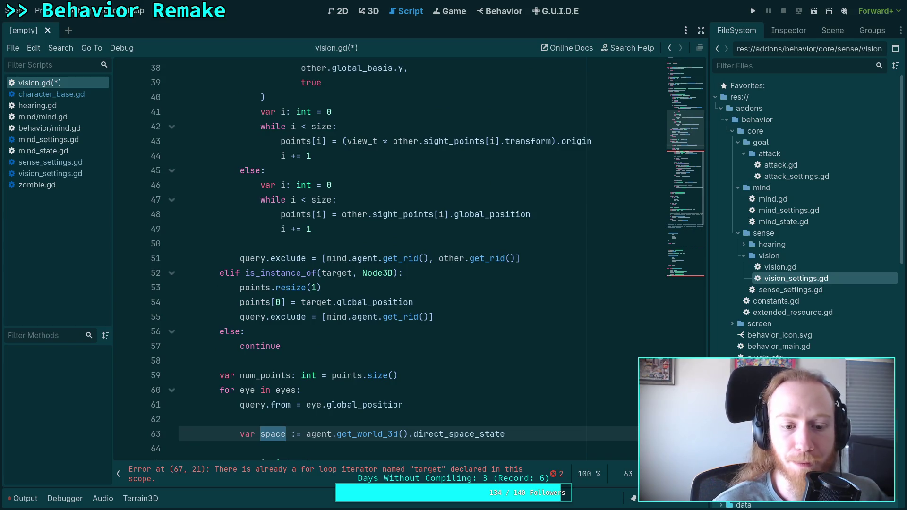
left_click(470, 435)
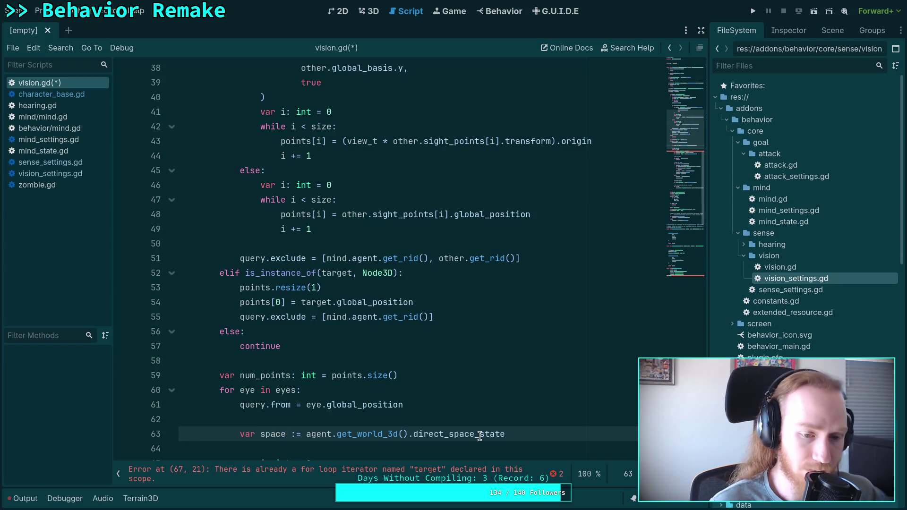
scroll(479, 435, "up", 9)
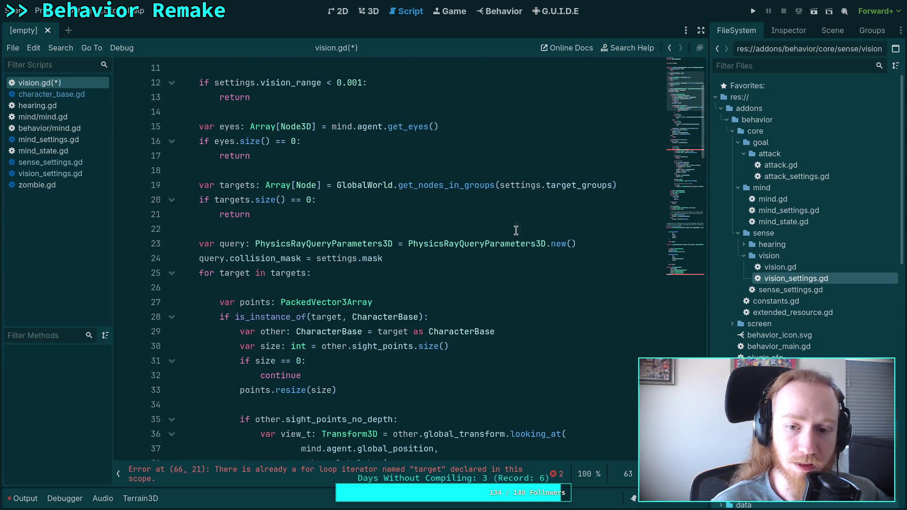
- Paste the space-state line above 'var query', unindented and prefixed with 'mind.'
left_click(515, 229)
key("Return")
key("ctrl+v")
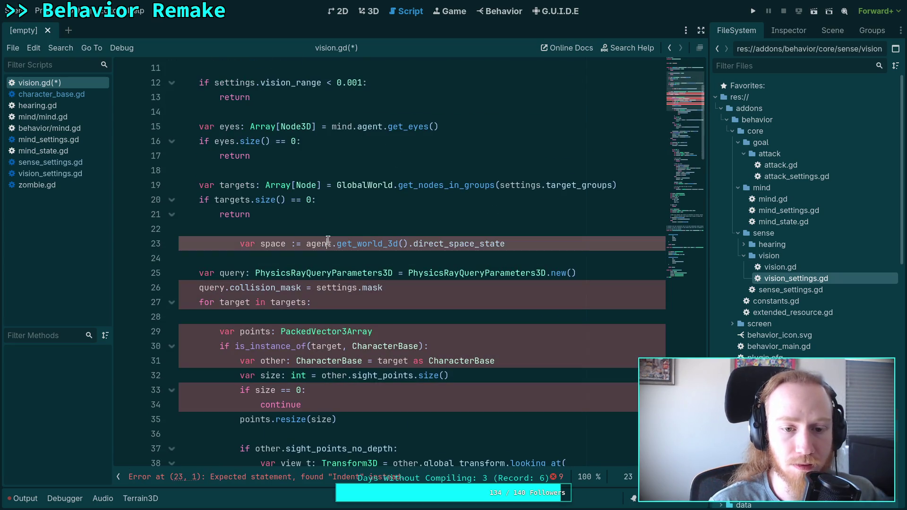
key("shift+Tab")
key("shift+Tab")
key("Delete")
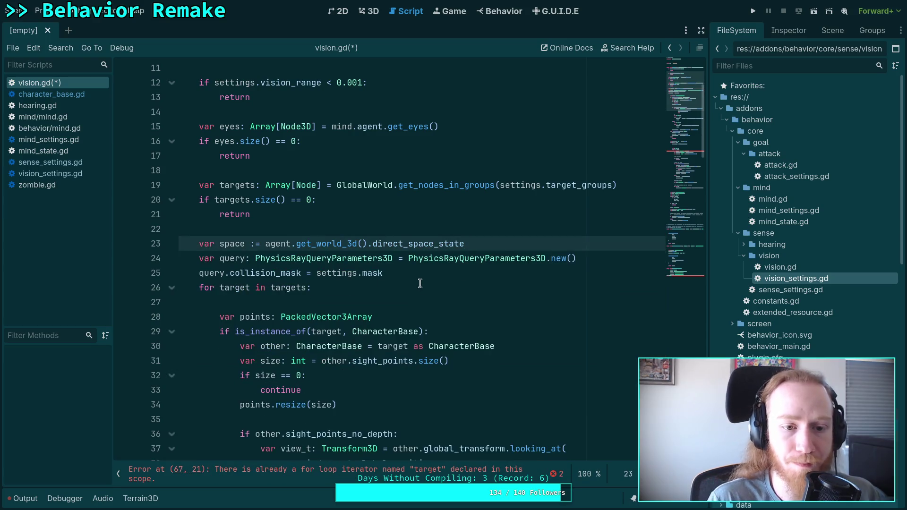
scroll(430, 295, "up", 2)
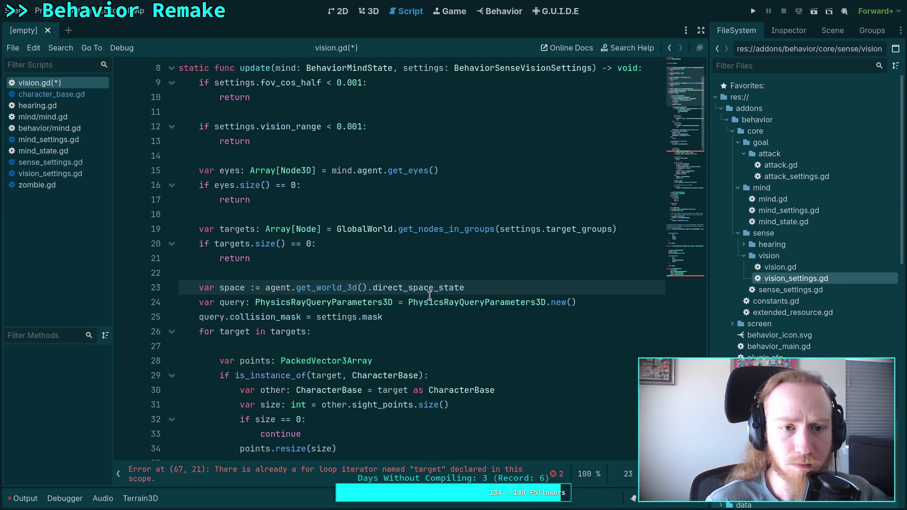
type("mind.")
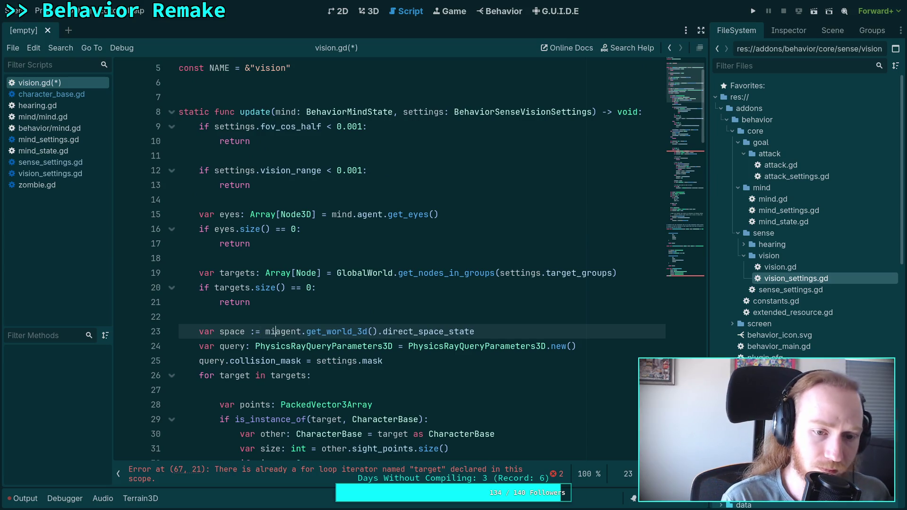
left_click(321, 316)
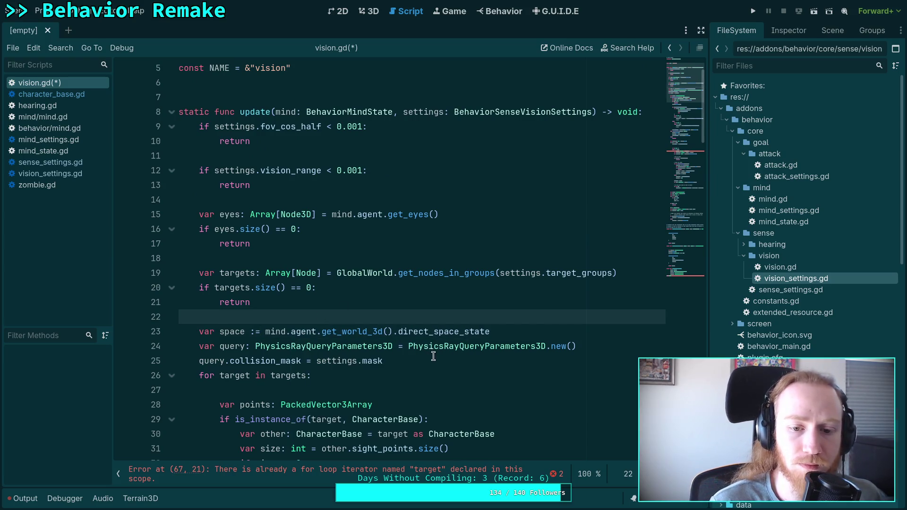
scroll(453, 327, "down", 3)
scroll(453, 327, "down", 12)
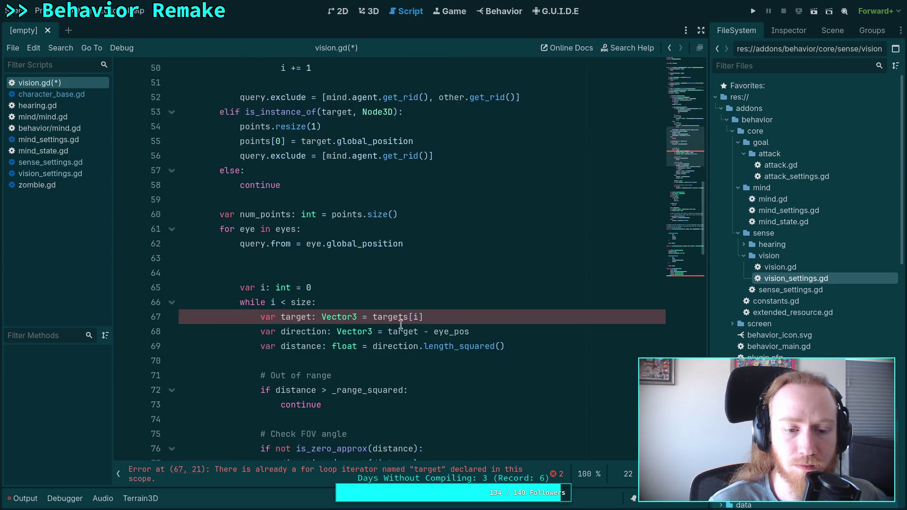
- Remove the leftover empty line 63 and change the while limit from size to num_points
left_click(294, 212)
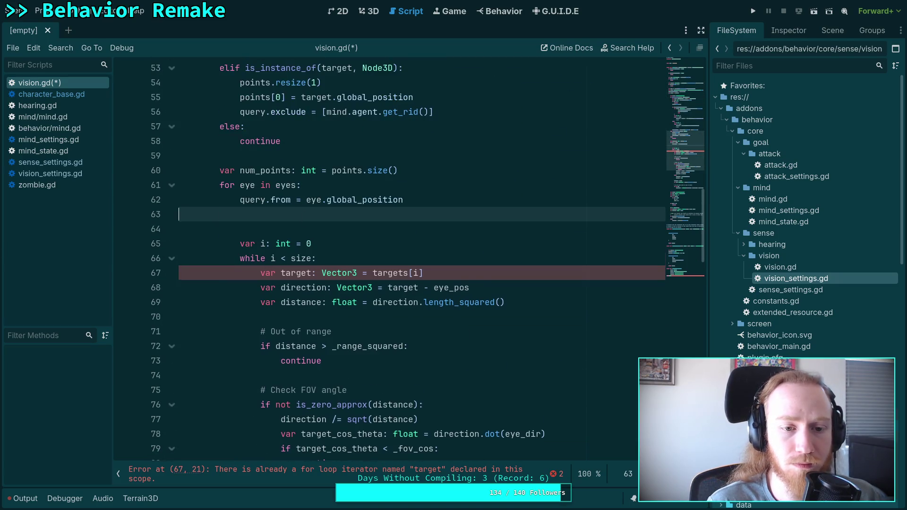
key("BackSpace")
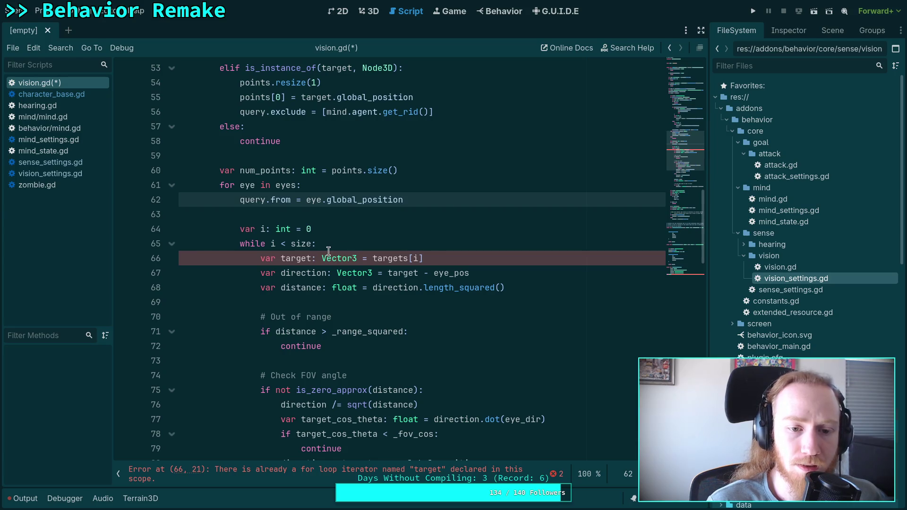
double_click(303, 243)
type("nim")
key("BackSpace")
key("BackSpace")
type("um-")
key("BackSpace")
type("_")
key("Return")
- Rename target to point = points[i] and compute direction as point - query.from
scroll(407, 306, "up", 1)
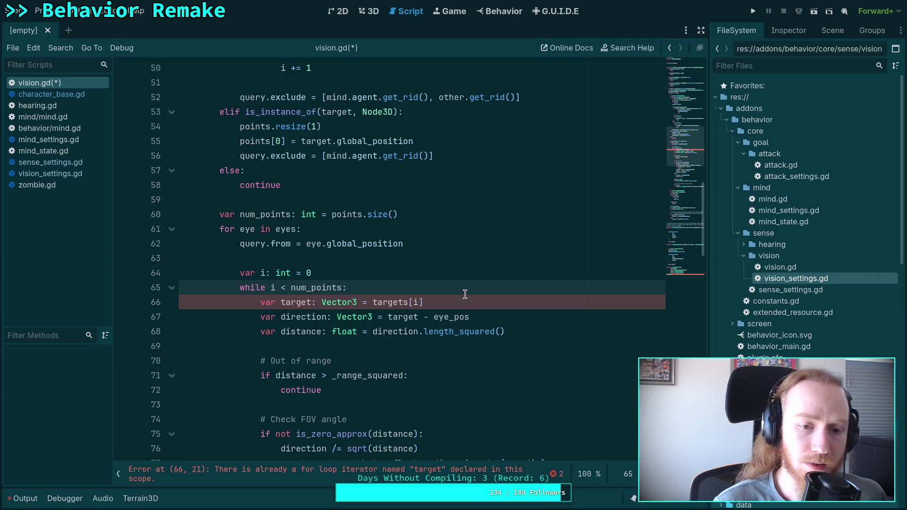
key("Return")
type("query.to")
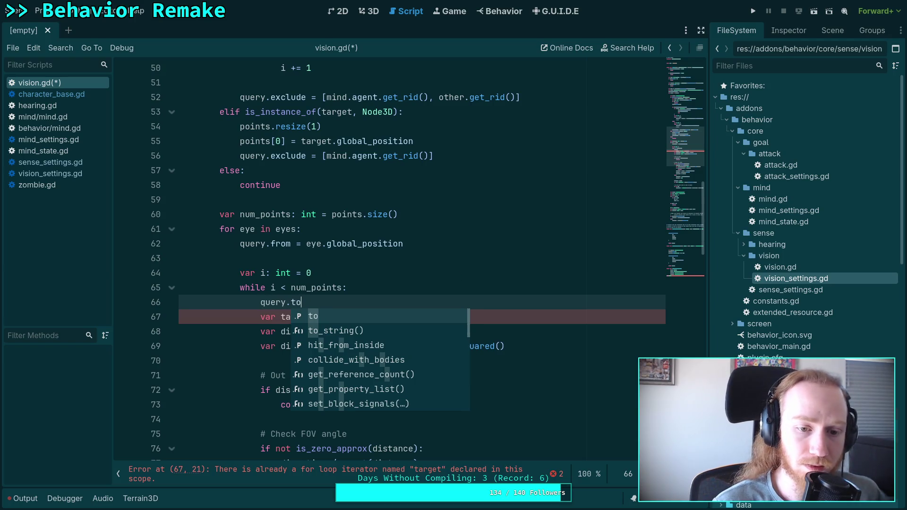
key("ctrl+shift+k")
left_click(444, 285)
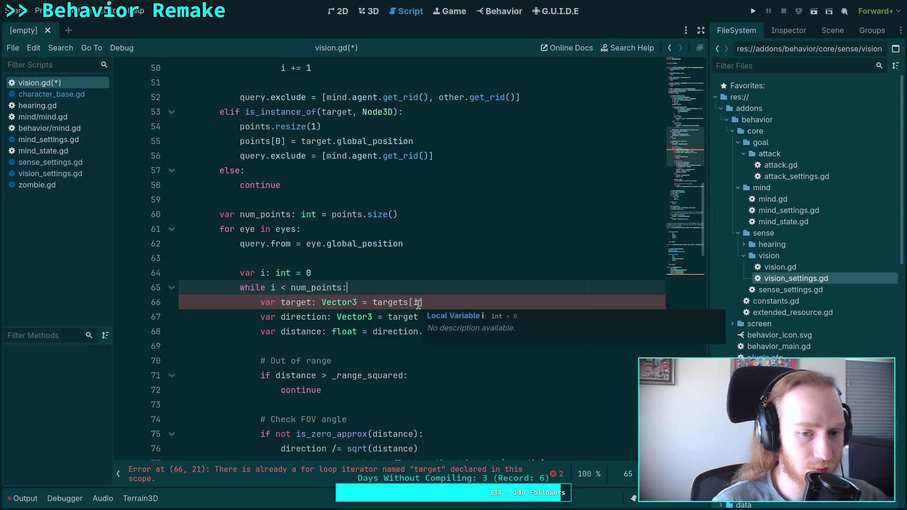
double_click(294, 301)
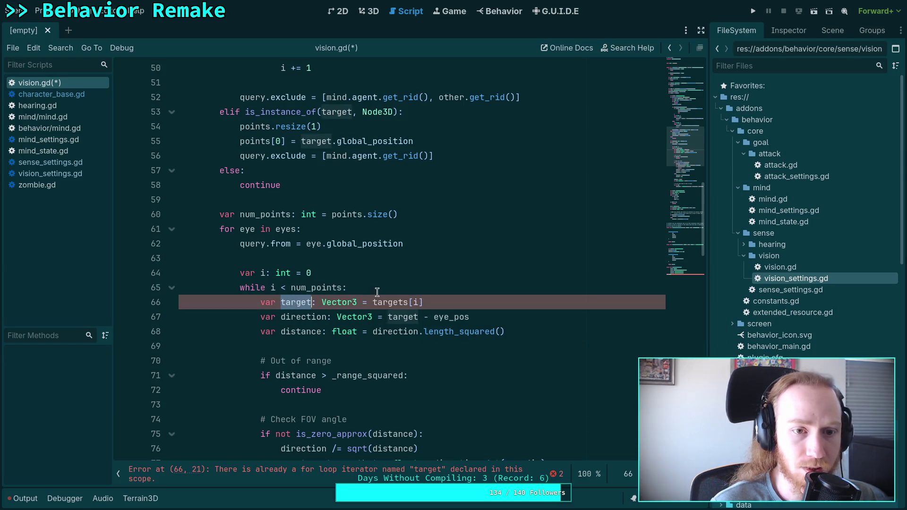
type("point")
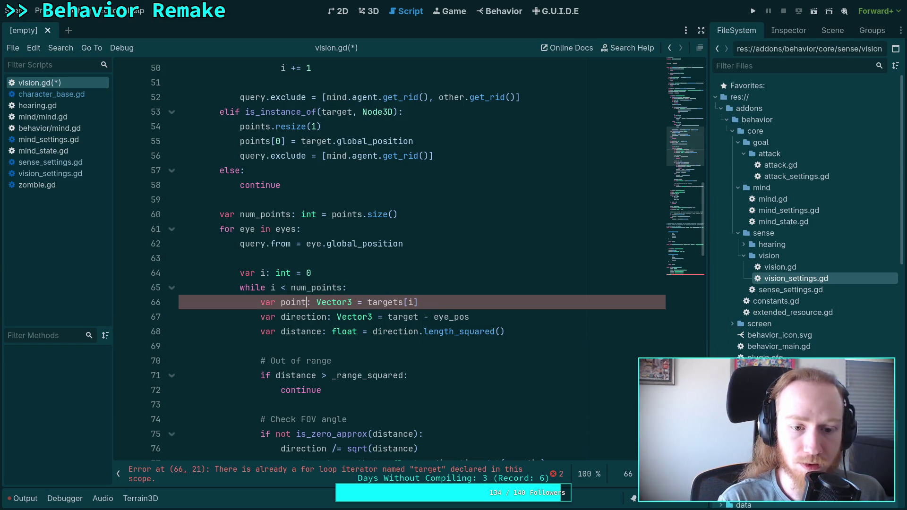
left_click_drag(368, 302, 418, 303)
type("points[i]")
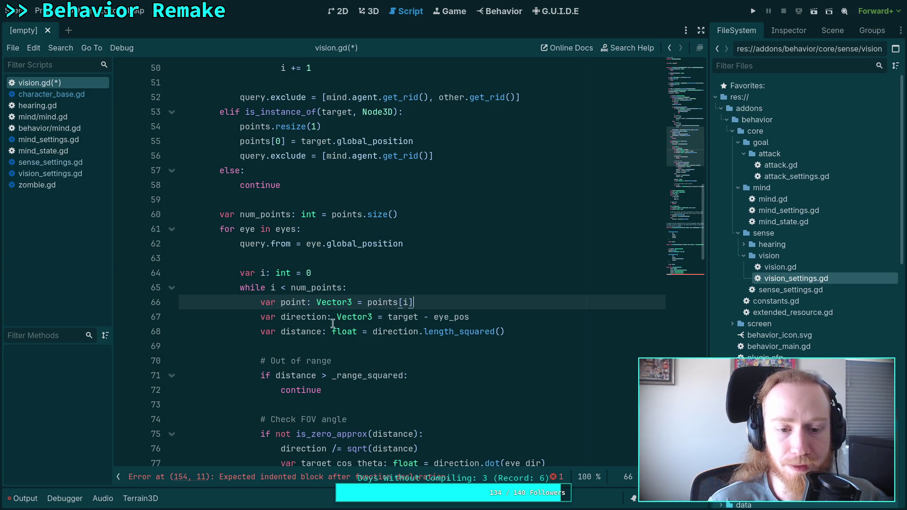
double_click(402, 317)
type("point")
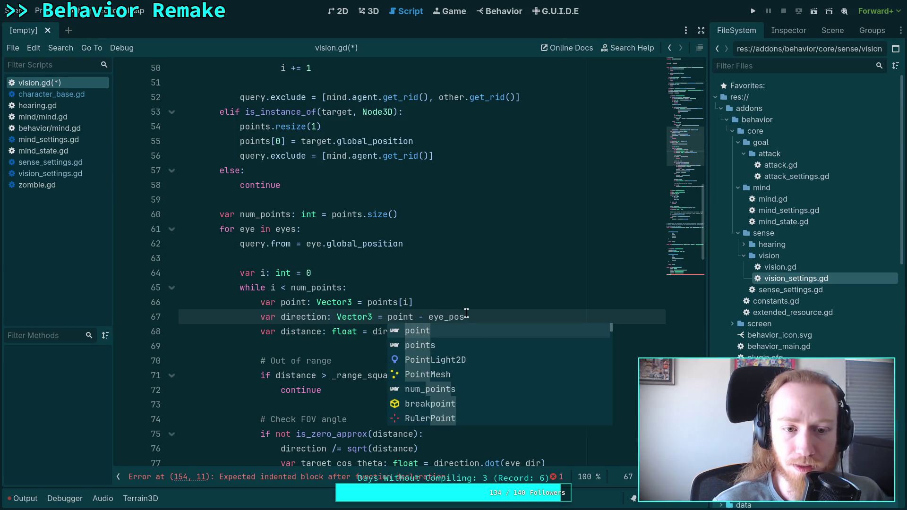
double_click(466, 315)
type("qu")
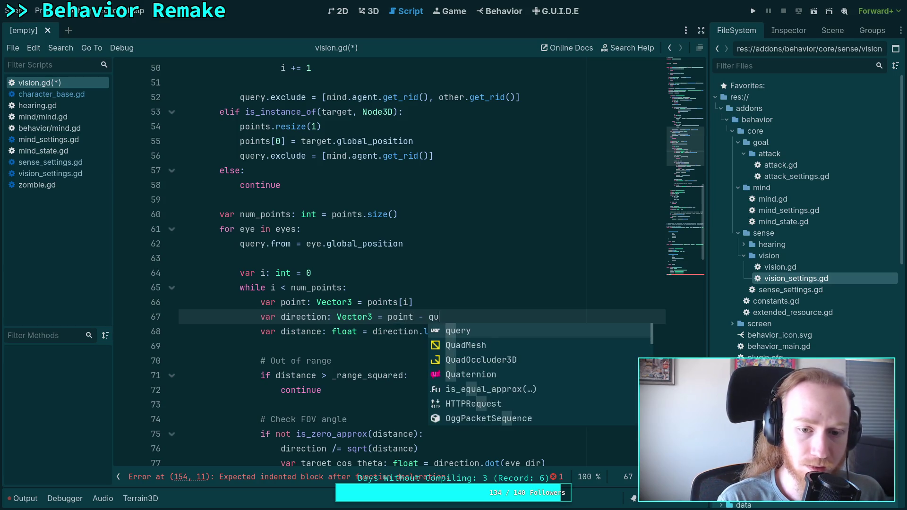
type("ery.from")
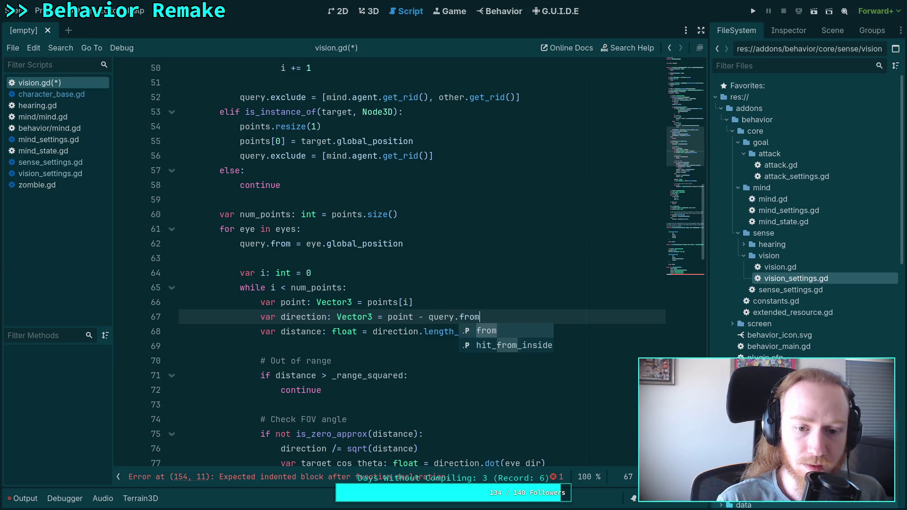
left_click(423, 357)
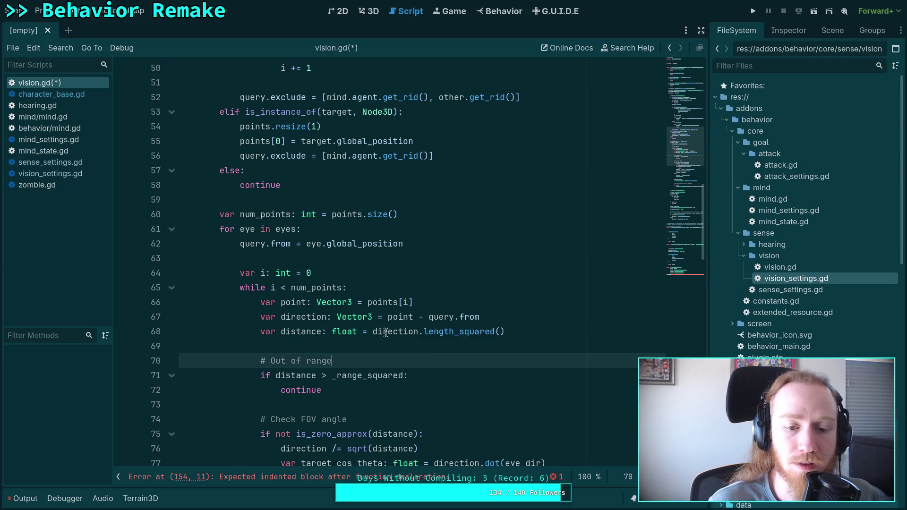
double_click(399, 316)
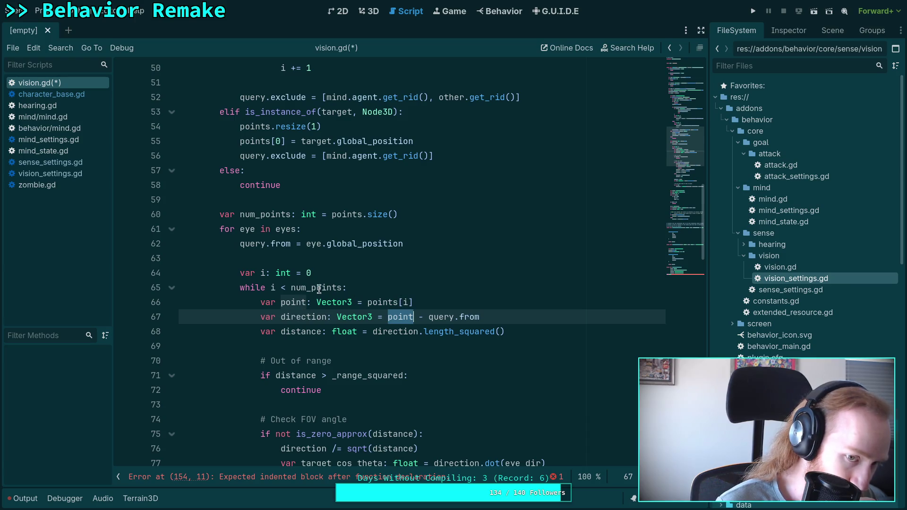
- Add 'query.to = points[i]', drop the point variable, and compute direction as query.to - query.from
left_click(408, 288)
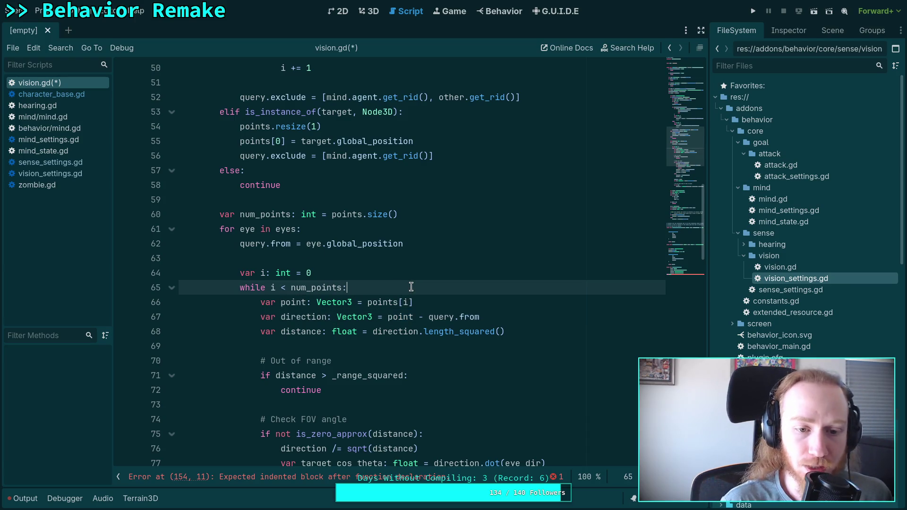
key("Return")
type("qu")
key("Return")
type("query.t")
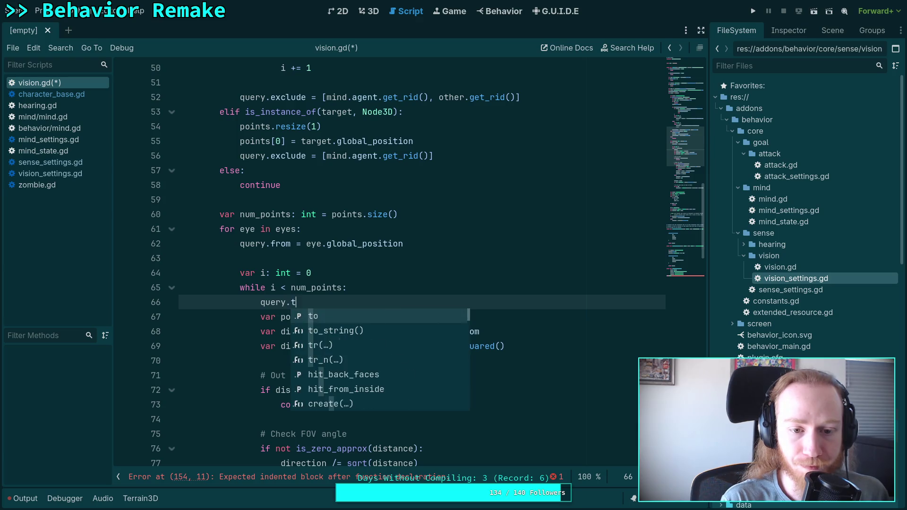
type("o = points[i]")
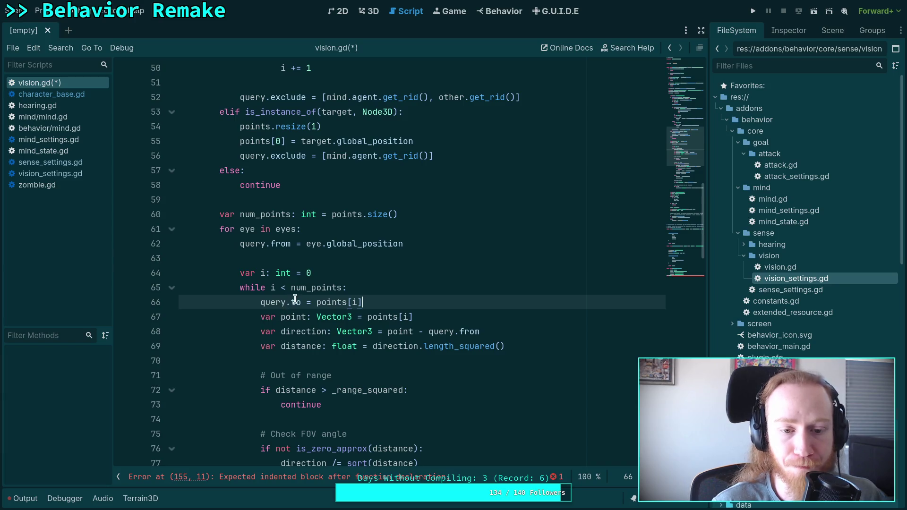
mouse_move(295, 299)
left_click(451, 315)
key("shift+Up")
key("BackSpace")
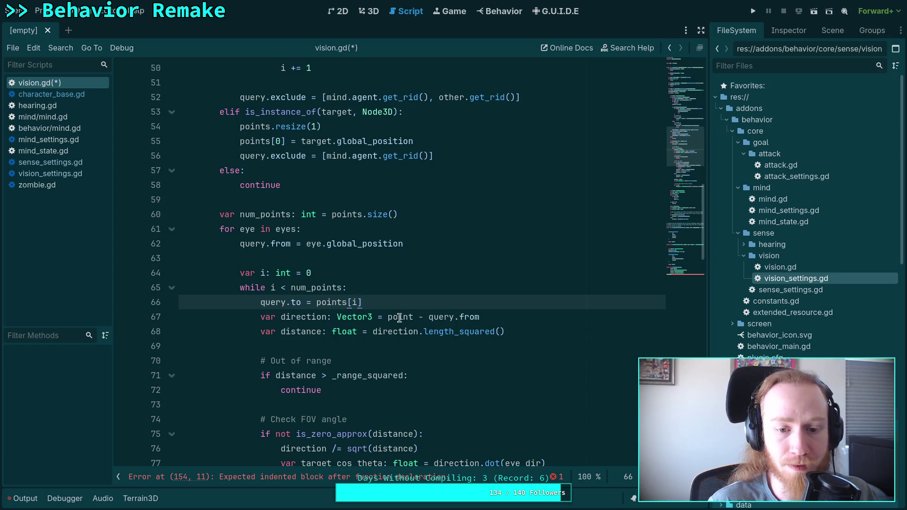
double_click(399, 318)
type("query.to")
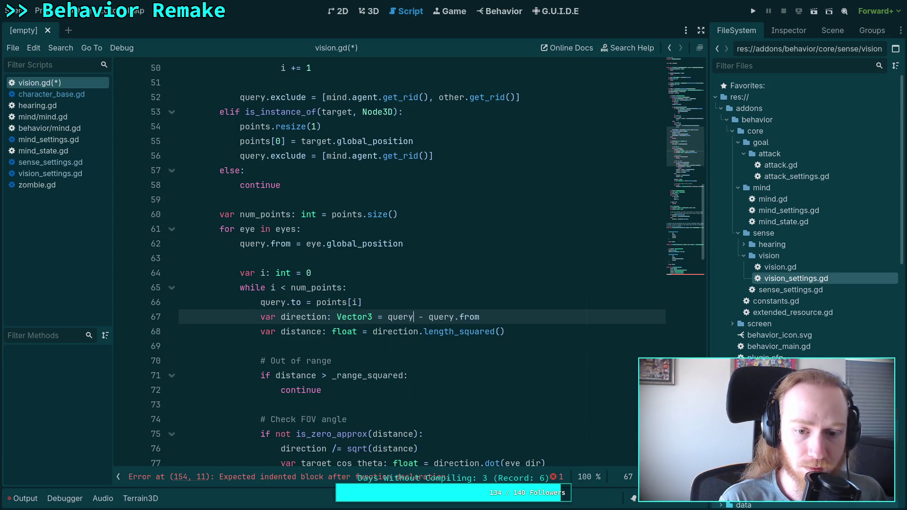
key("Escape")
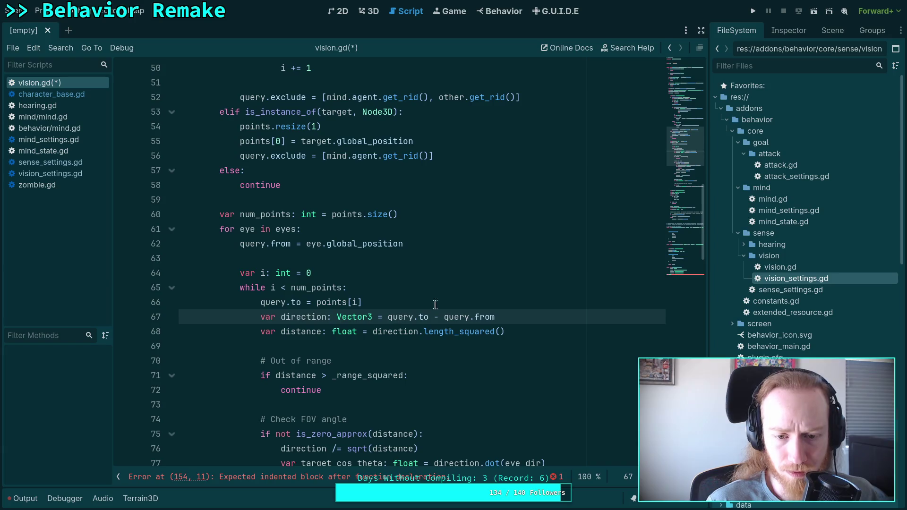
scroll(466, 330, "down", 1)
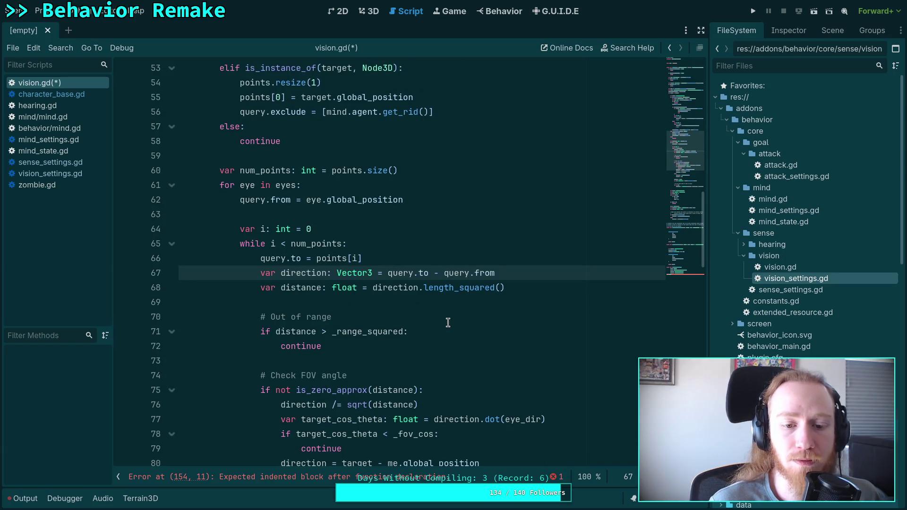
- Declare 'var range_squared: float = settings.vision_range * settings.vision_range' above the space-state line
double_click(393, 336)
scroll(487, 325, "up", 6)
scroll(487, 326, "up", 10)
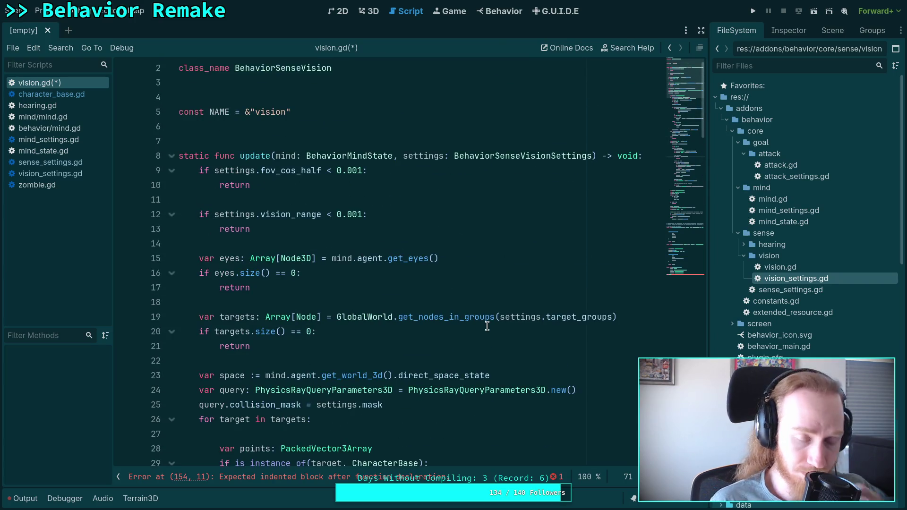
scroll(425, 292, "down", 2)
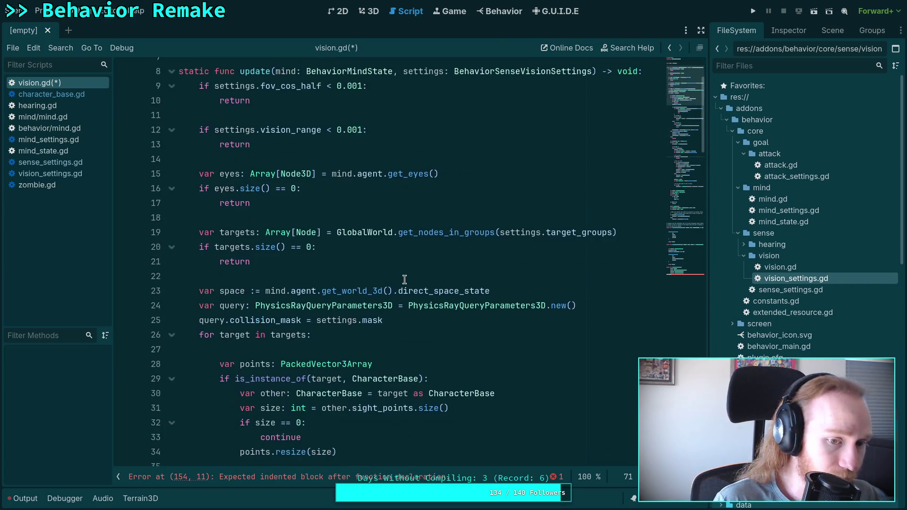
left_click(531, 273)
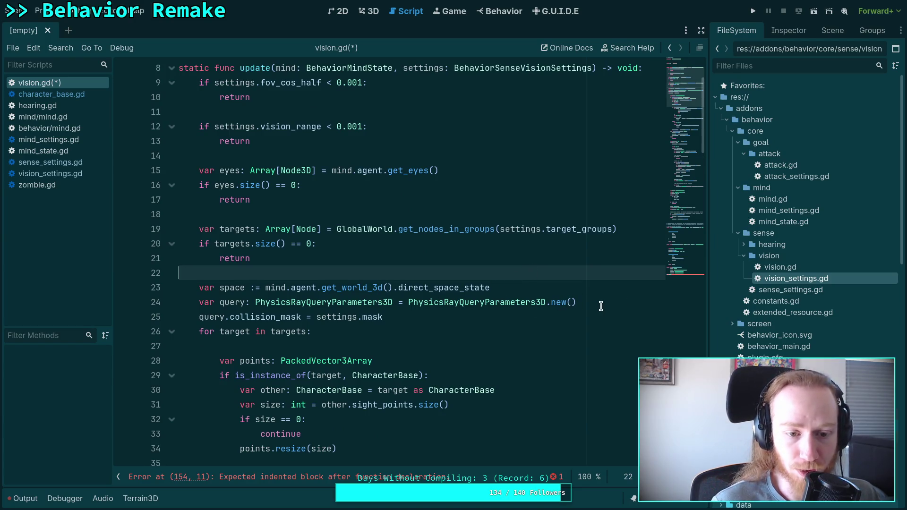
left_click(620, 304)
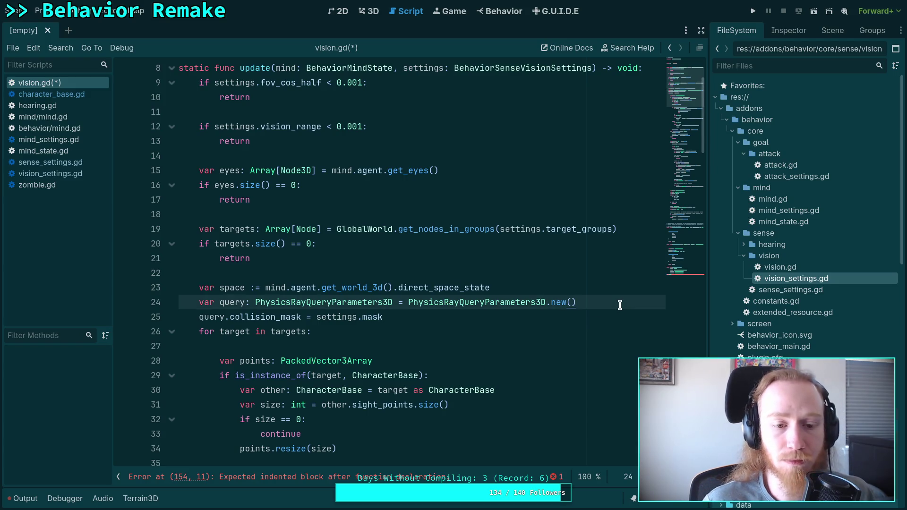
key("Up")
key("Up")
key("Return")
type("ar range_qu")
key("BackSpace")
key("BackSpace")
type("squared: ")
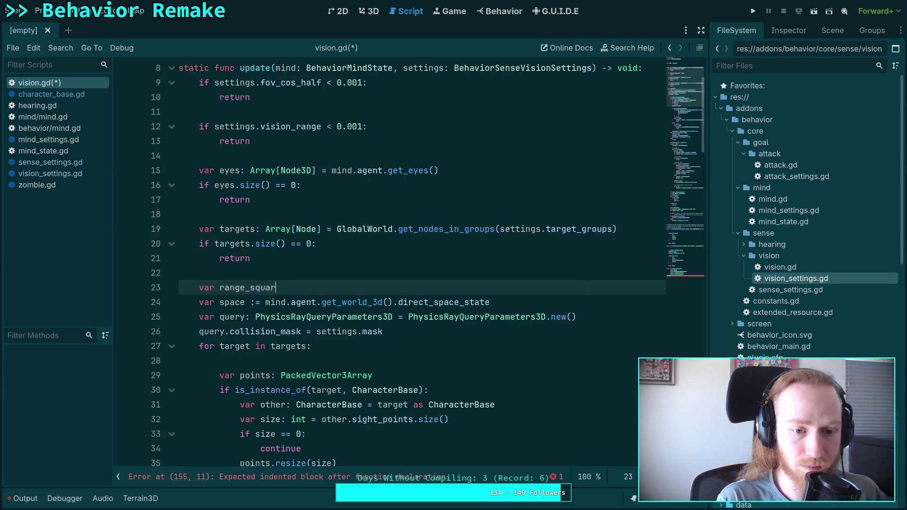
type("fl")
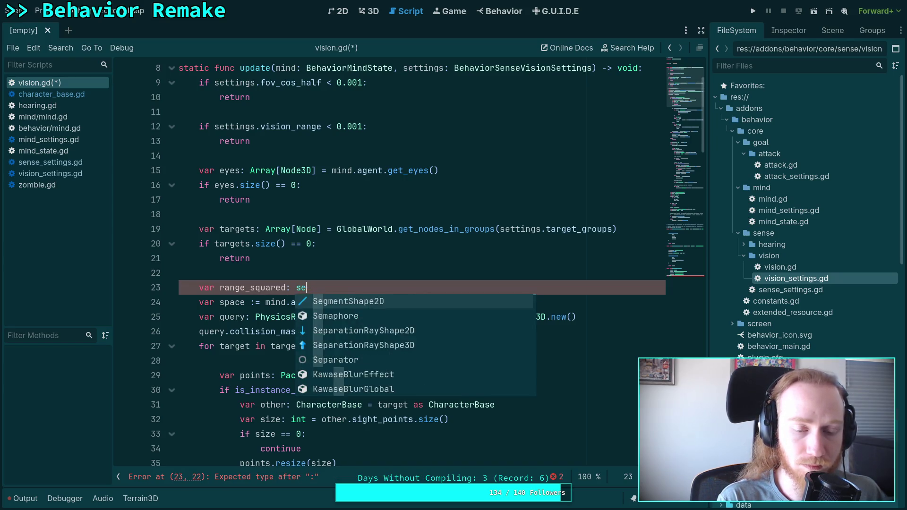
type("oat = ")
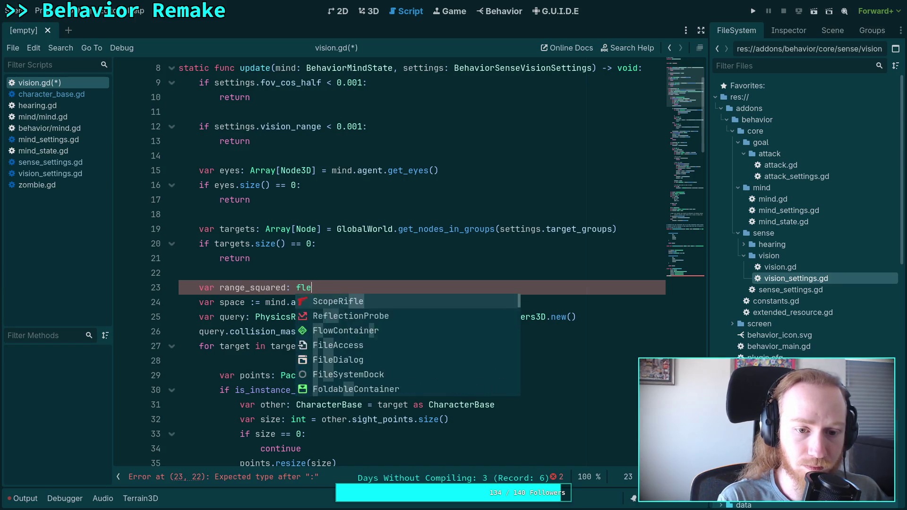
type("set")
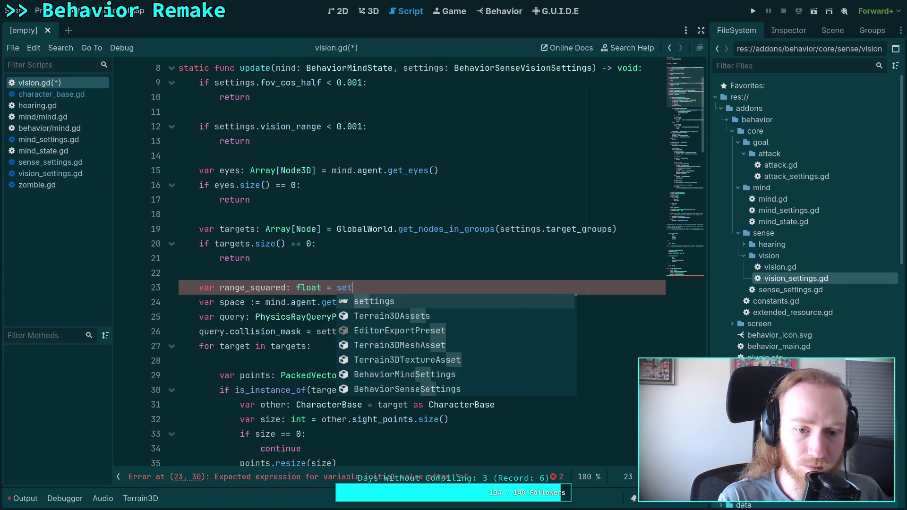
type("tings.vis")
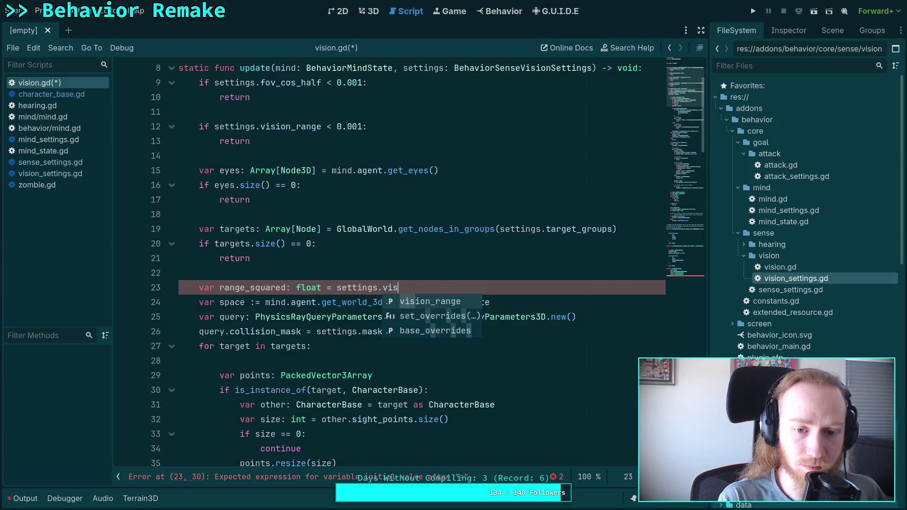
key("Return")
type("* settings.v")
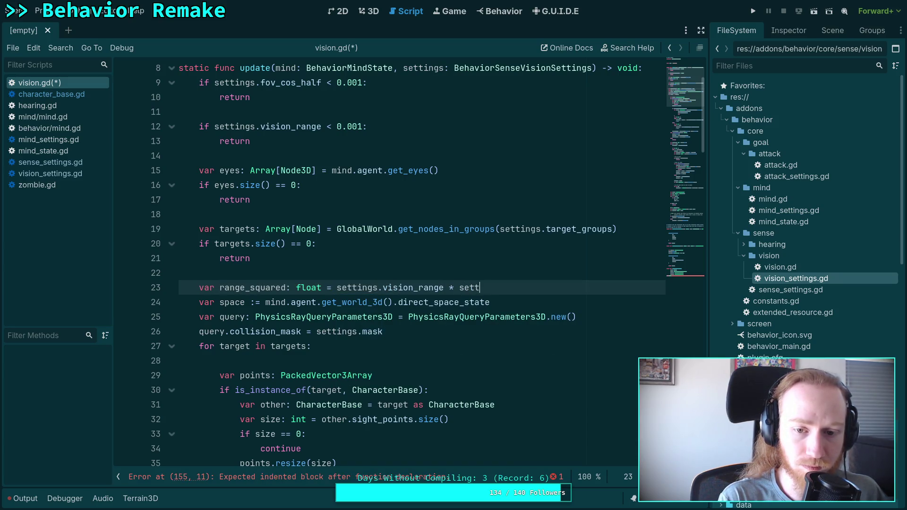
key("Return")
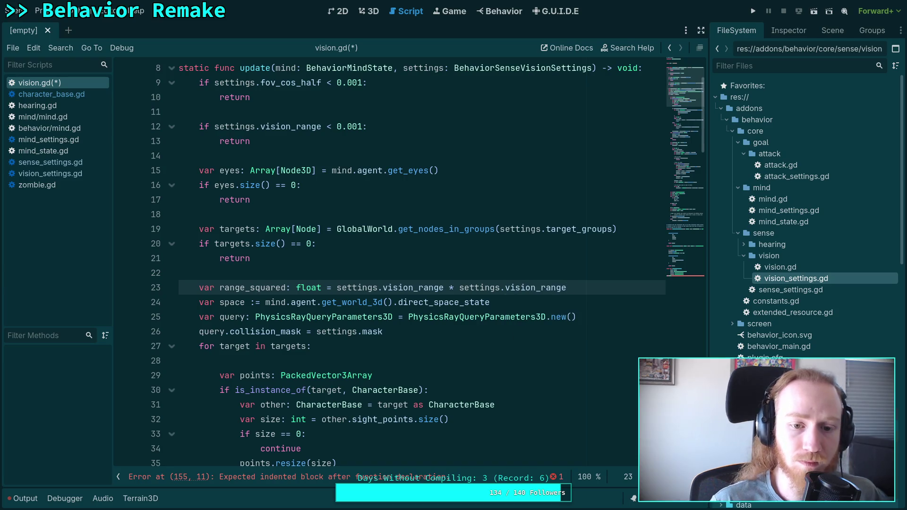
scroll(628, 316, "down", 10)
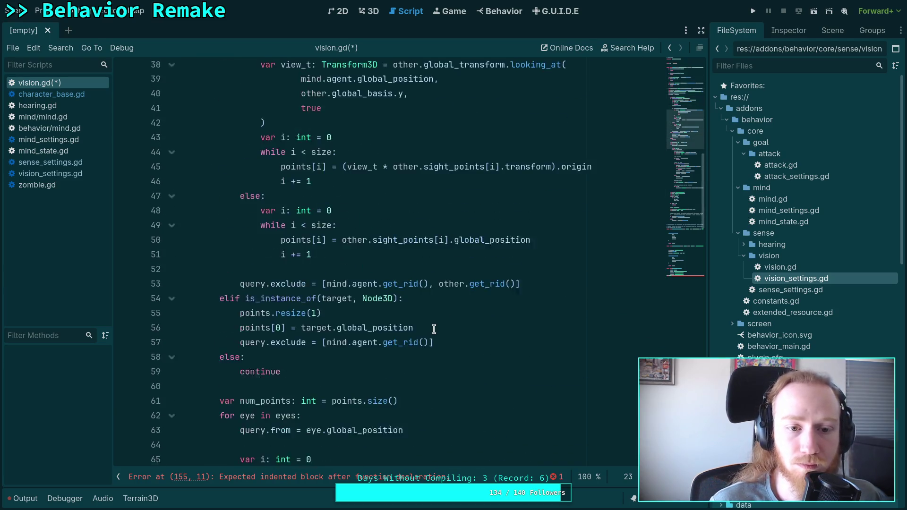
scroll(425, 330, "up", 4)
scroll(432, 330, "down", 10)
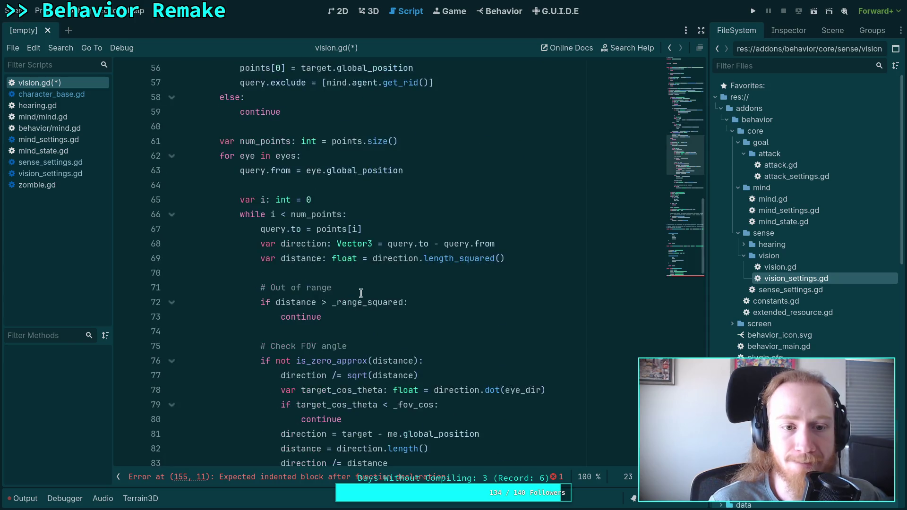
scroll(361, 294, "up", 11)
- Fold the CharacterBase, Node3D and else branches at lines 30, 54 and 58
left_click(171, 170)
left_click(171, 185)
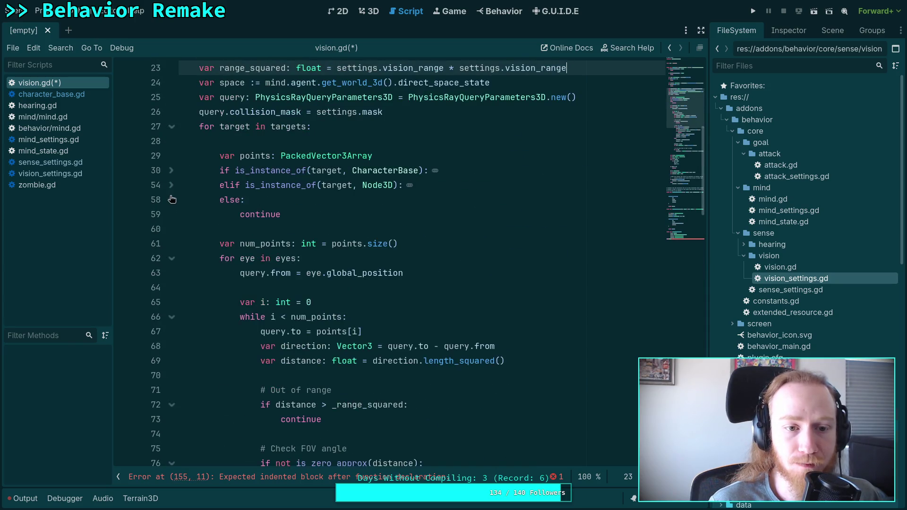
left_click(171, 198)
scroll(340, 236, "down", 2)
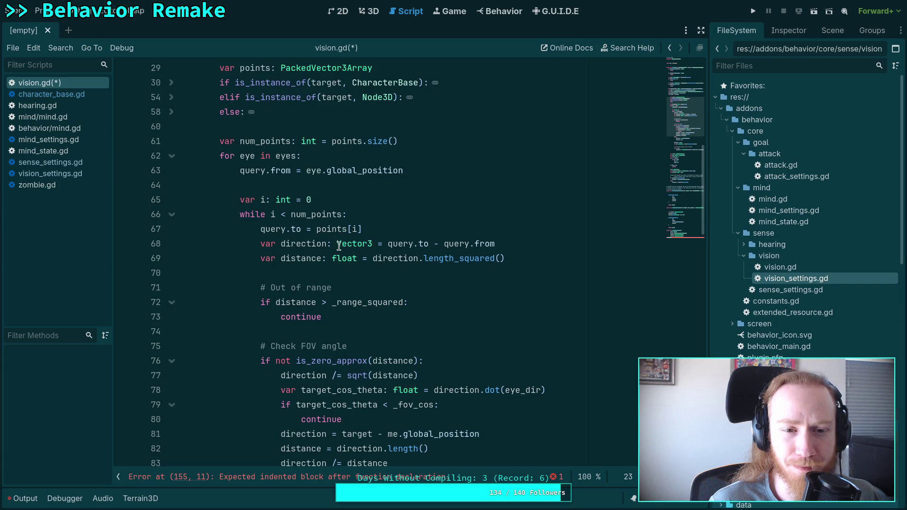
- Make the range check use range_squared and rename every distance to distance_sq
left_click(331, 302)
key("Delete")
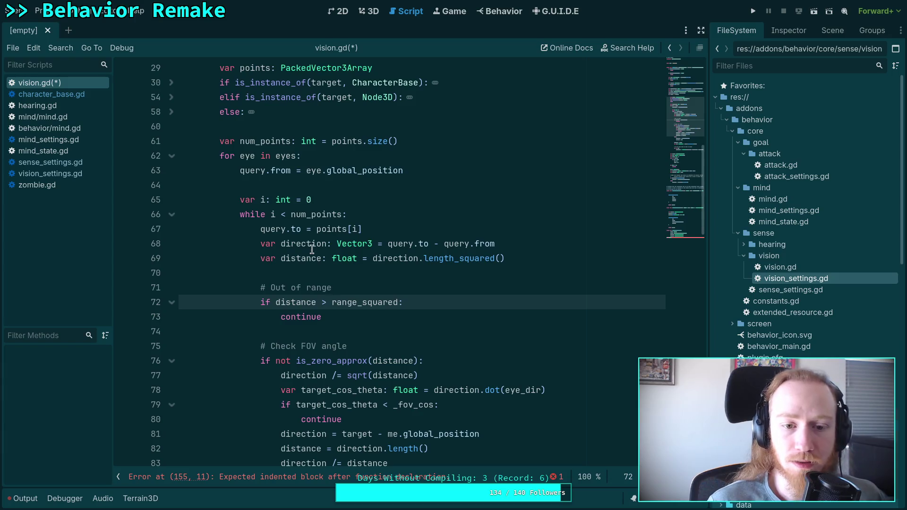
double_click(299, 259)
key("ctrl+d")
key("ctrl+d")
key("ctrl+d")
key("Right")
type("_sq")
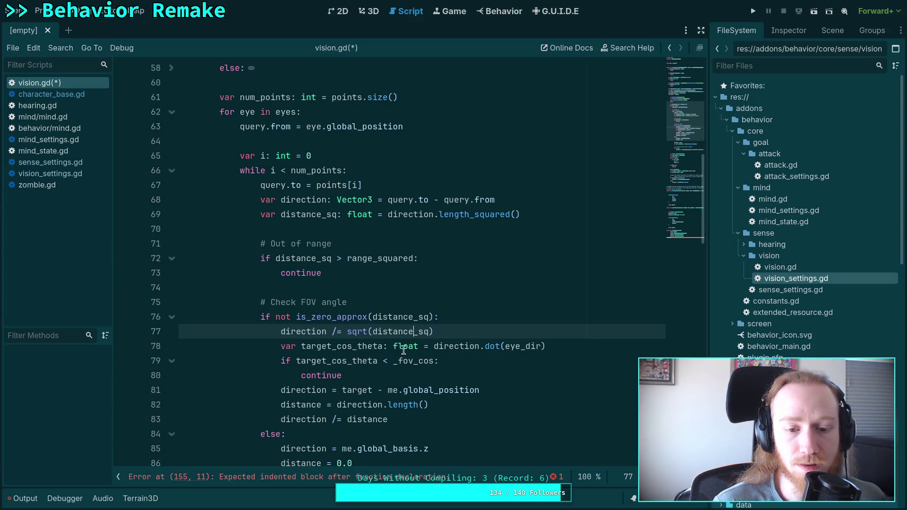
- Check where target_cos_theta is used and select eye_dir in its dot product
double_click(351, 346)
scroll(488, 367, "down", 1)
scroll(452, 355, "up", 1)
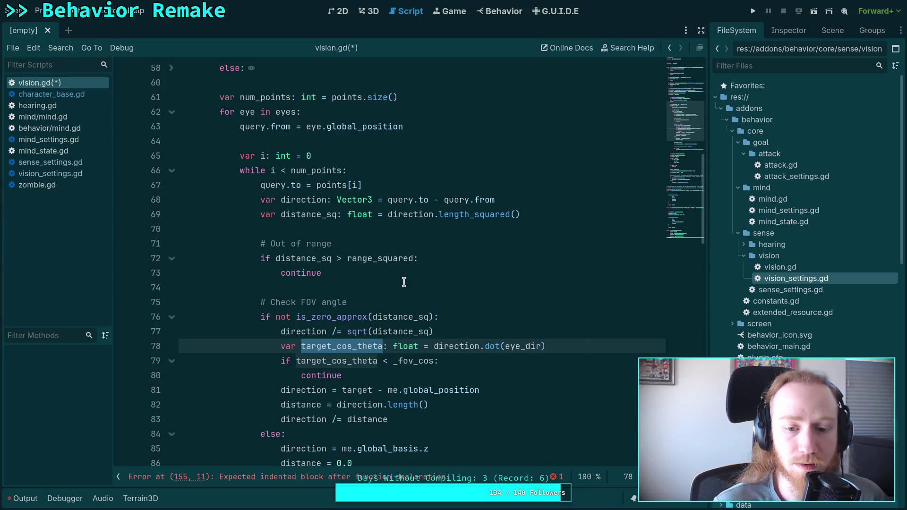
double_click(515, 346)
- Replace eye_dir with eye.global_basis.z in the target_cos_theta dot product on line 78
scroll(496, 347, "down", 6)
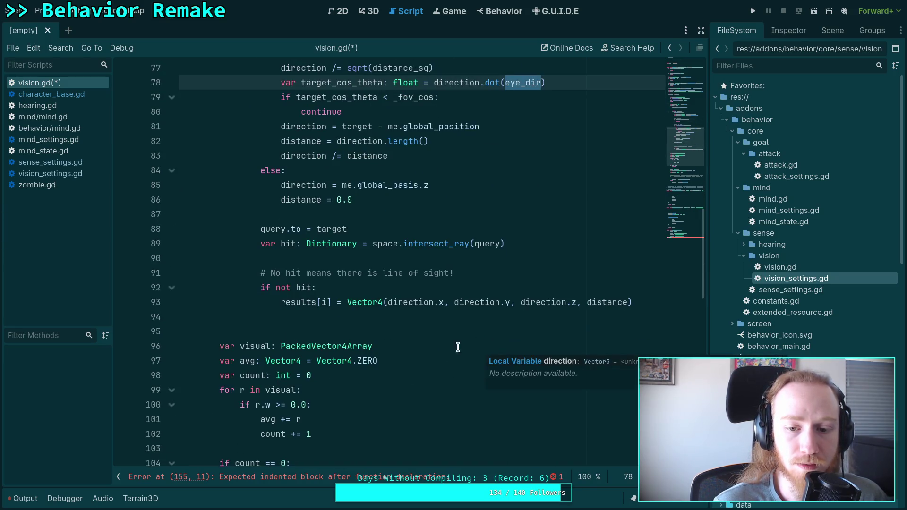
scroll(360, 348, "down", 2)
scroll(361, 350, "up", 7)
scroll(361, 350, "up", 1)
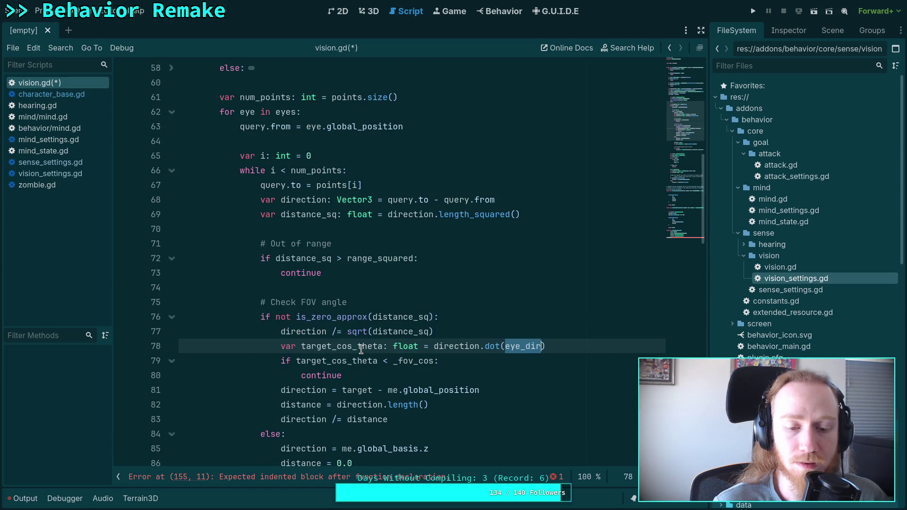
scroll(362, 350, "down", 2)
scroll(498, 371, "up", 1)
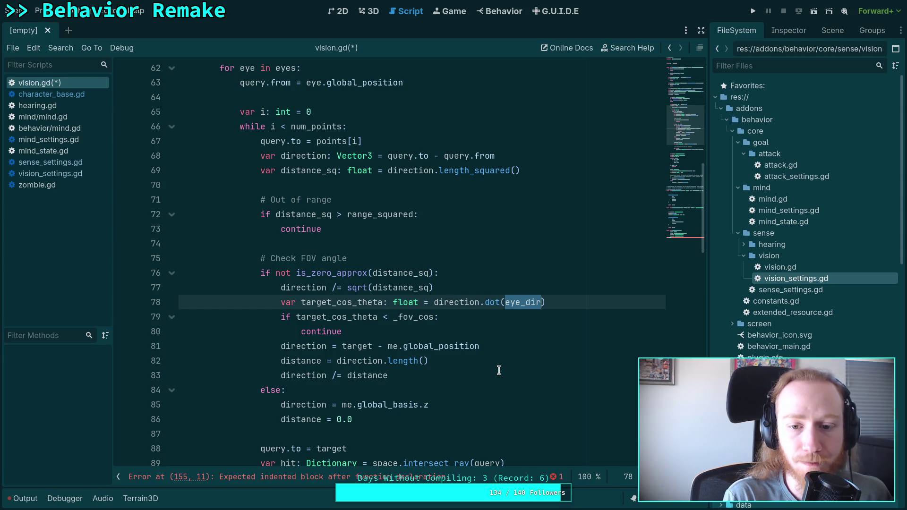
type("eye.")
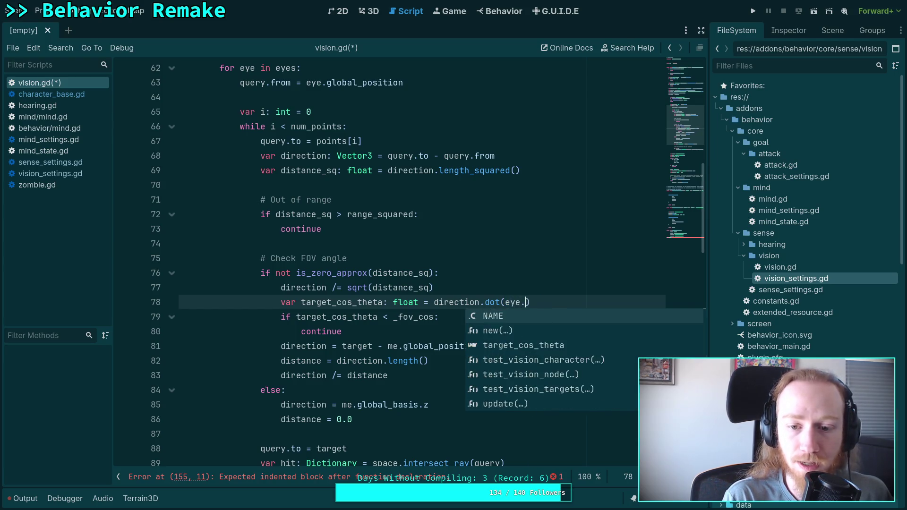
type("global_basis.z")
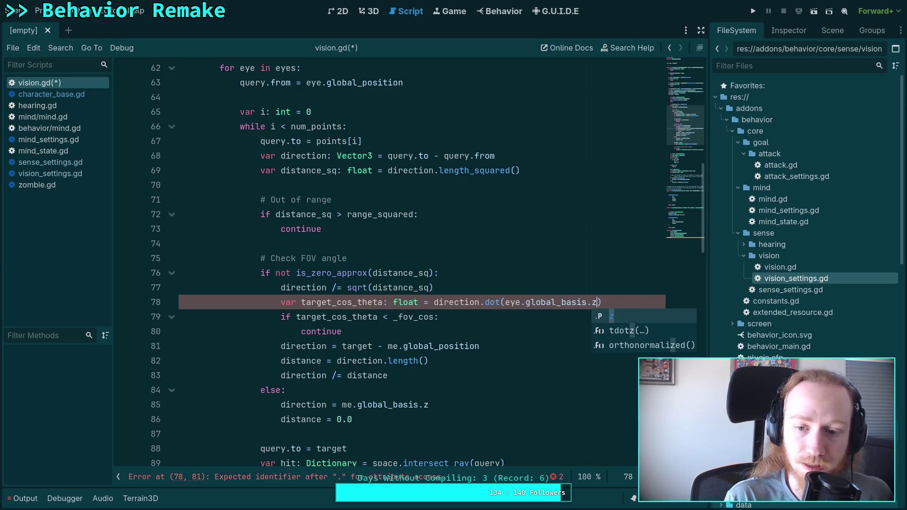
left_click(510, 335)
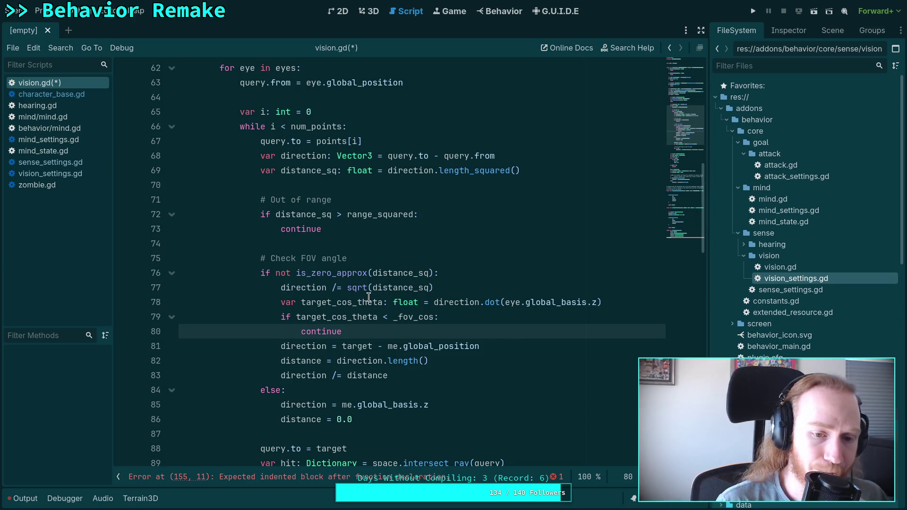
double_click(413, 317)
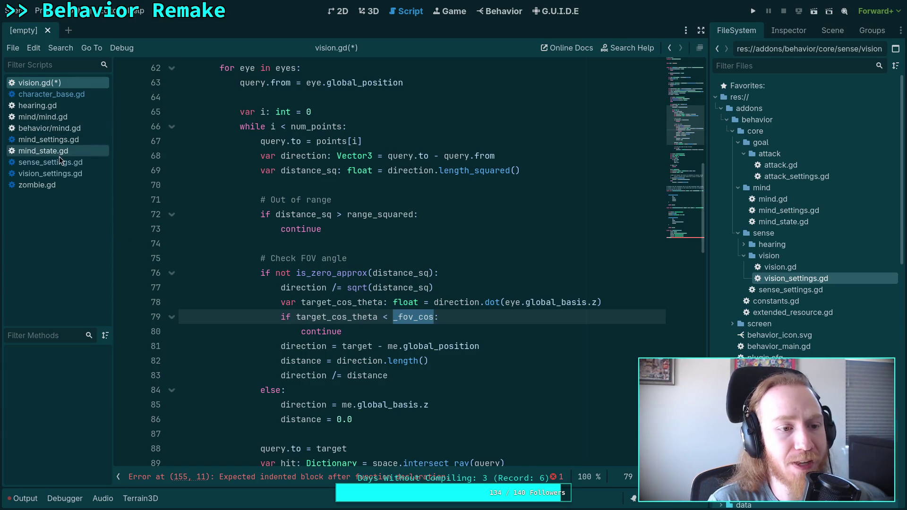
- Review the properties in vision_settings.gd, then return to vision.gd
left_click(67, 176)
scroll(330, 291, "down", 2)
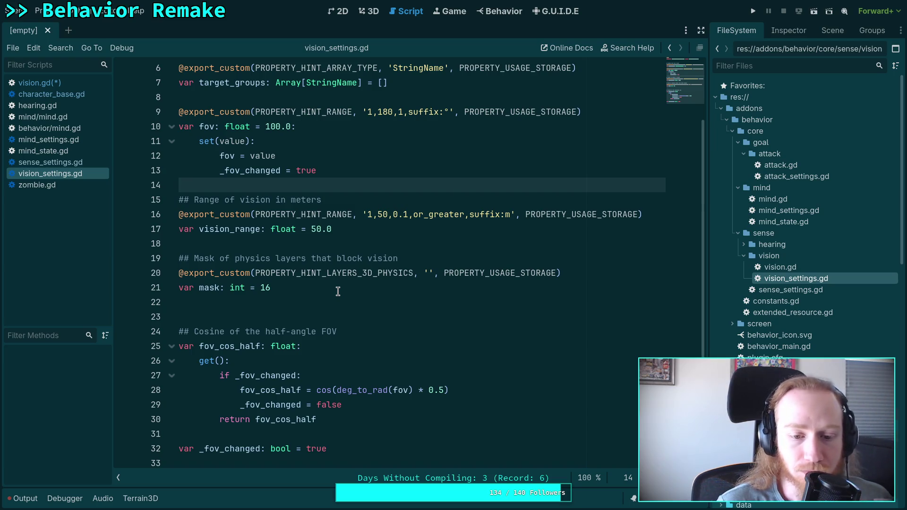
left_click(37, 83)
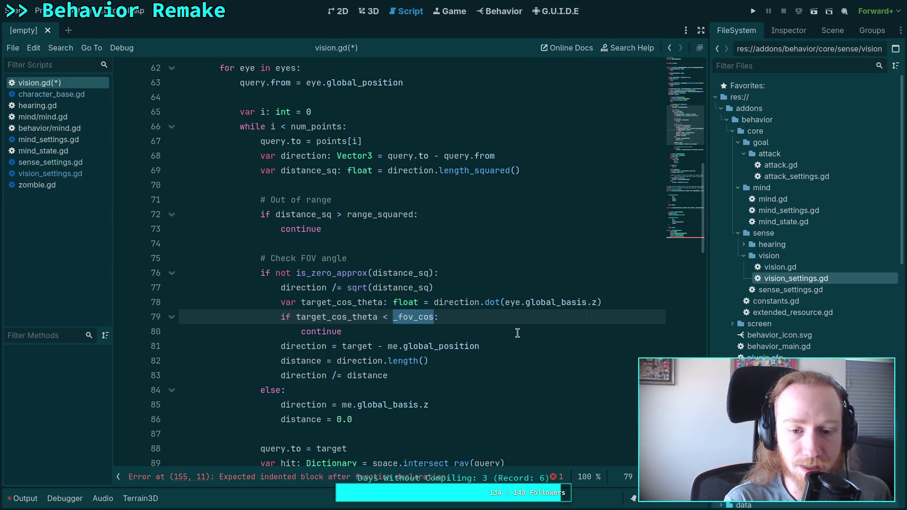
- Replace _fov_cos on line 79 with settings.fov_cos_half
type("agent")
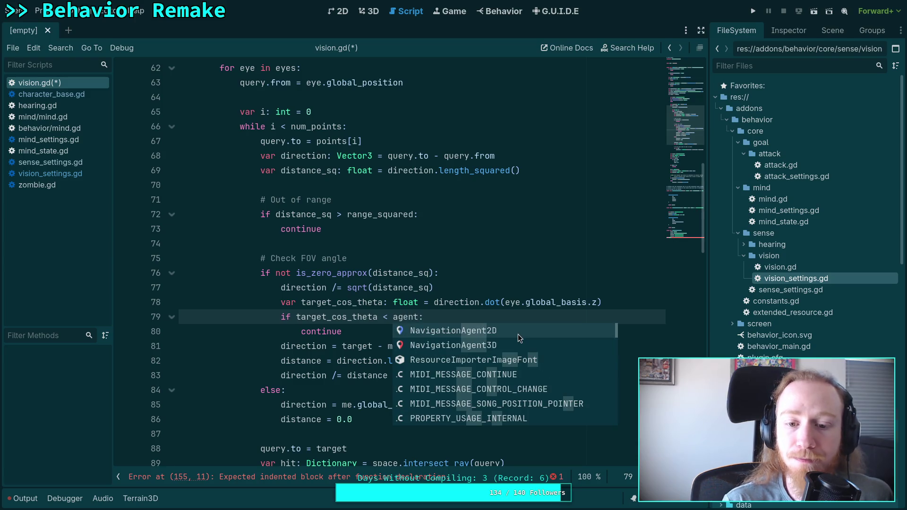
key("BackSpace")
key("BackSpace")
key("BackSpace")
type("settings.fo")
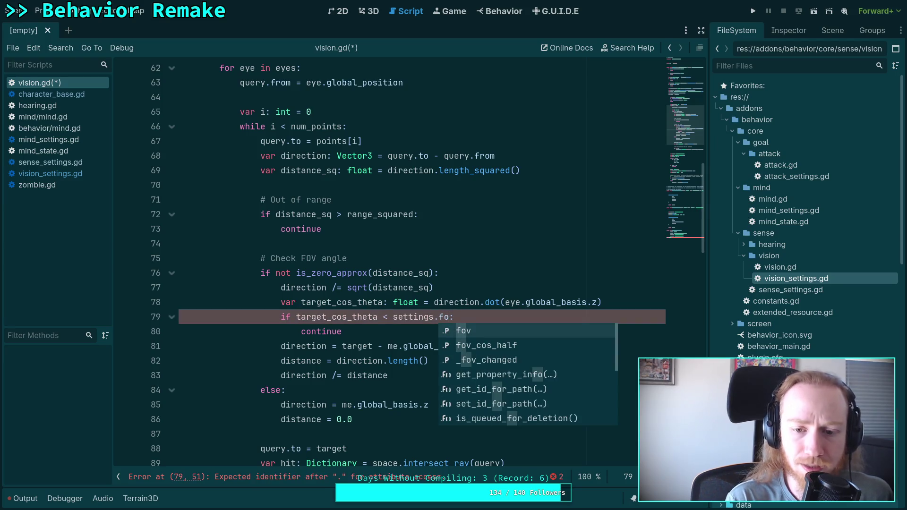
key("Down")
key("Return")
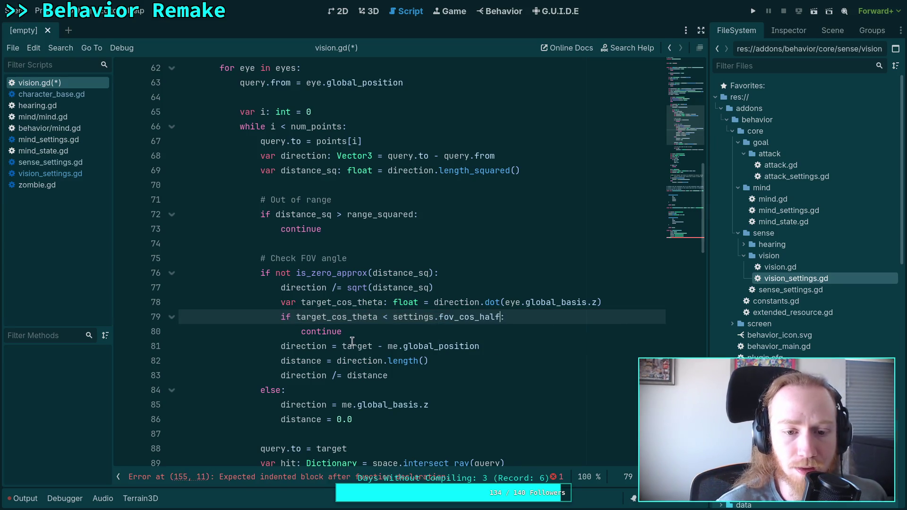
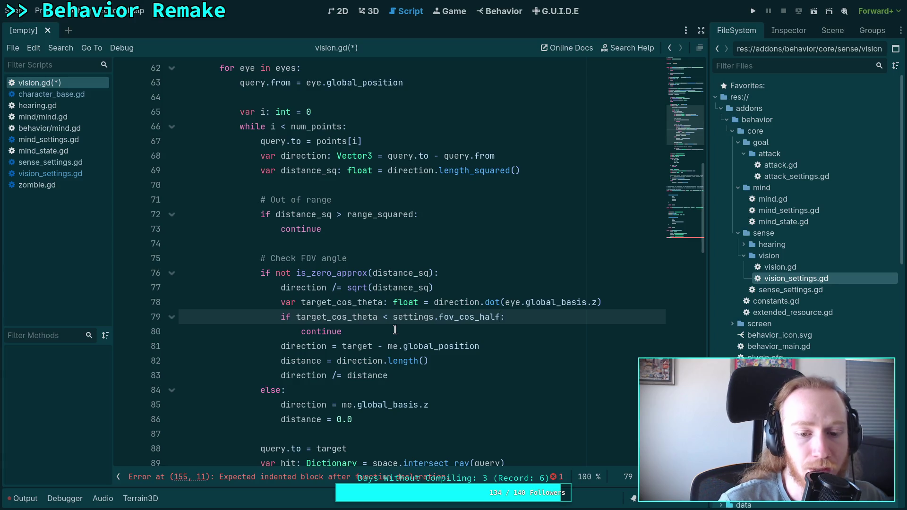
- Highlight the distance_sq, me and results references while reviewing the raycast loop
double_click(391, 274)
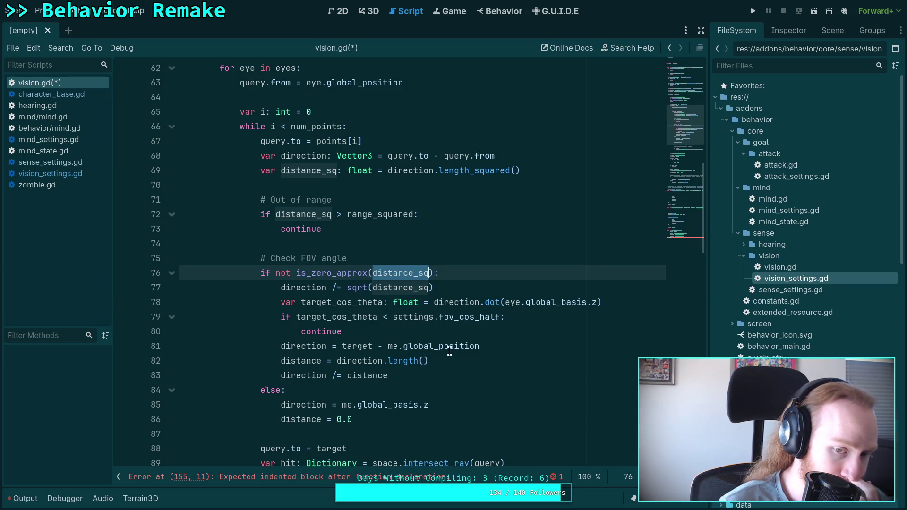
double_click(391, 349)
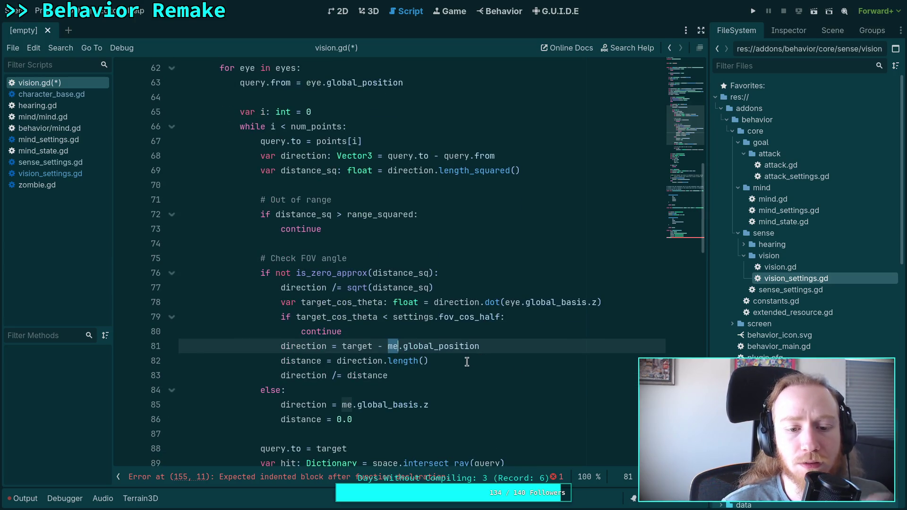
left_click(436, 375)
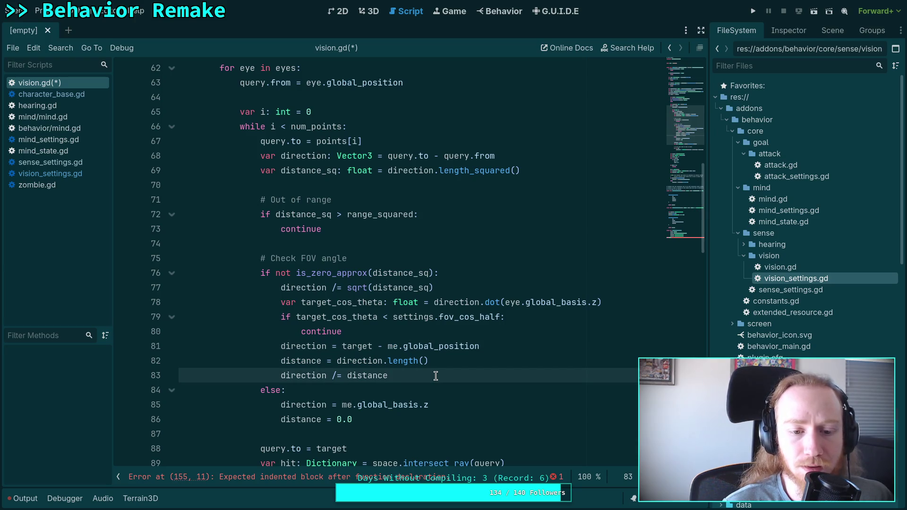
scroll(436, 376, "down", 4)
scroll(435, 376, "up", 2)
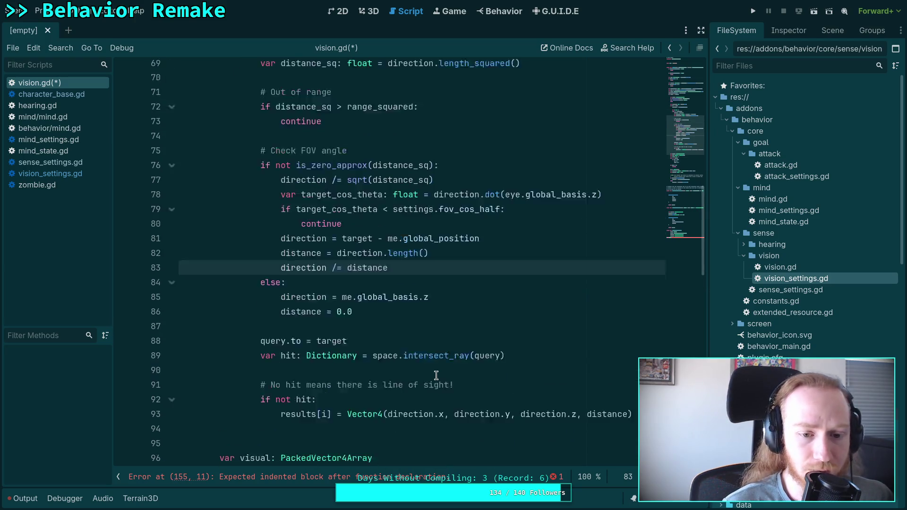
scroll(435, 376, "down", 2)
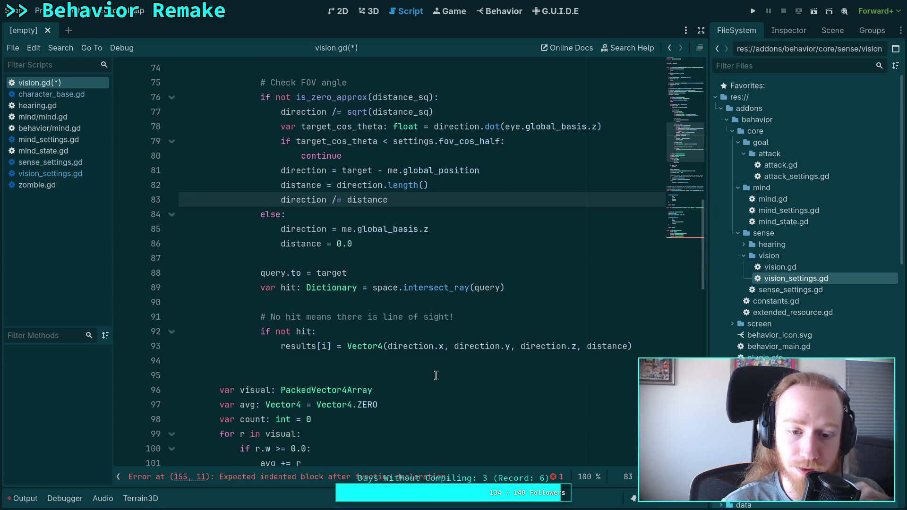
double_click(288, 346)
scroll(313, 320, "up", 9)
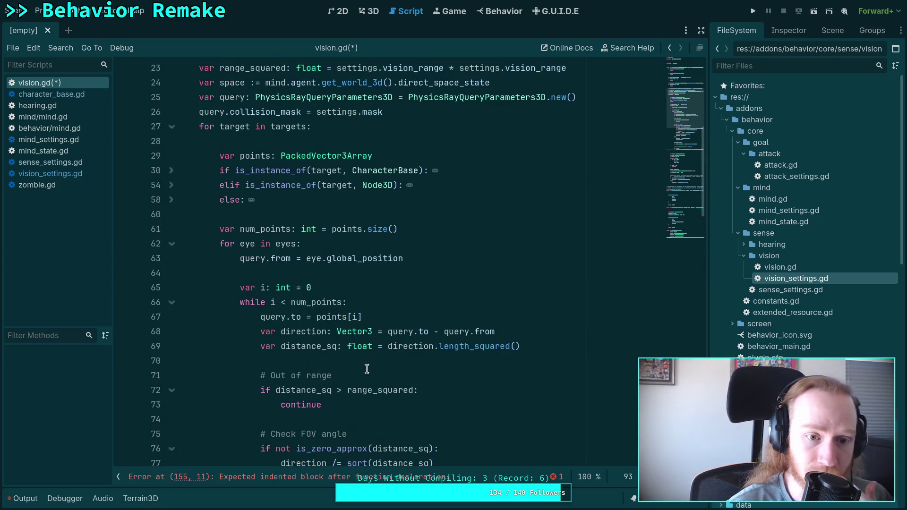
scroll(293, 264, "up", 3)
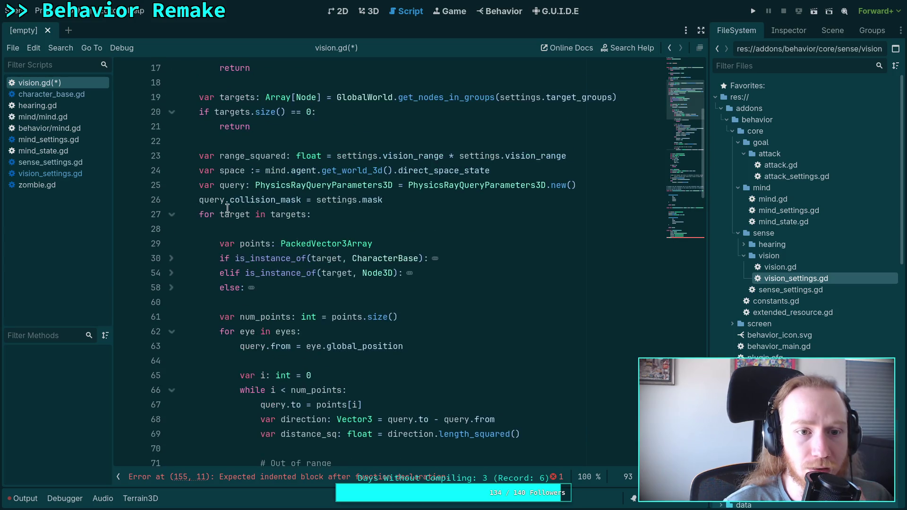
scroll(285, 250, "down", 2)
scroll(285, 249, "down", 10)
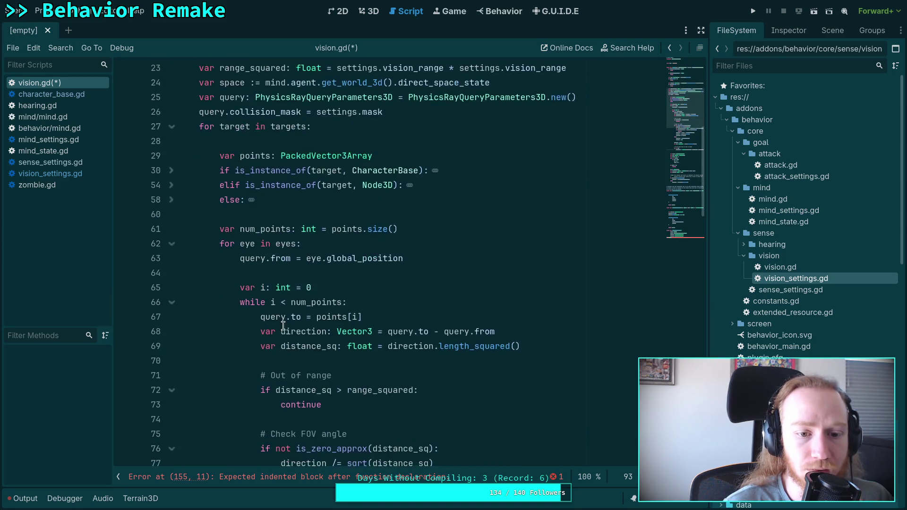
- Move the 'var visual: PackedVector4Array' declaration up above the num_points line
left_click(281, 353)
scroll(281, 353, "up", 1)
key("alt+Up")
key("alt+Up")
key("alt+Up")
key("alt+Up")
key("alt+Up")
key("alt+Up")
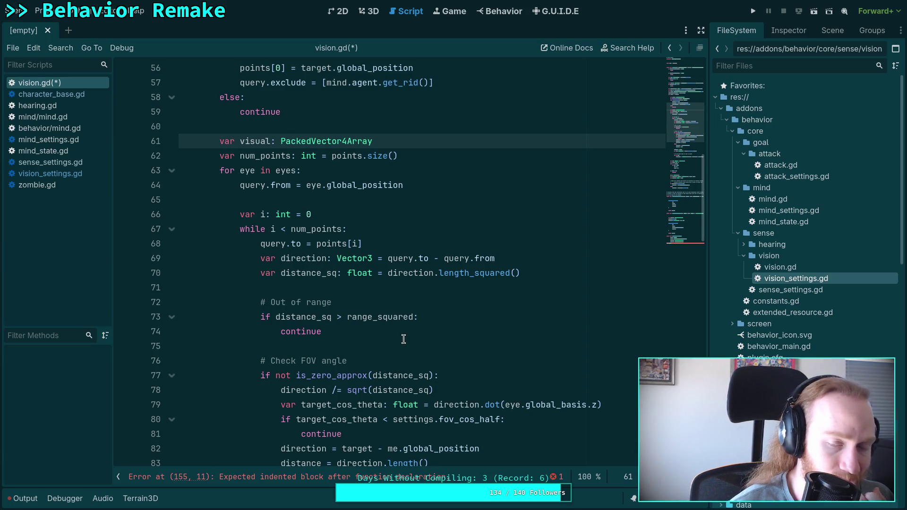
scroll(403, 338, "down", 5)
scroll(403, 338, "down", 3)
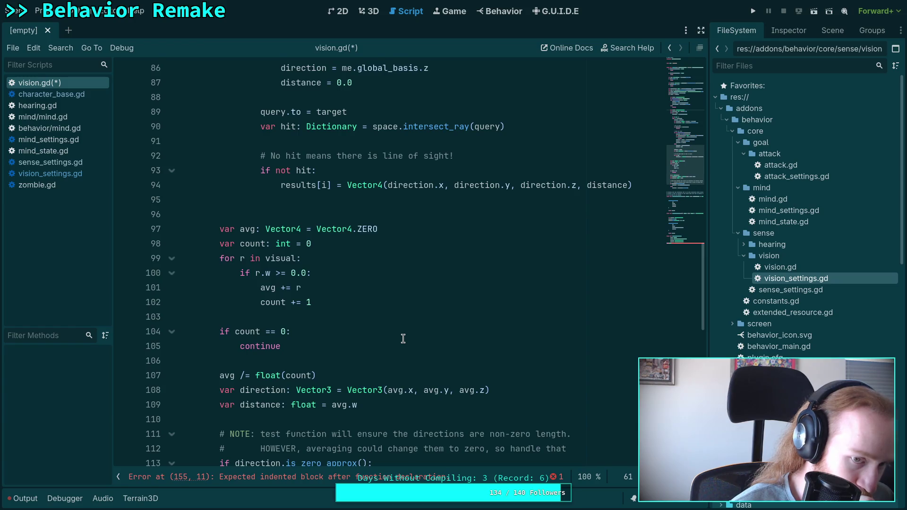
scroll(403, 338, "up", 20)
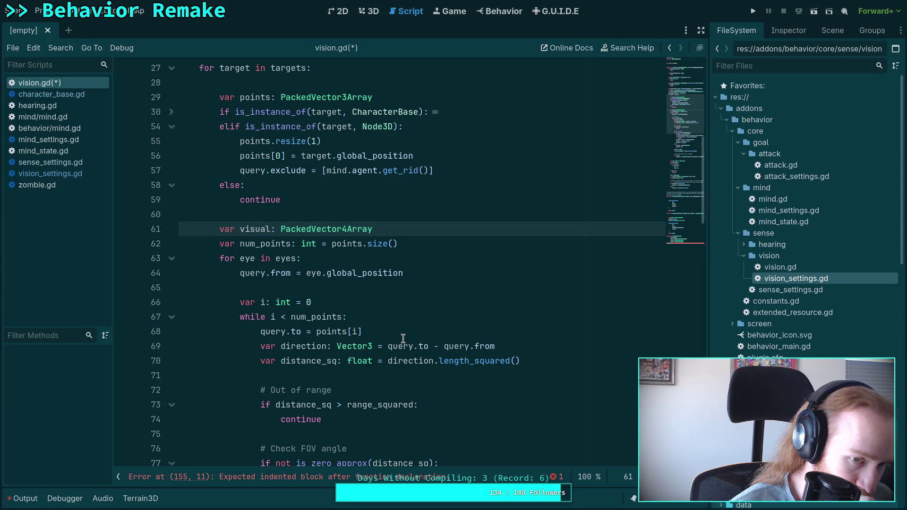
- Start a visual.resize() line below num_points, then delete the incomplete attempt
left_click(443, 244)
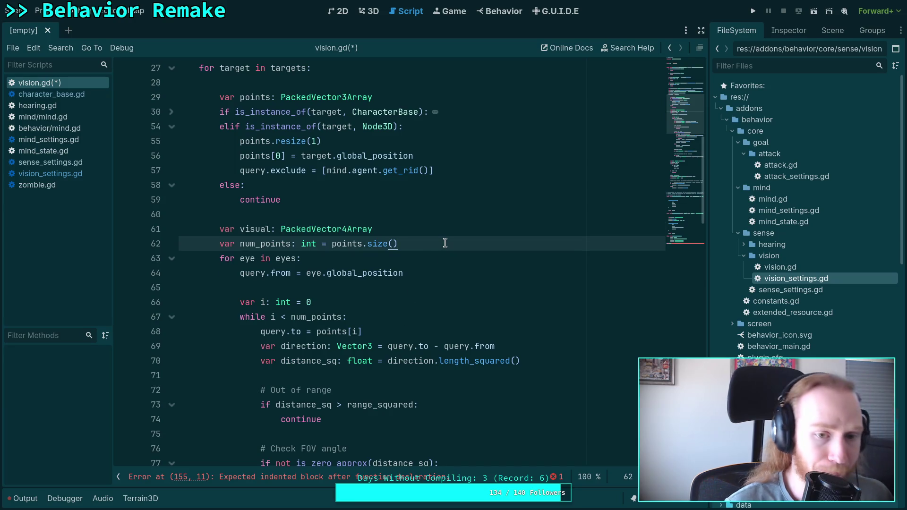
key("Up")
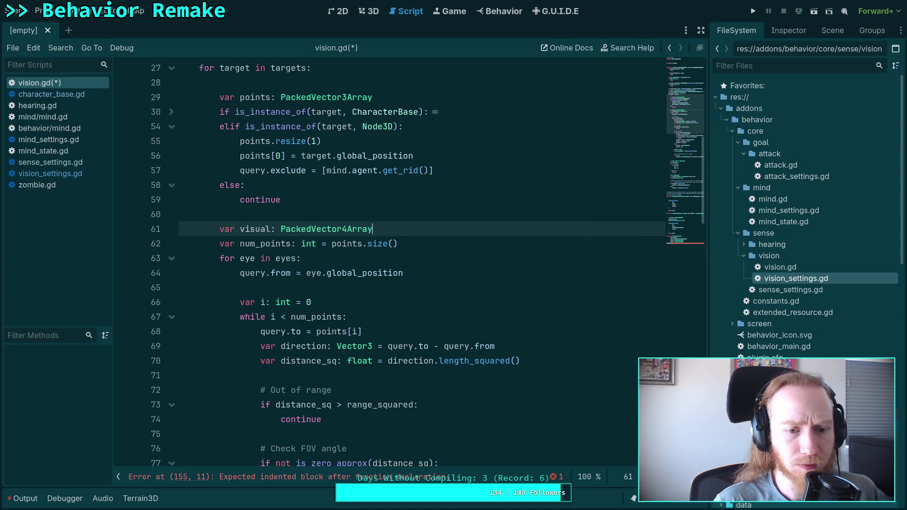
key("Down")
key("End")
key("Return")
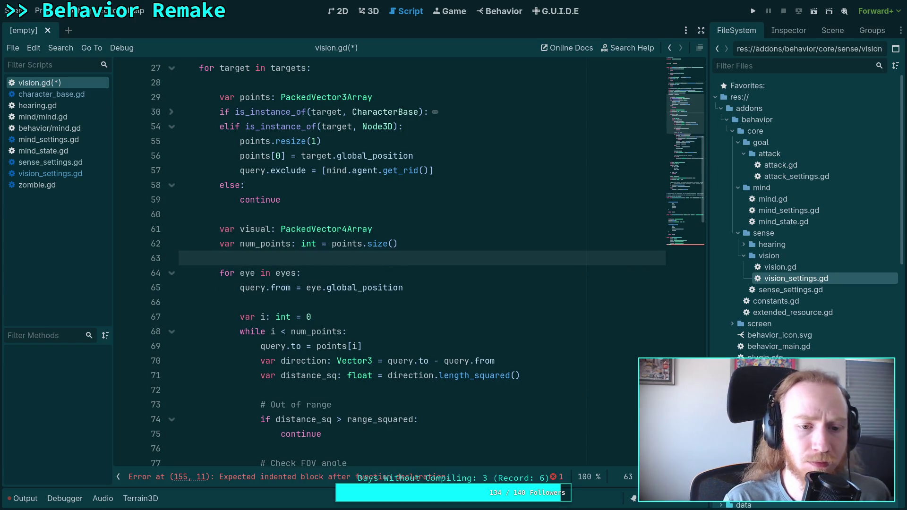
key("Return")
key("Up")
type("visua")
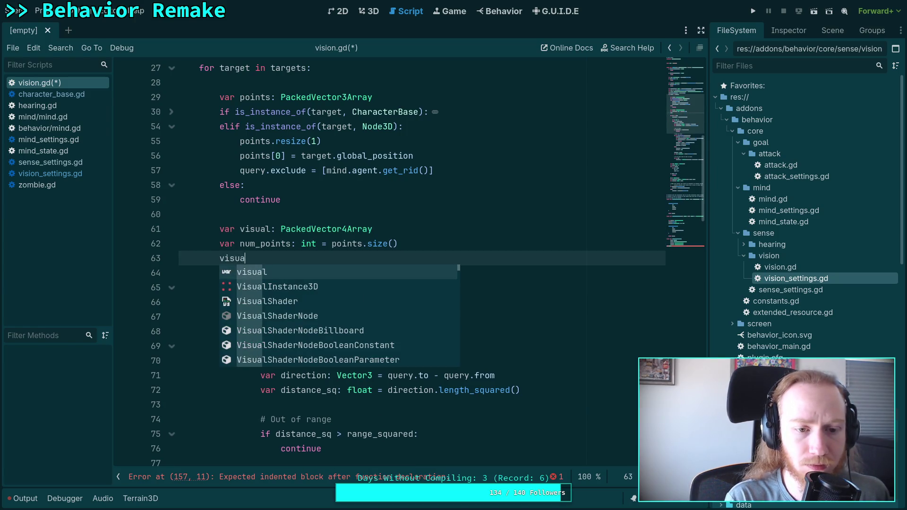
type("l.resize")
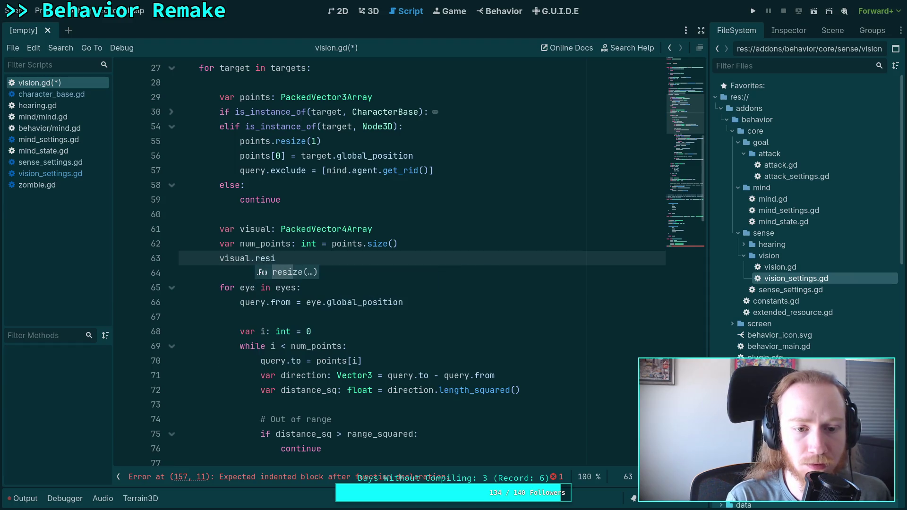
key("Return")
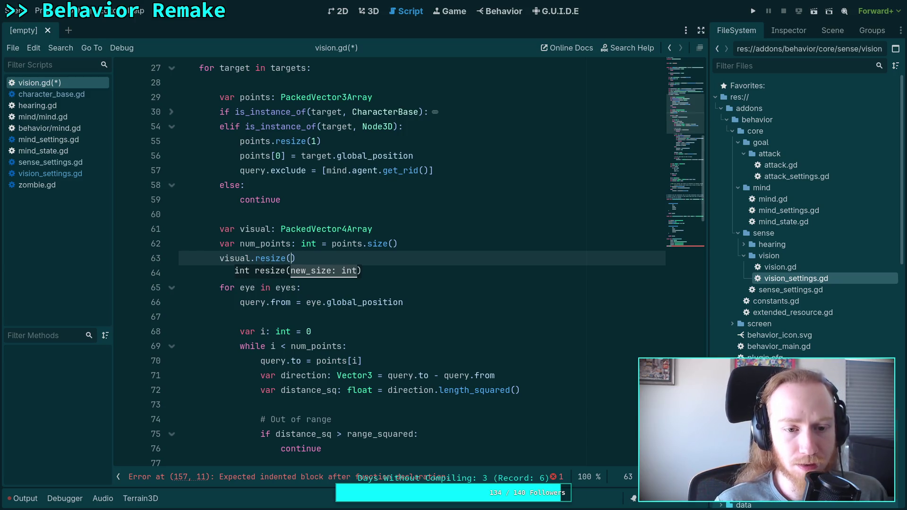
left_click(430, 255)
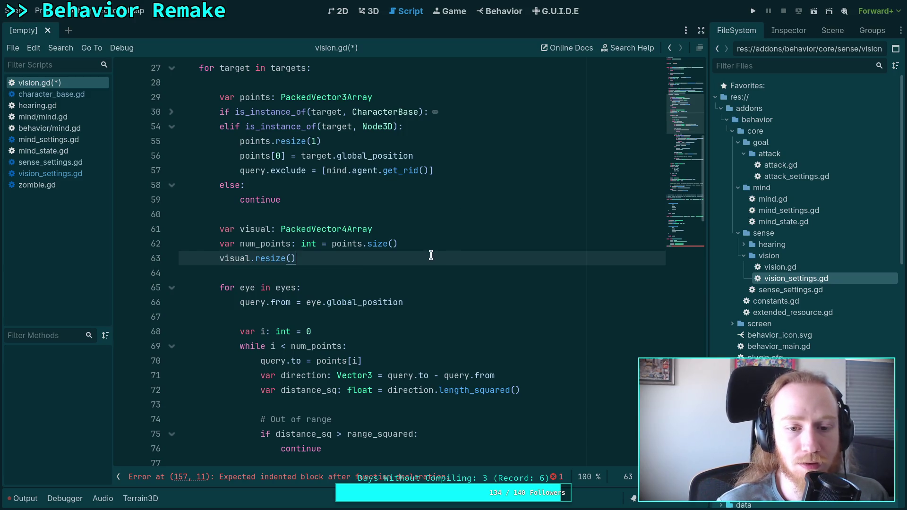
left_click_drag(431, 255, 437, 243)
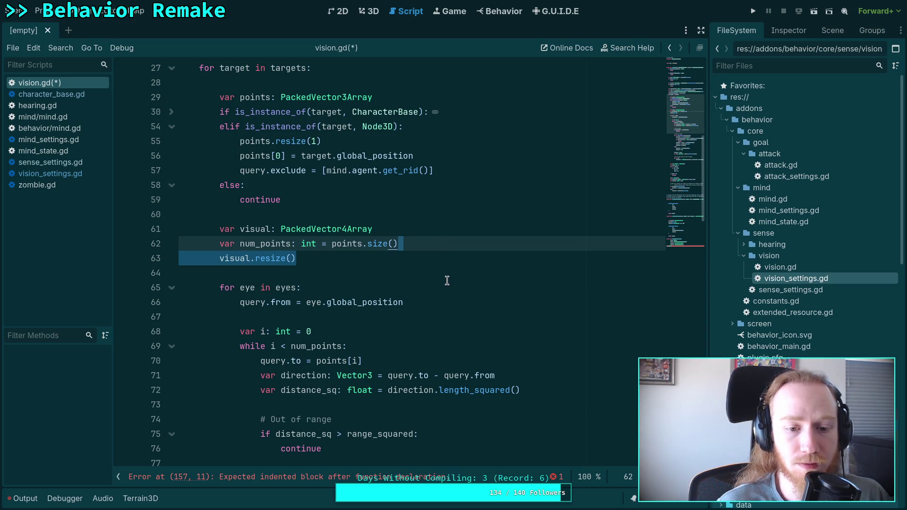
key("BackSpace")
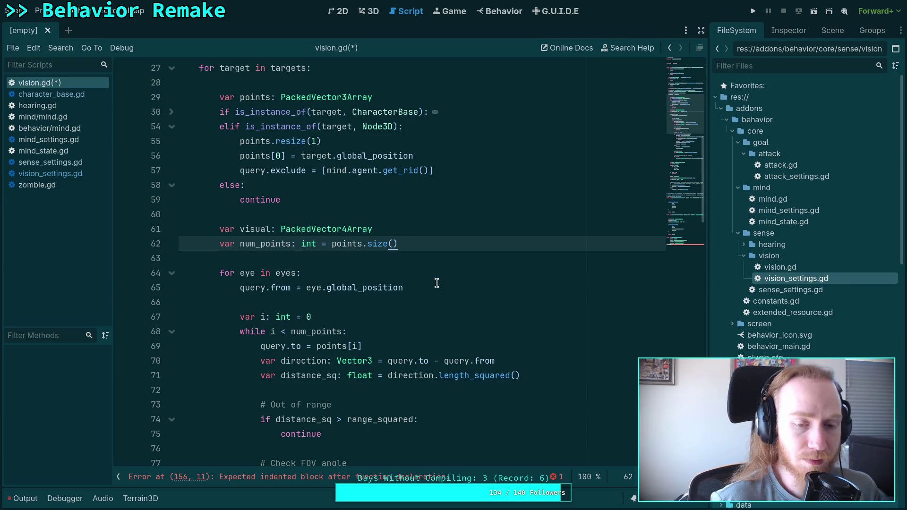
- Add 'visual.resize(num_points)' on a new line below the num_points declaration
key("Return")
type("vis")
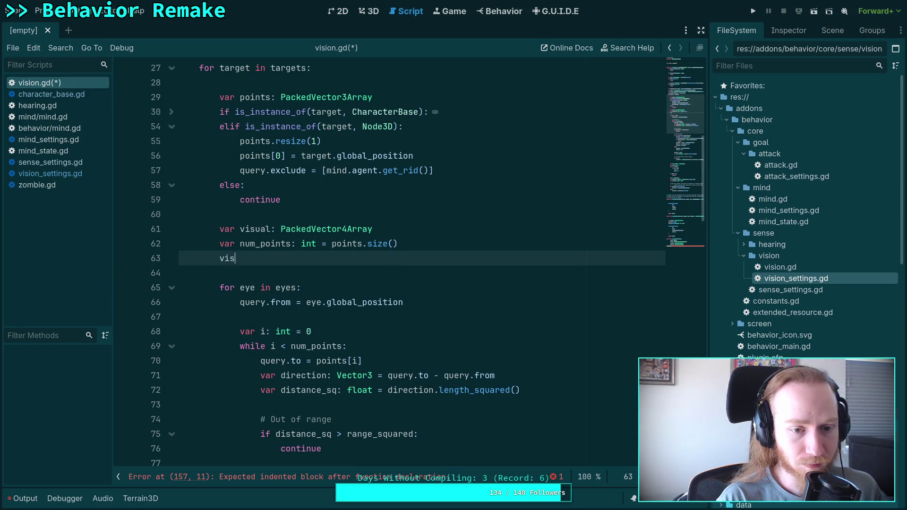
type("iual.ri")
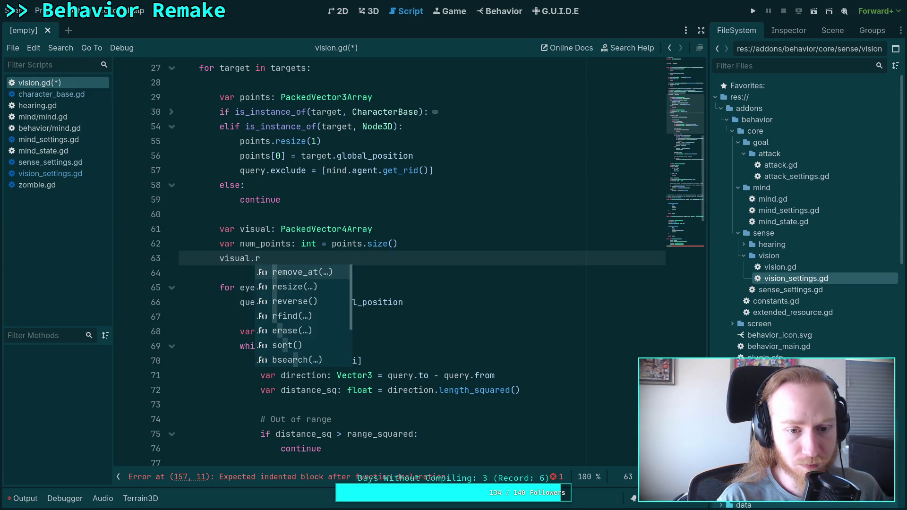
key("BackSpace")
type("esize")
type("(num_p")
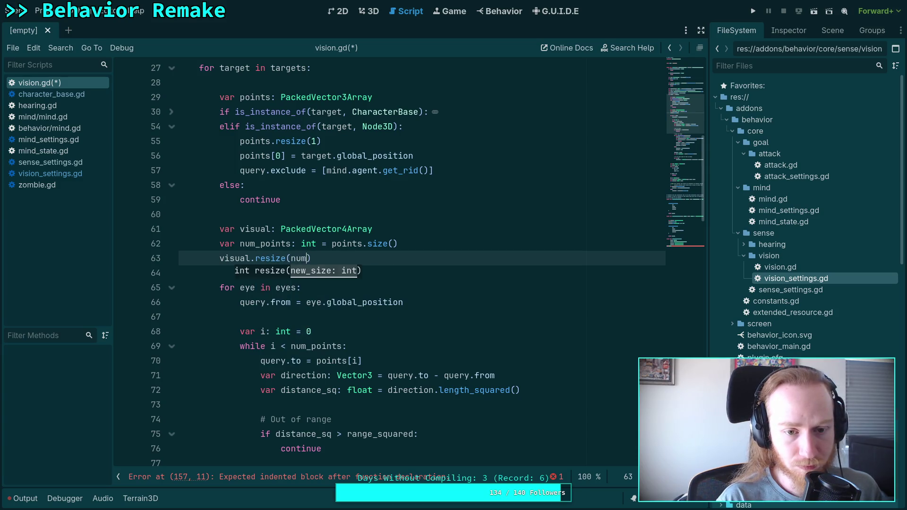
type("oints)")
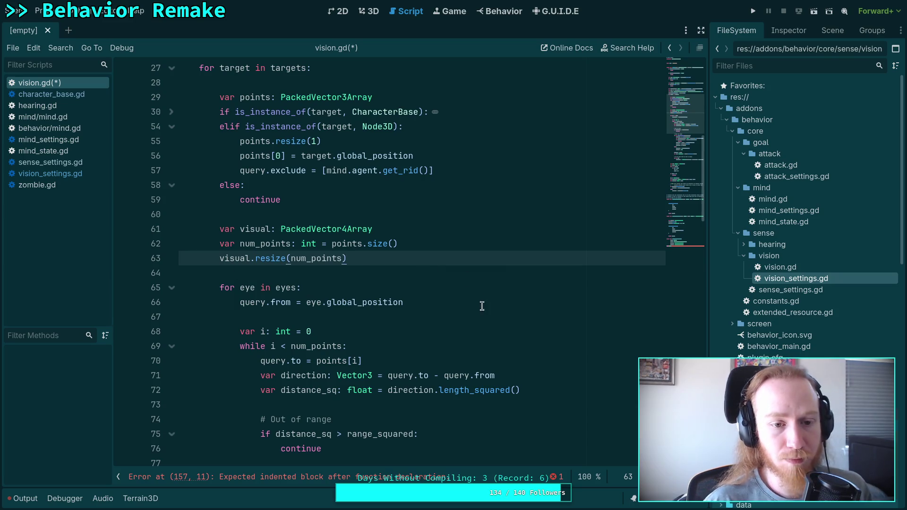
scroll(411, 316, "down", 1)
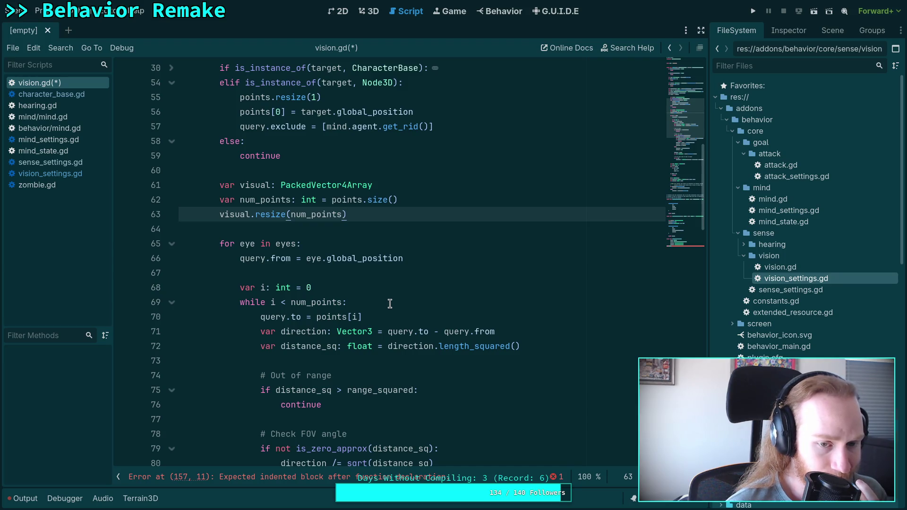
scroll(389, 303, "down", 1)
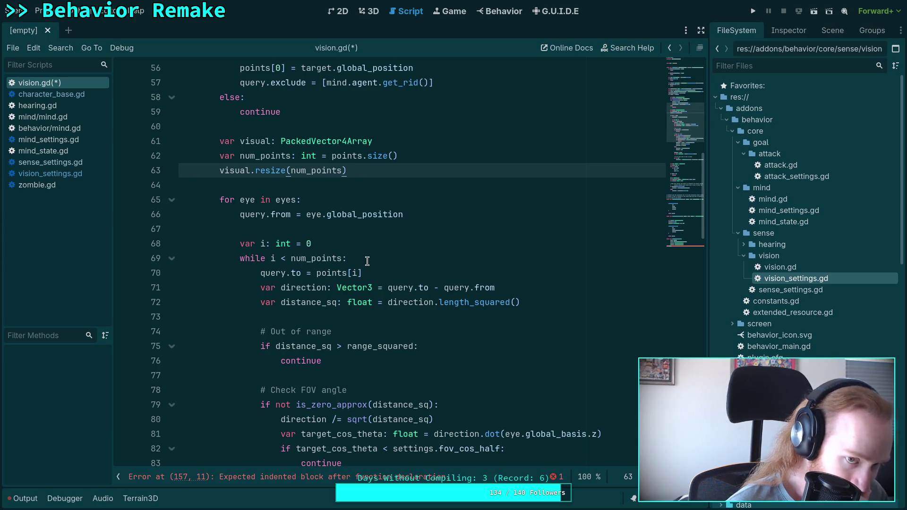
left_click(403, 261)
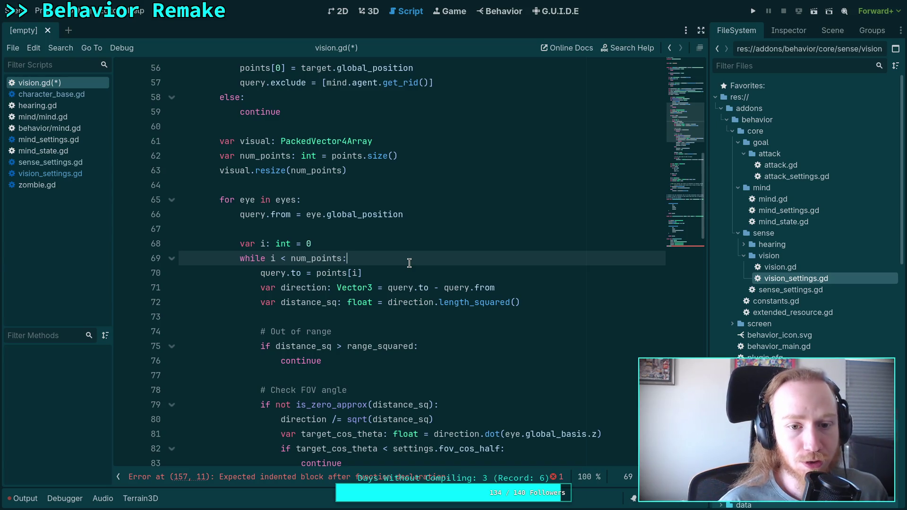
- Open the while loop with a '# If already seen, skip' comment and an 'if visual.' line
key("Return")
type("# If alr")
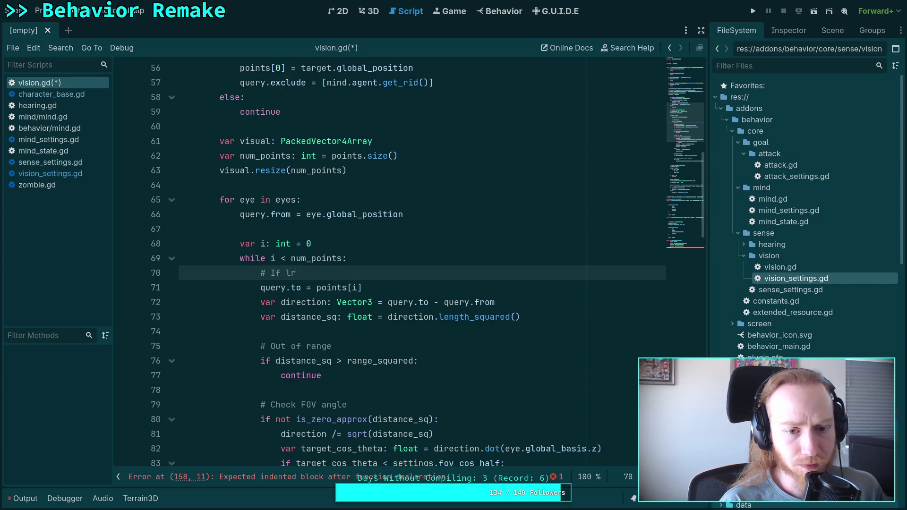
type("eady see")
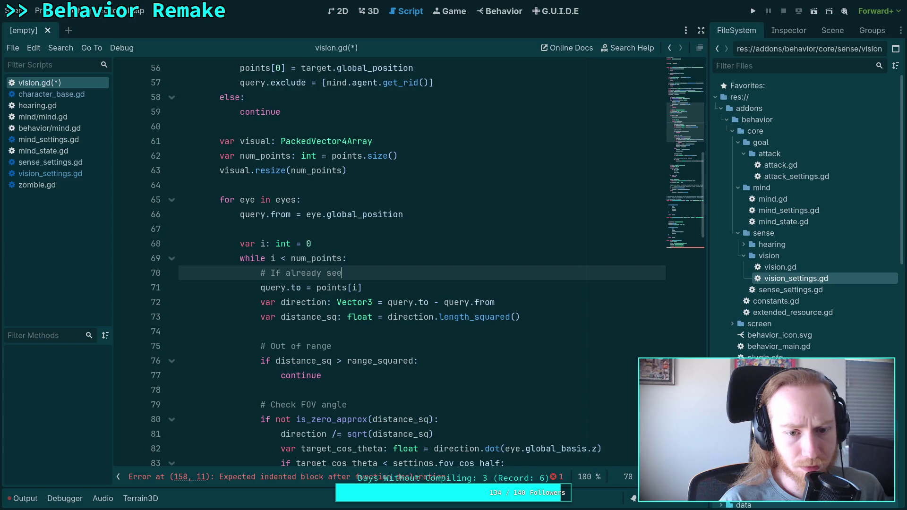
type("n, skip")
key("Return")
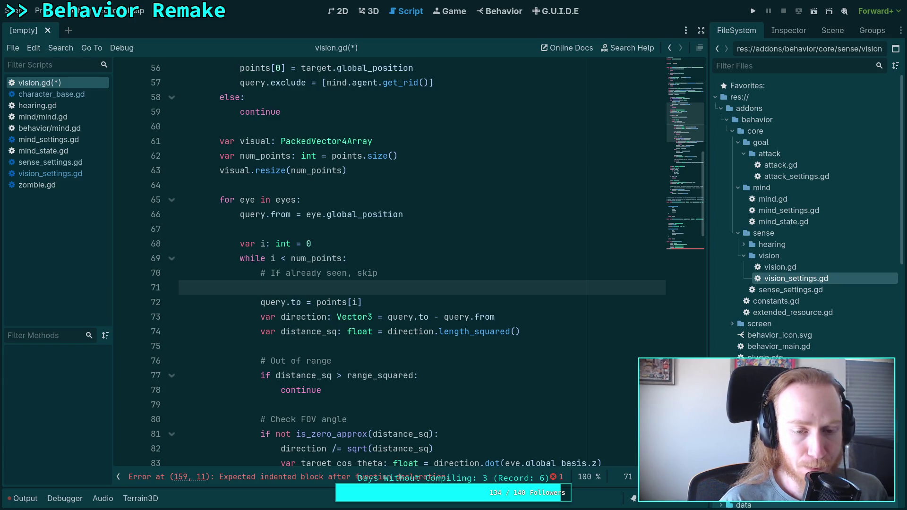
type("if ")
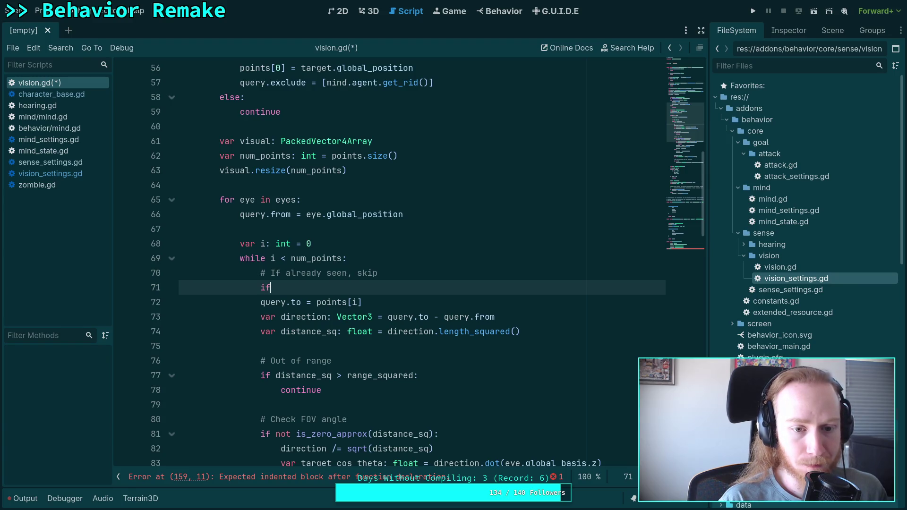
type("vi")
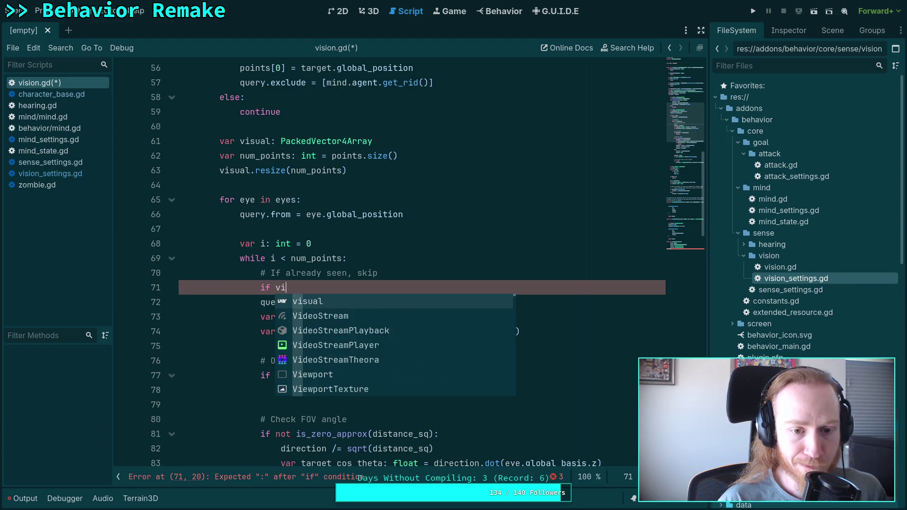
type("sual.")
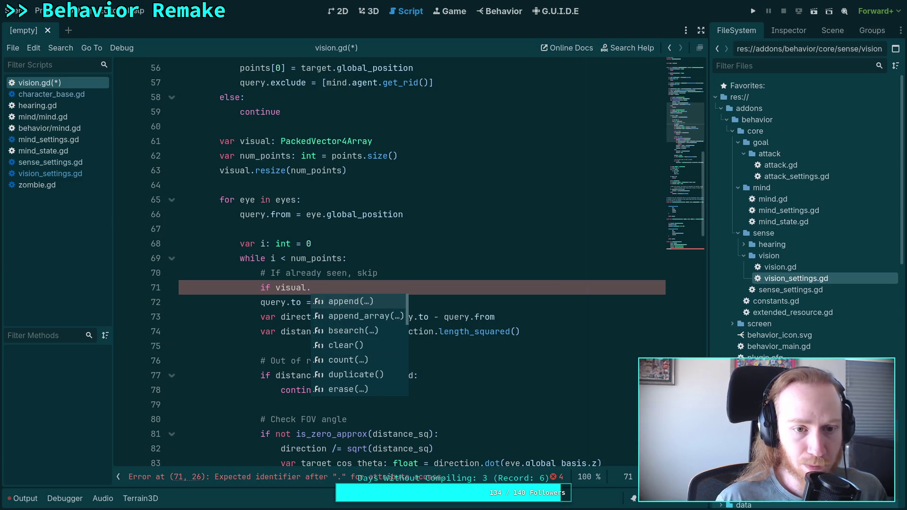
- Copy the results fill line after visual.resize, making it fill visual with Vector4(0, 0, 0, -1)
scroll(391, 134, "down", 2)
scroll(356, 265, "down", 20)
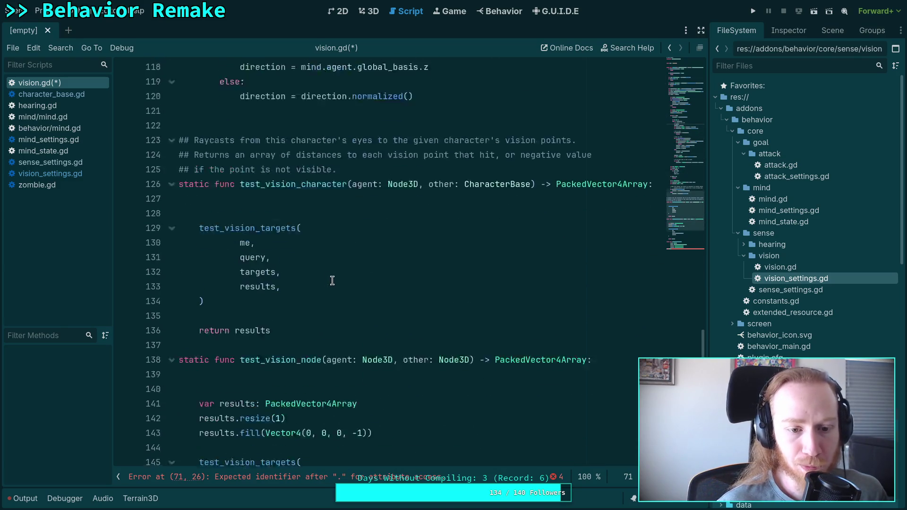
scroll(286, 283, "down", 2)
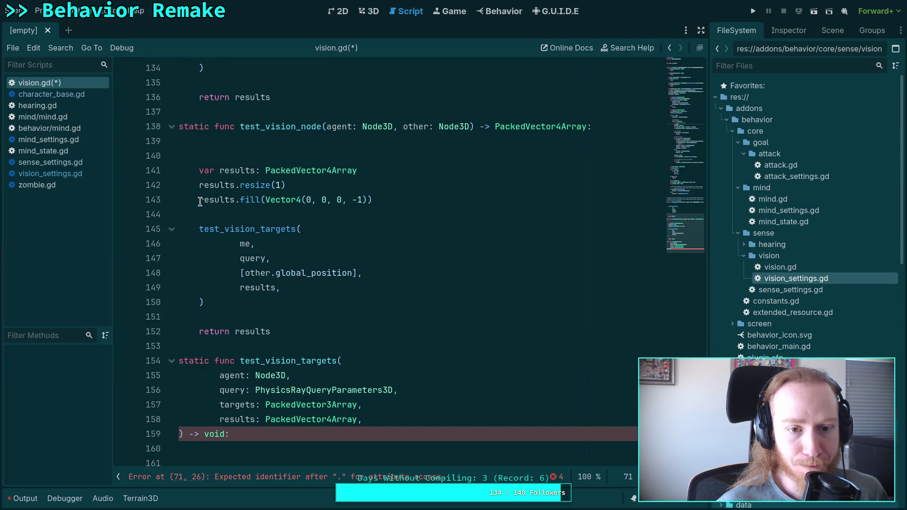
mouse_move(243, 199)
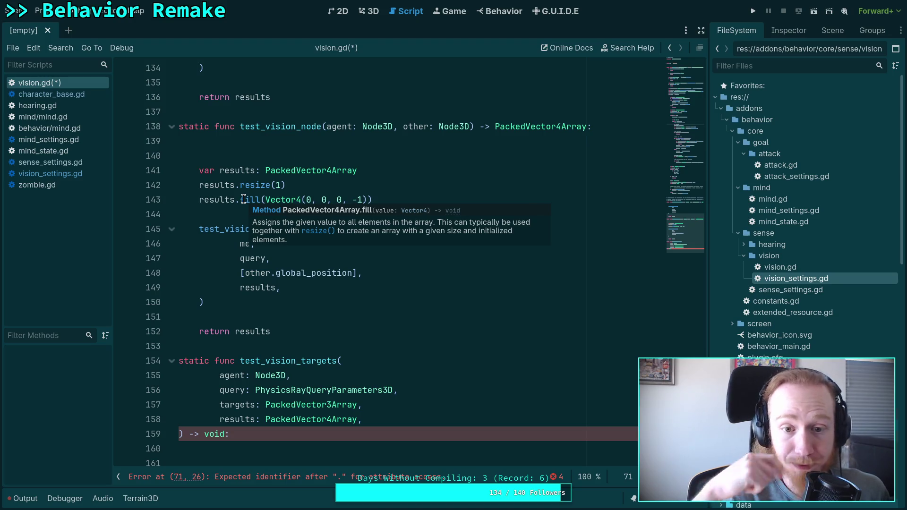
left_click(243, 199)
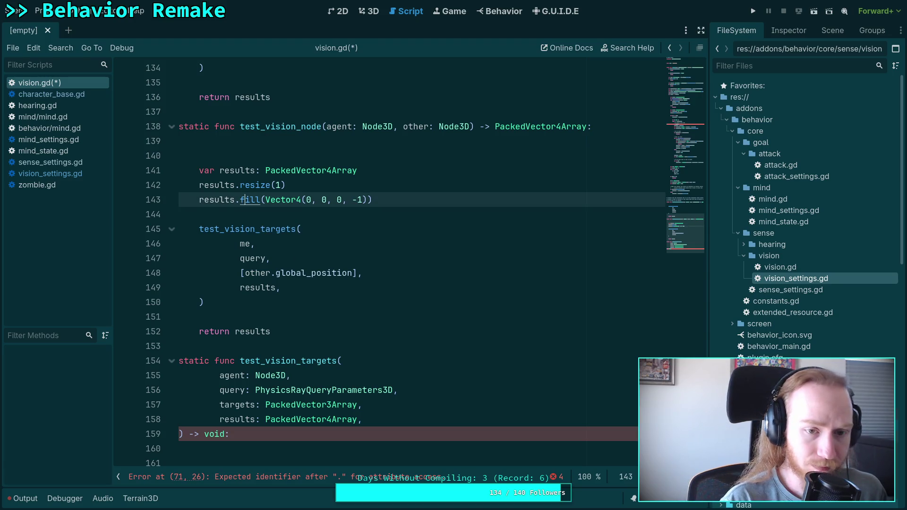
scroll(273, 239, "up", 20)
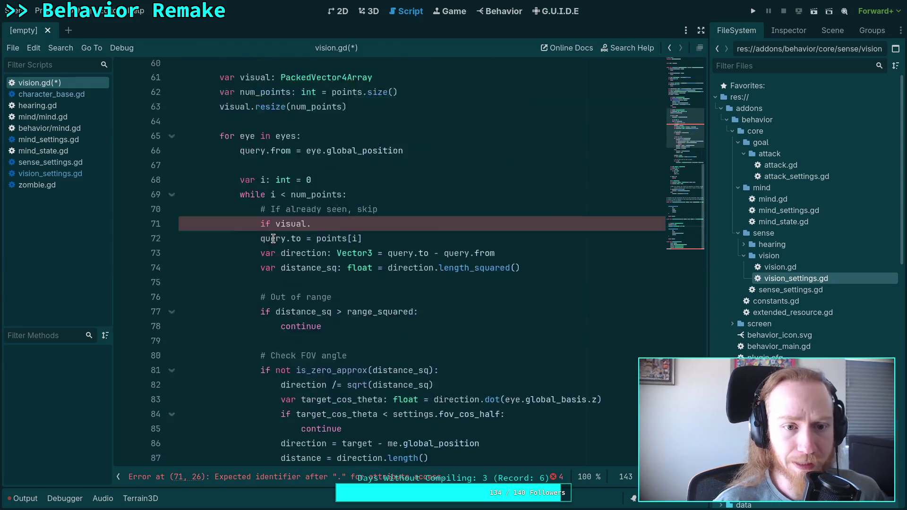
scroll(273, 239, "up", 3)
left_click(273, 228)
type("results.fill(Vector4(0, 0, 0, -1))")
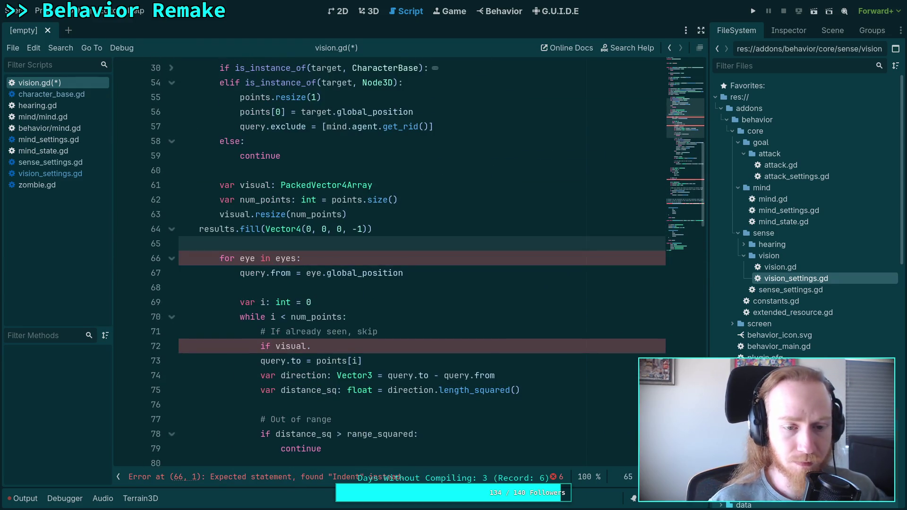
left_click(199, 229)
key("Tab")
type("visual")
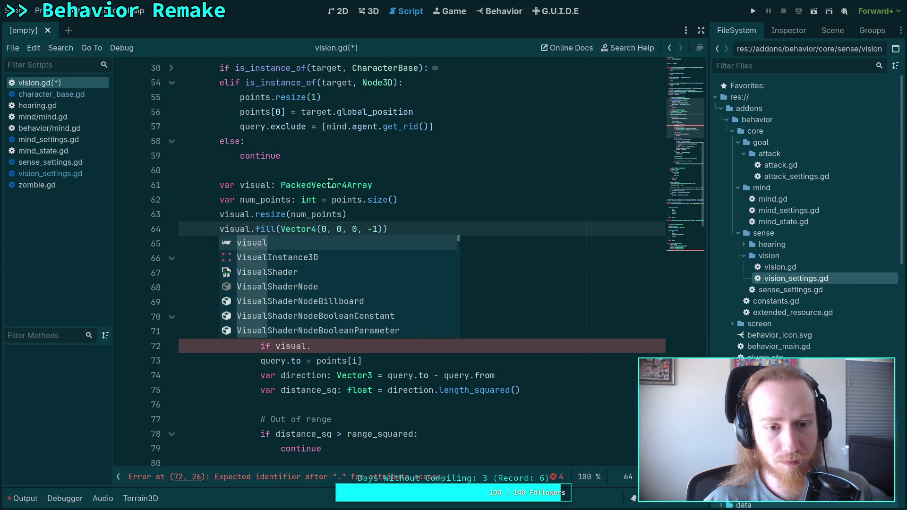
- Move the visual declaration below num_points and add a blank line before the loop
left_click(399, 186)
key("alt+Down")
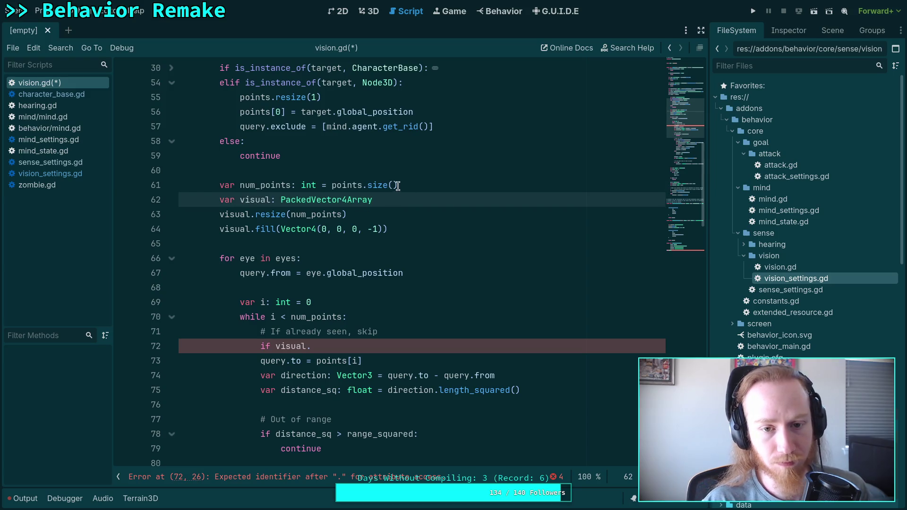
left_click(396, 187)
key("Return")
left_click(404, 258)
scroll(407, 255, "down", 2)
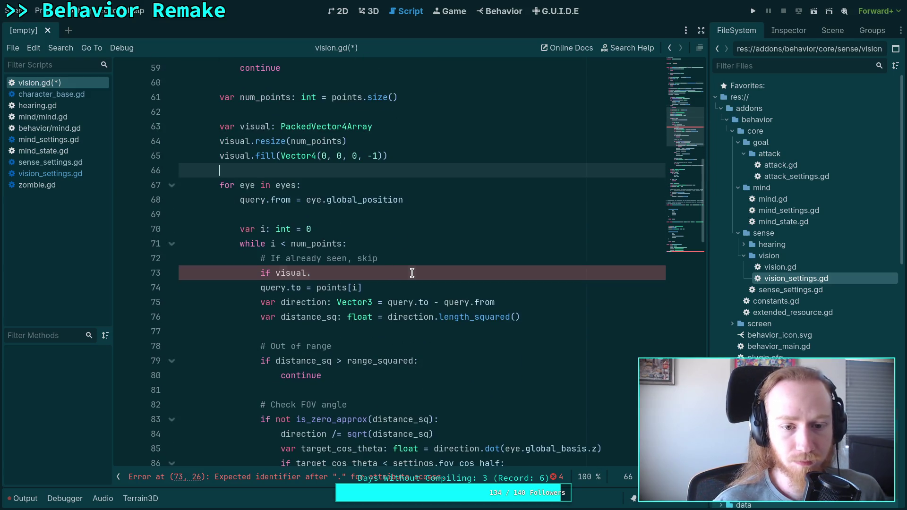
- Complete the check as 'if visual[i].w >= 0.0:' with 'continue' on the line below
left_click(412, 273)
key("BackSpace")
type("[i].")
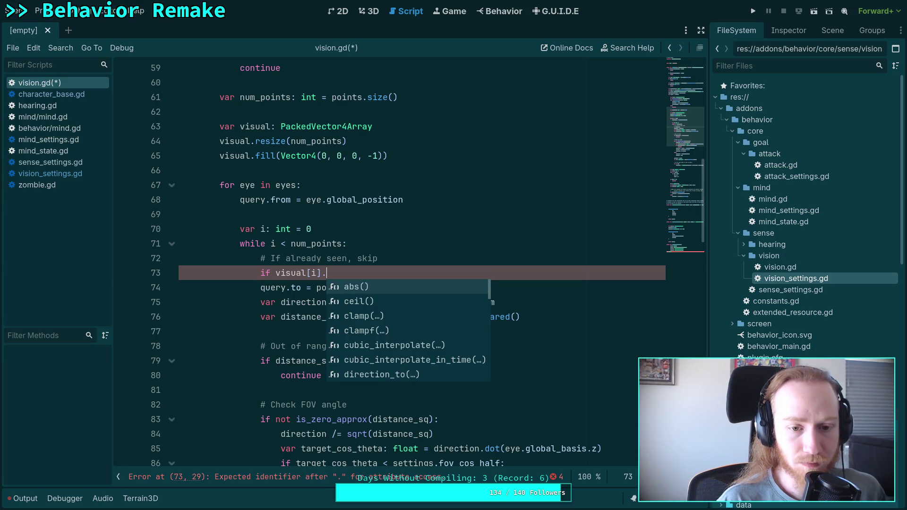
type("w ")
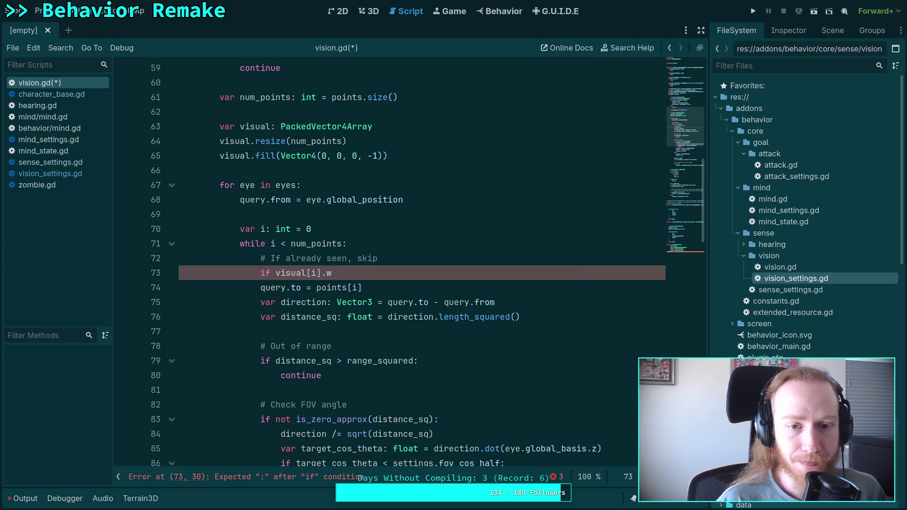
type(">")
key("BackSpace")
key("BackSpace")
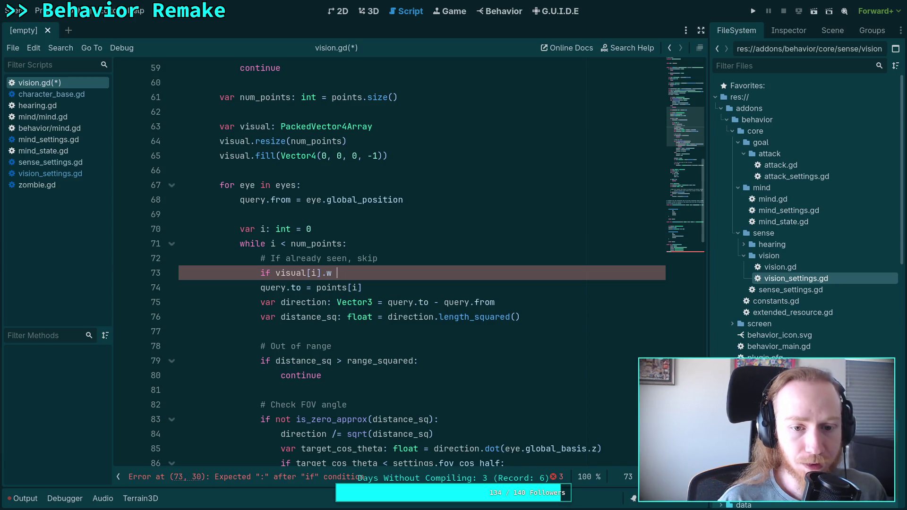
type("!= -1:")
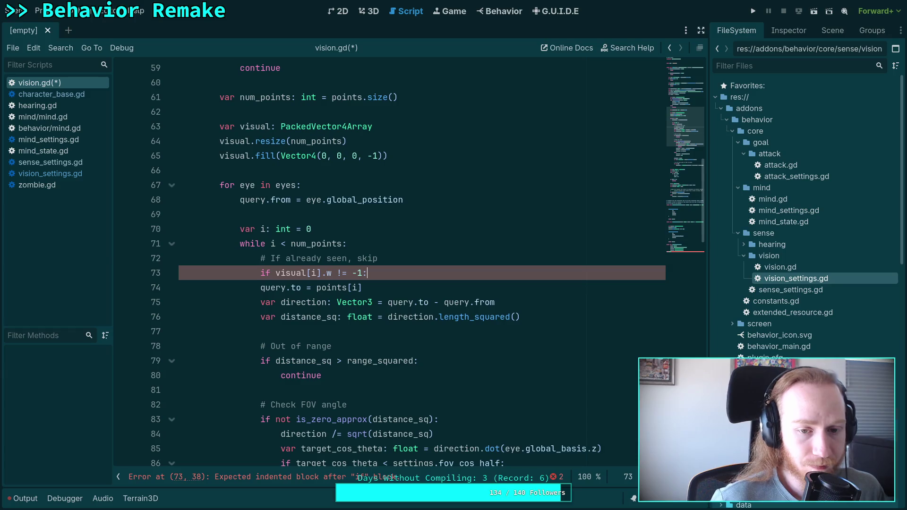
scroll(352, 309, "down", 10)
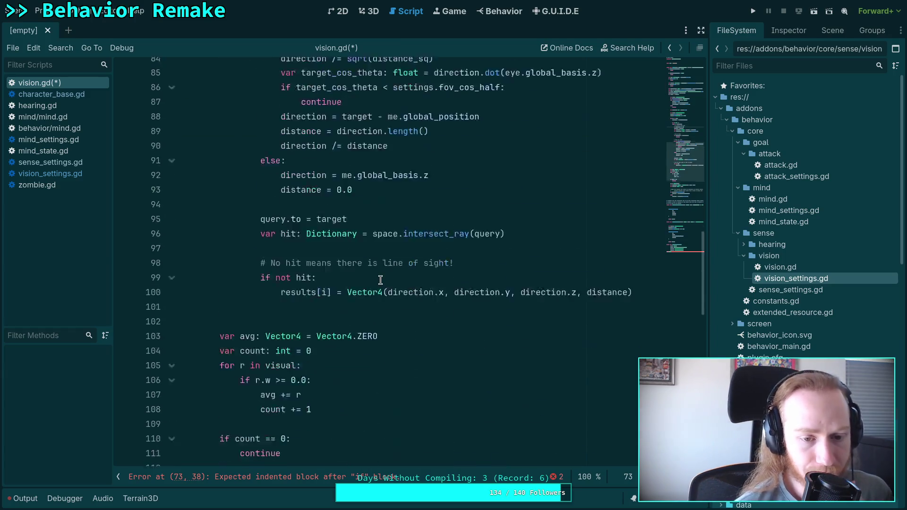
scroll(352, 309, "up", 13)
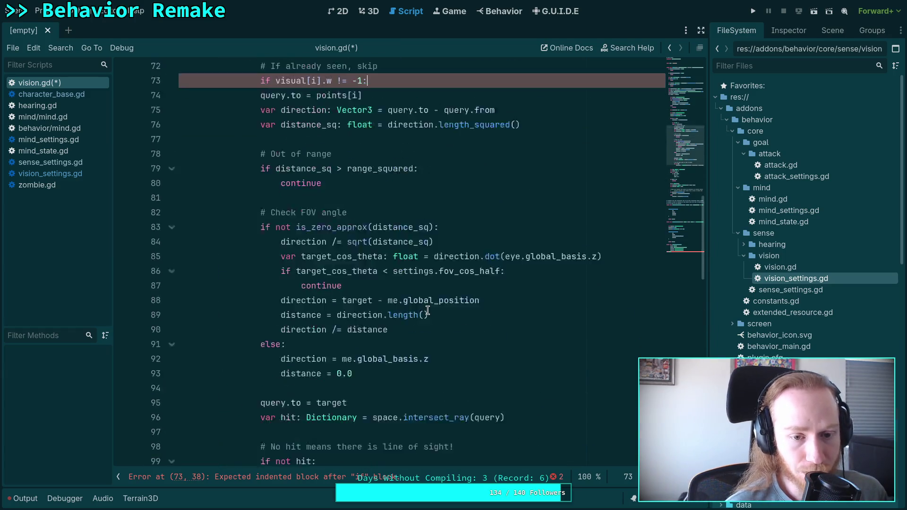
key("BackSpace")
key("BackSpace")
key("BackSpace")
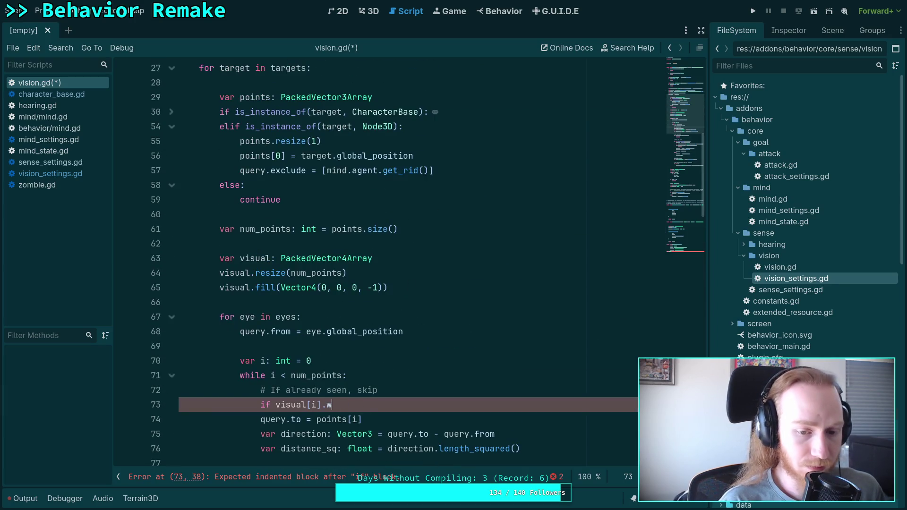
type(">")
key("BackSpace")
type(">")
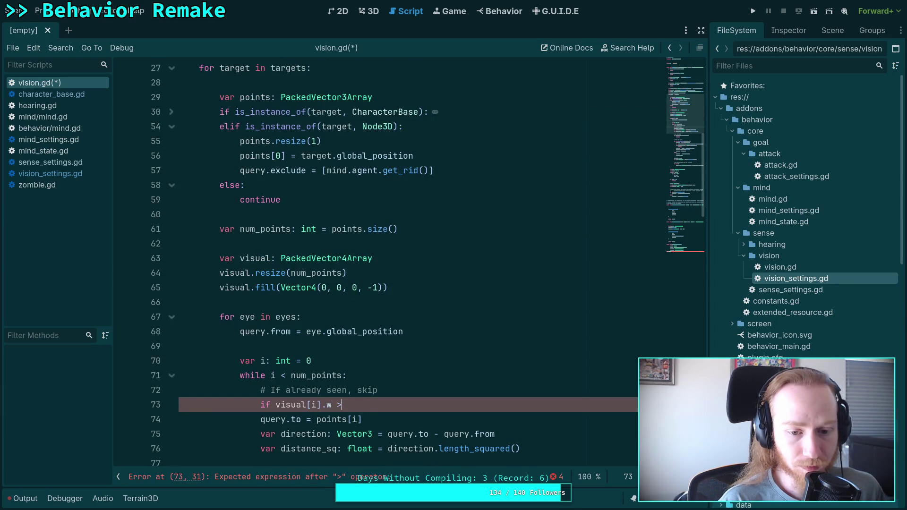
type("= 0.0:")
key("Return")
type("contu")
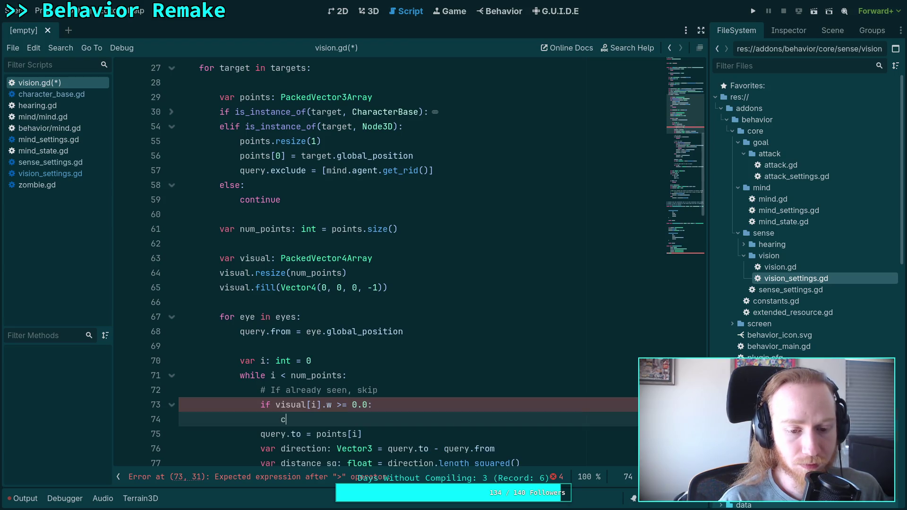
key("Return")
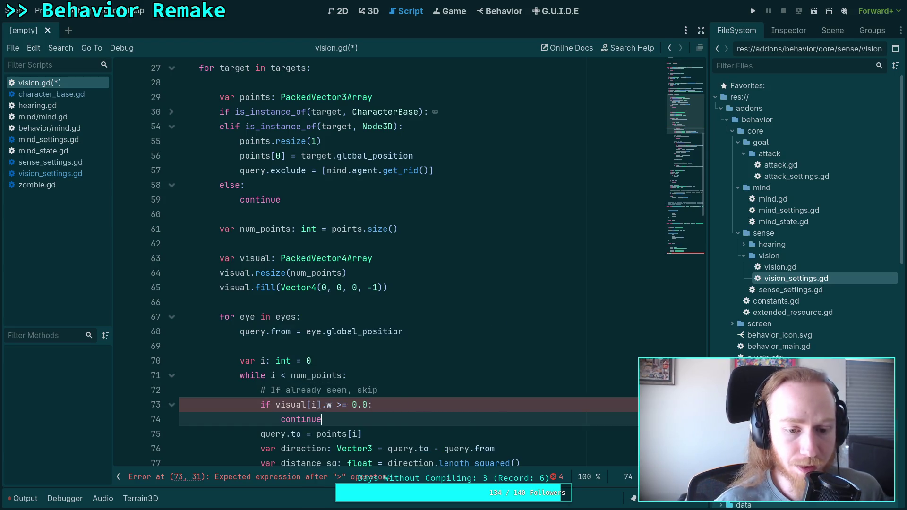
- Change the comment to '# If already seen with another eye, skip' and add a blank line after the check
scroll(406, 329, "down", 2)
left_click(347, 303)
type("with ")
type("another ey")
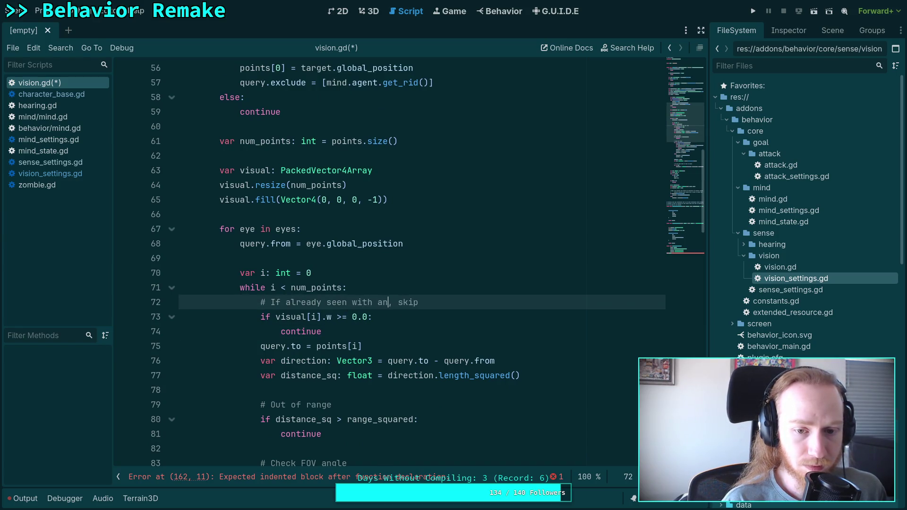
type("e")
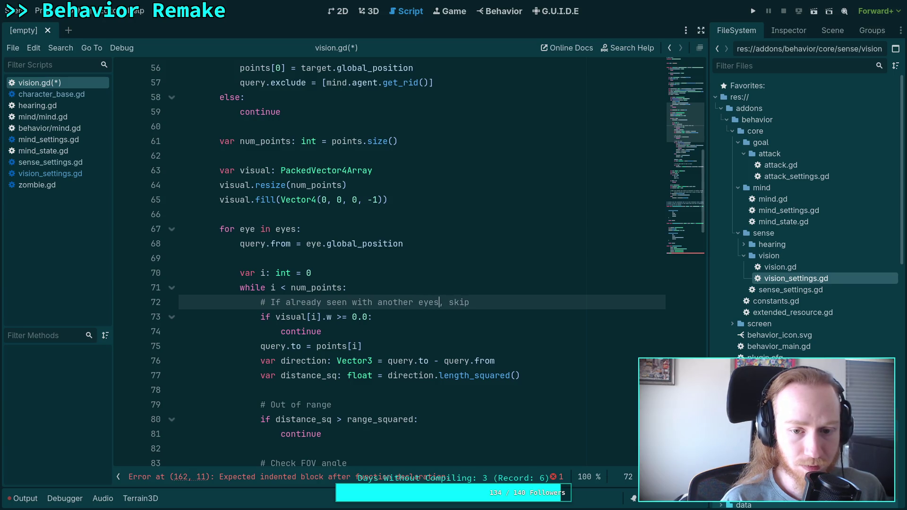
left_click(400, 340)
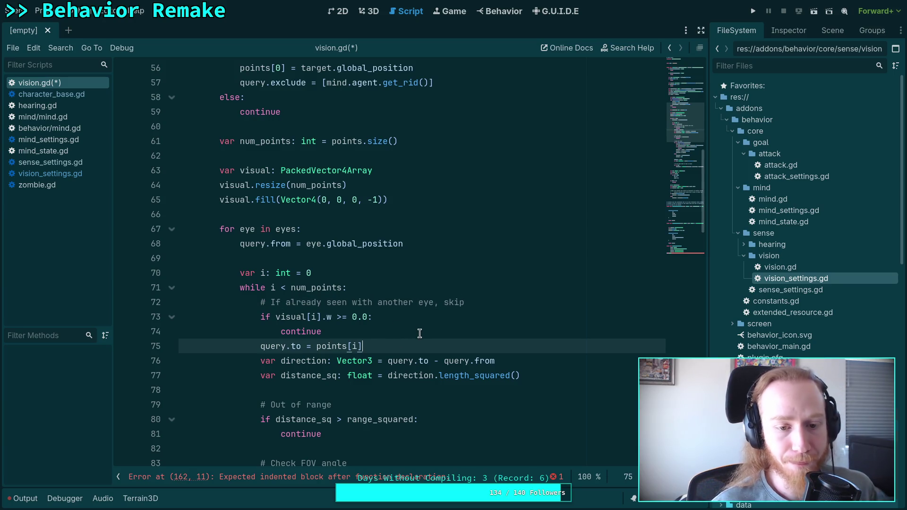
left_click(420, 333)
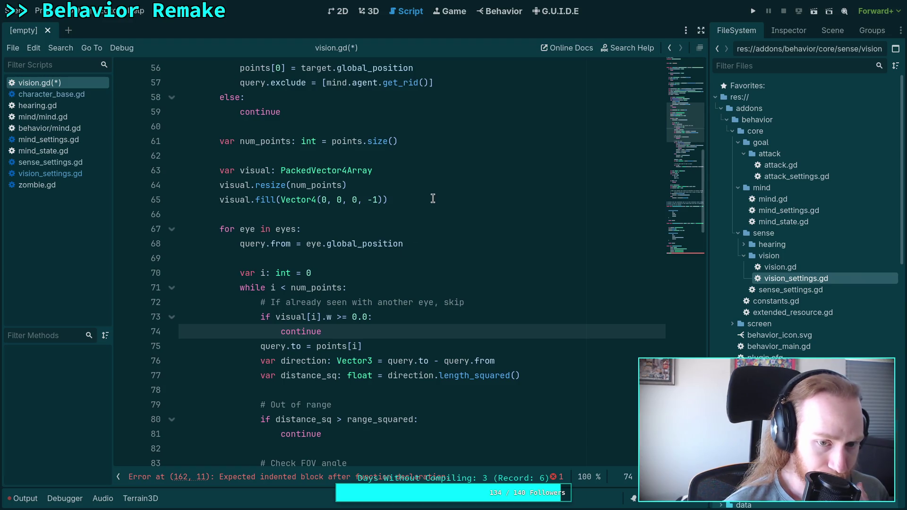
scroll(452, 298, "down", 2)
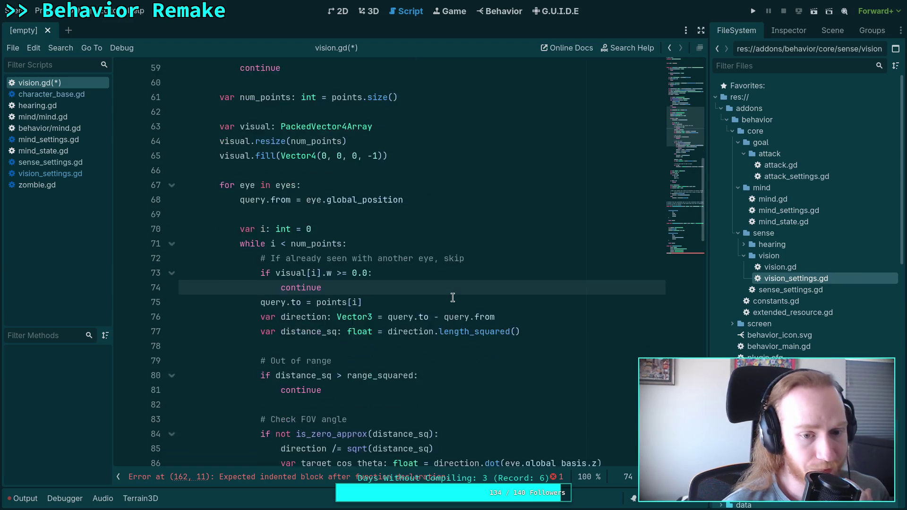
key("Return")
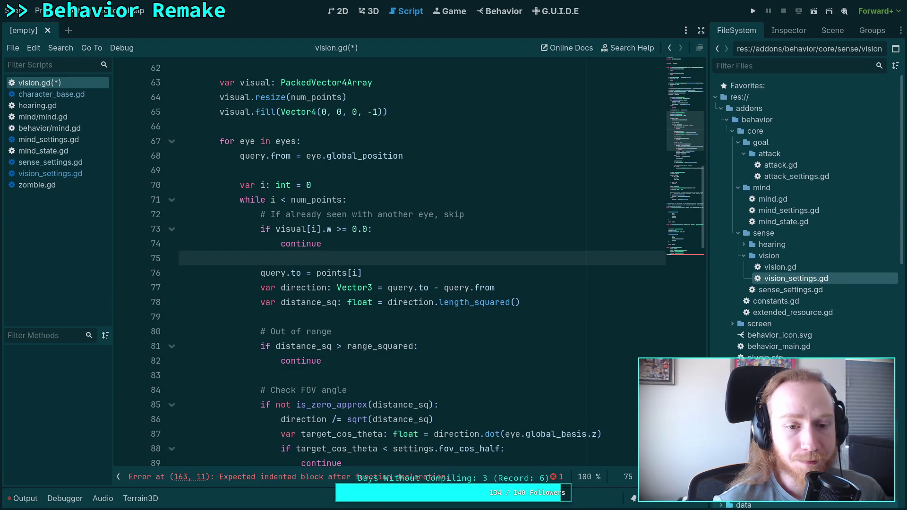
- Save vision.gd with Ctrl+S and scroll through the while loop
key("ctrl+s")
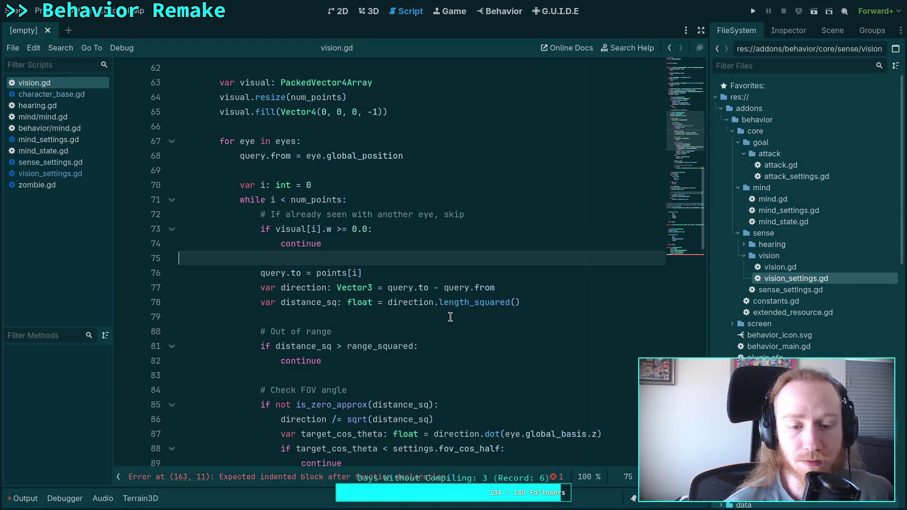
scroll(380, 304, "down", 2)
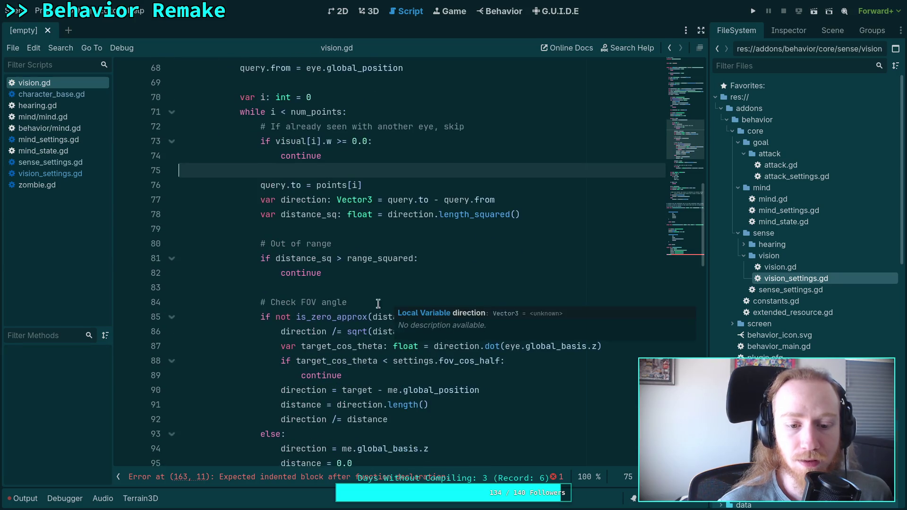
scroll(345, 311, "down", 2)
scroll(383, 309, "down", 4)
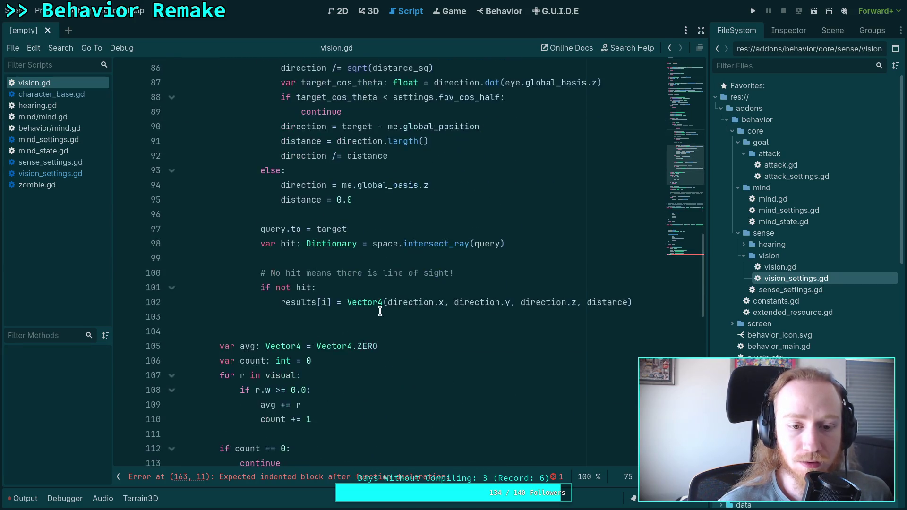
scroll(387, 309, "up", 3)
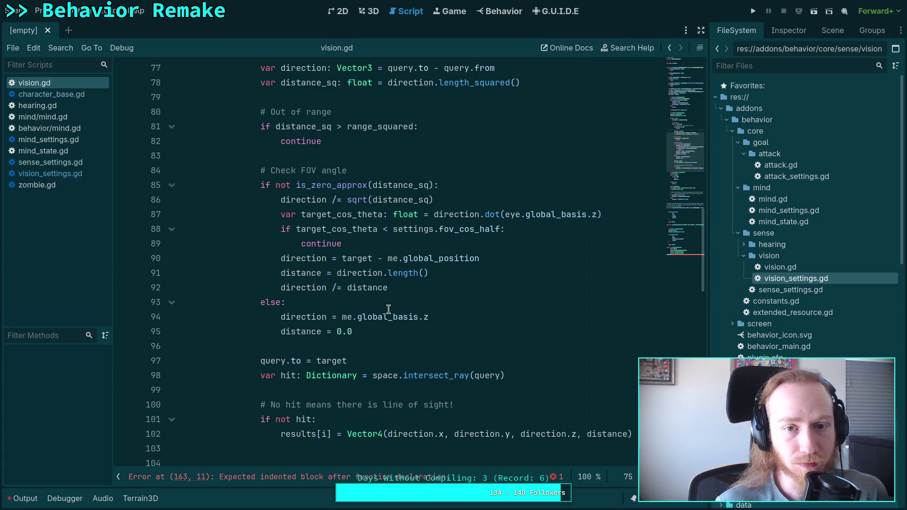
scroll(388, 309, "up", 2)
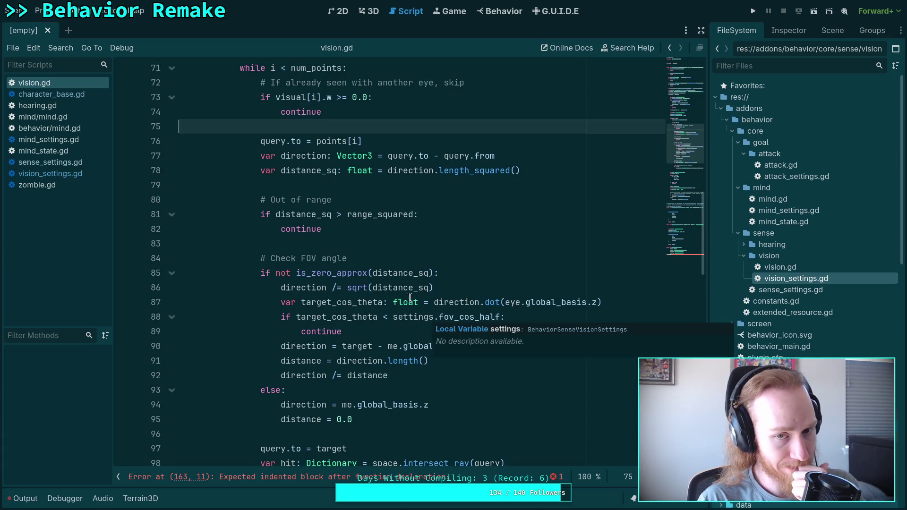
scroll(425, 316, "down", 1)
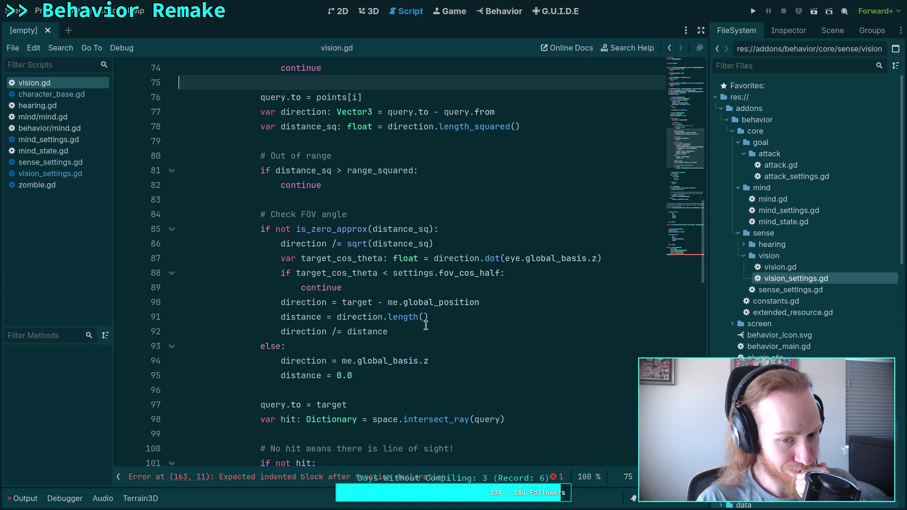
scroll(426, 326, "down", 2)
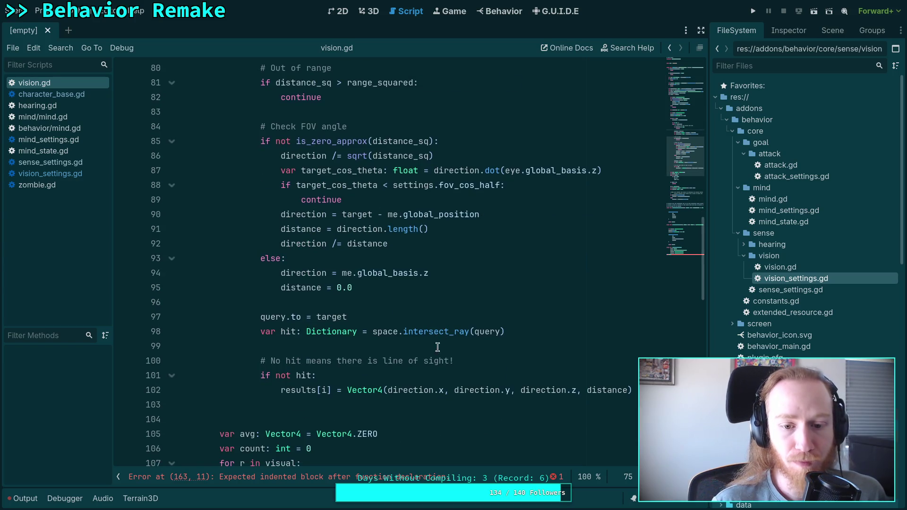
- Highlight every use of direction to review how direction and distance are computed
double_click(408, 390)
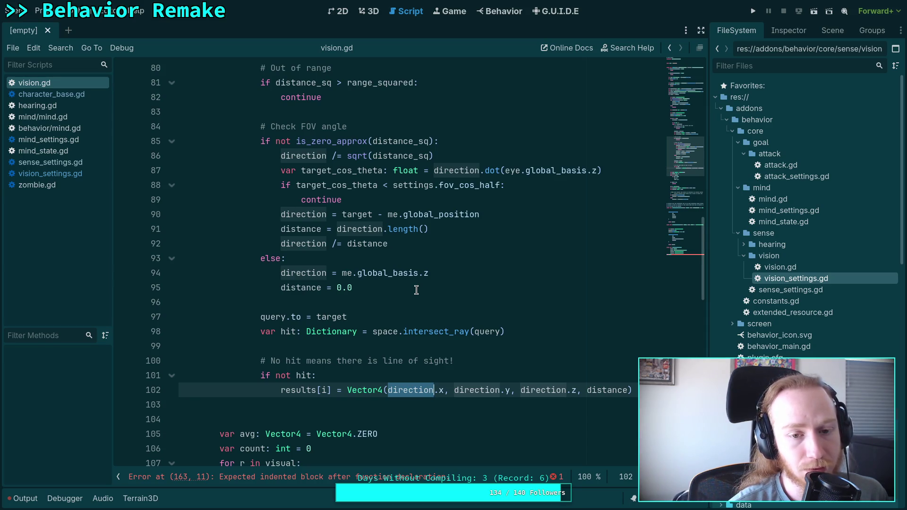
scroll(416, 289, "up", 2)
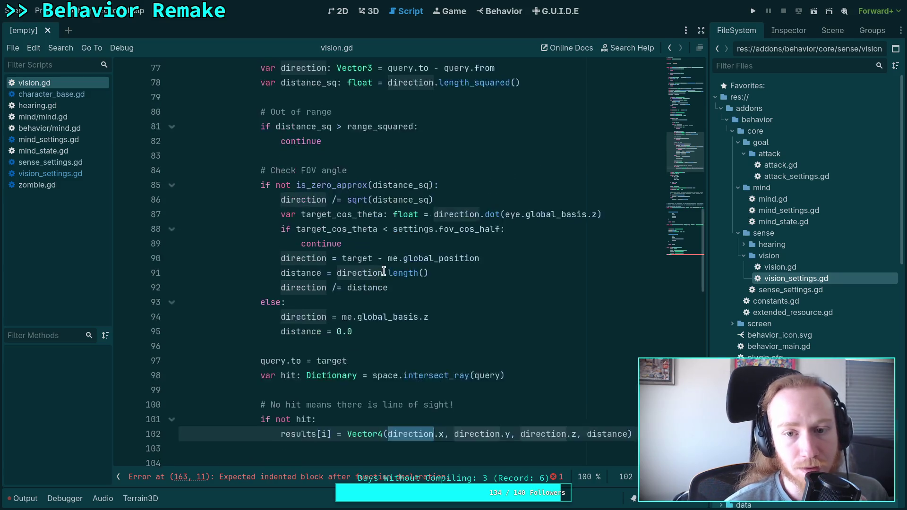
scroll(417, 302, "down", 1)
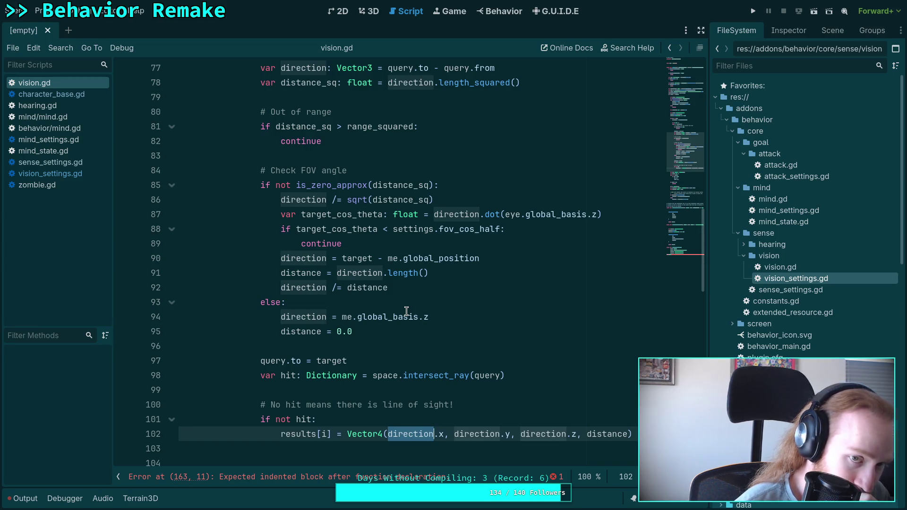
scroll(406, 311, "up", 5)
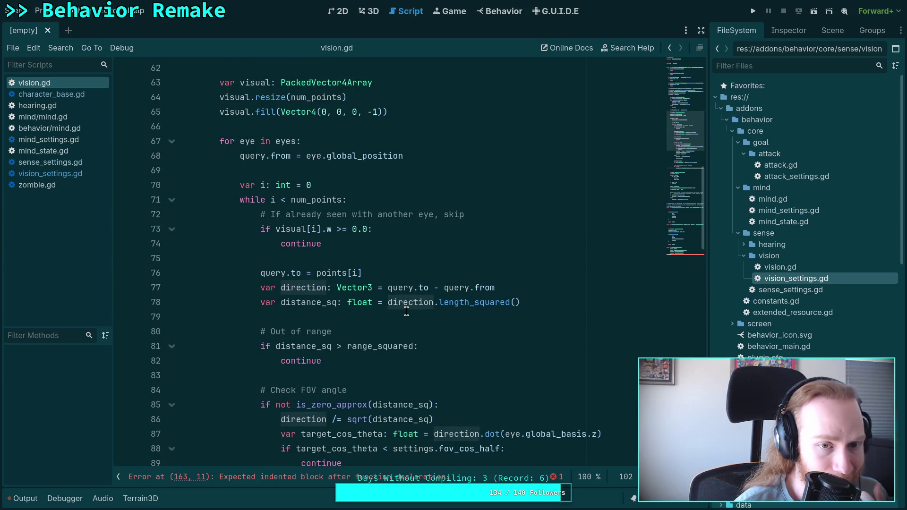
scroll(406, 312, "down", 6)
- Delete the 'query.to = target' line and turn the hit check into 'if hit: continue'
left_click_drag(383, 317, 397, 305)
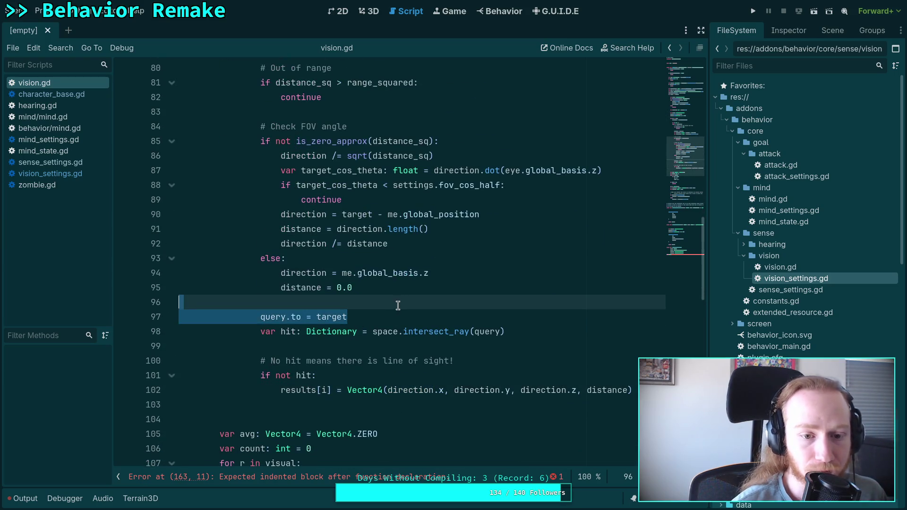
key("BackSpace")
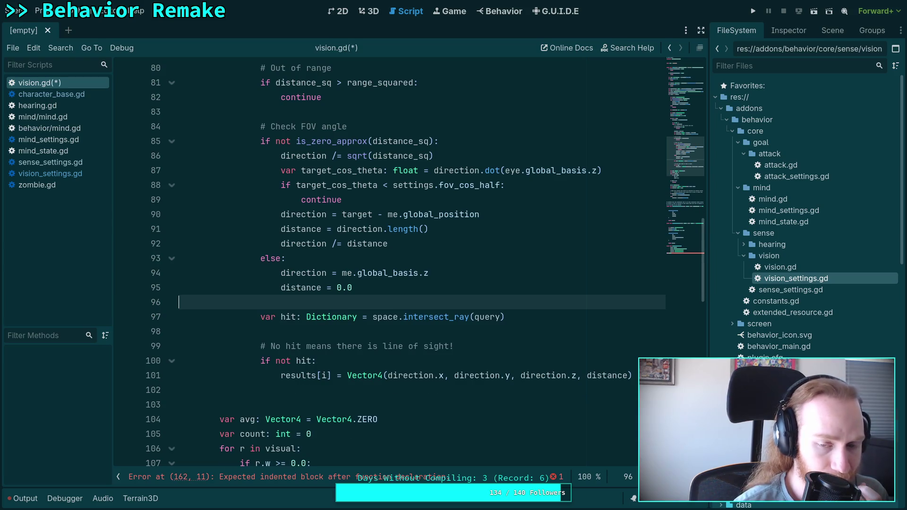
double_click(388, 315)
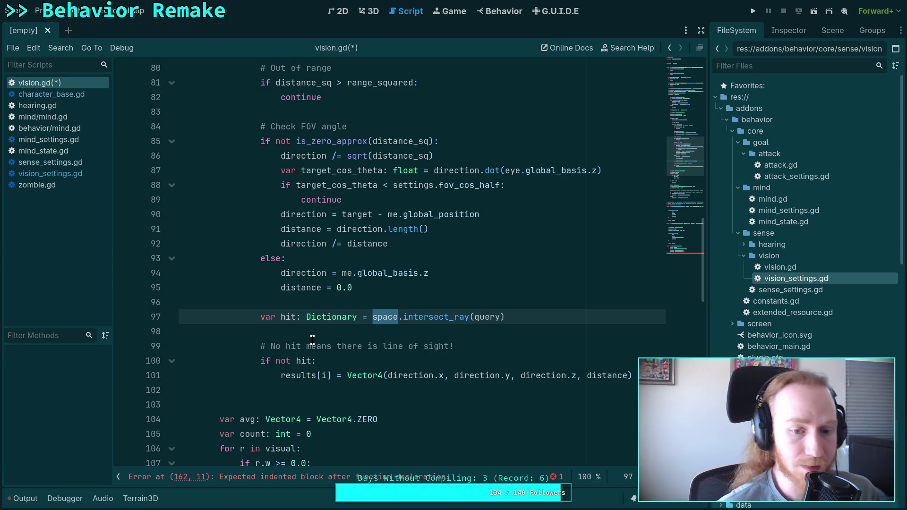
left_click_drag(296, 361, 277, 362)
key("End")
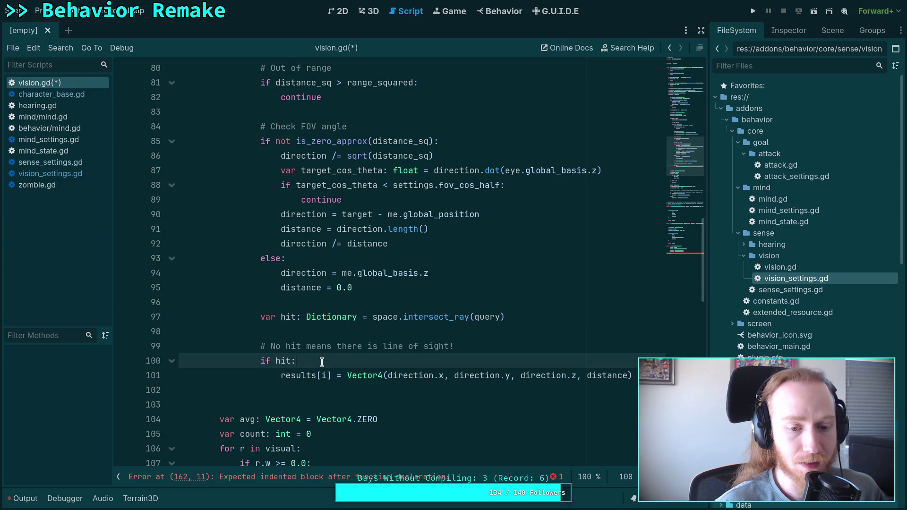
key("Return")
type("continu")
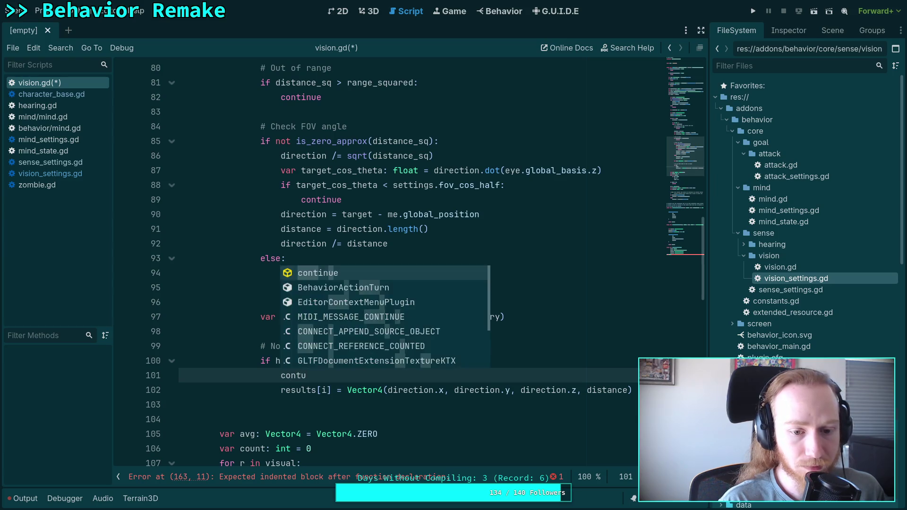
key("Return")
key("Return")
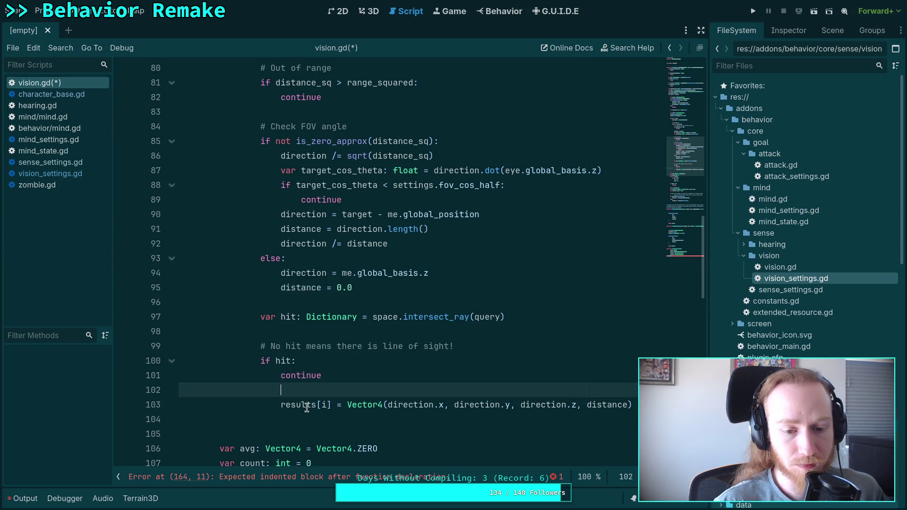
- Outdent the Vector4 direction/distance assignment and store it in visual[i] instead of results[i]
key("Down")
key("shift+Tab")
key("ctrl+shift+Right")
type("visual")
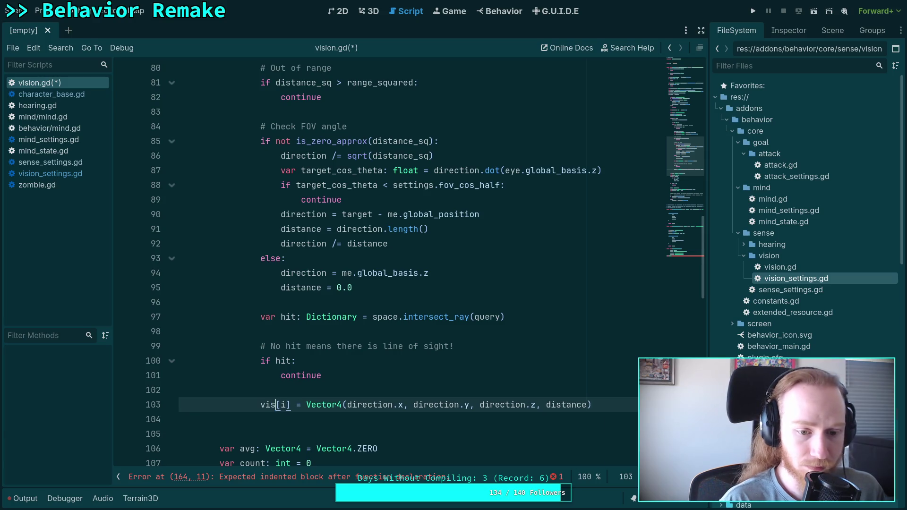
left_click(249, 421)
scroll(250, 420, "up", 5)
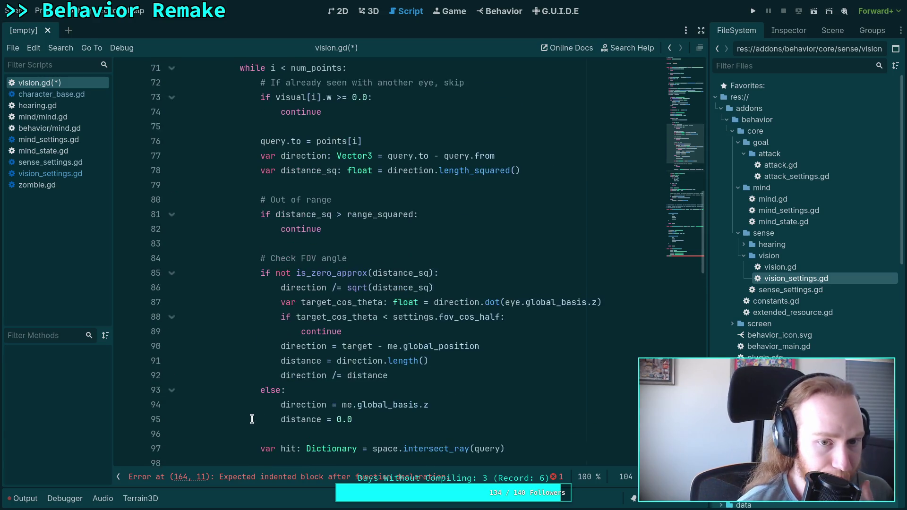
scroll(283, 411, "down", 3)
scroll(291, 415, "down", 2)
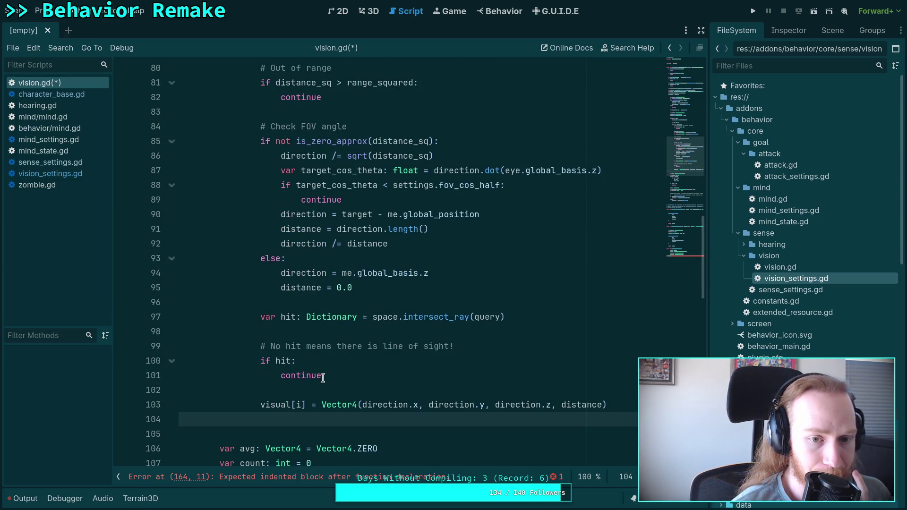
left_click(397, 214)
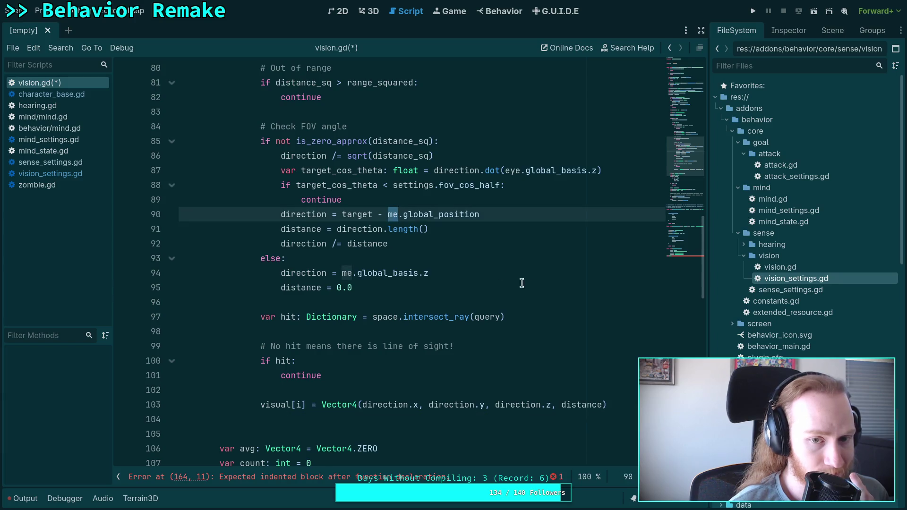
scroll(580, 360, "up", 7)
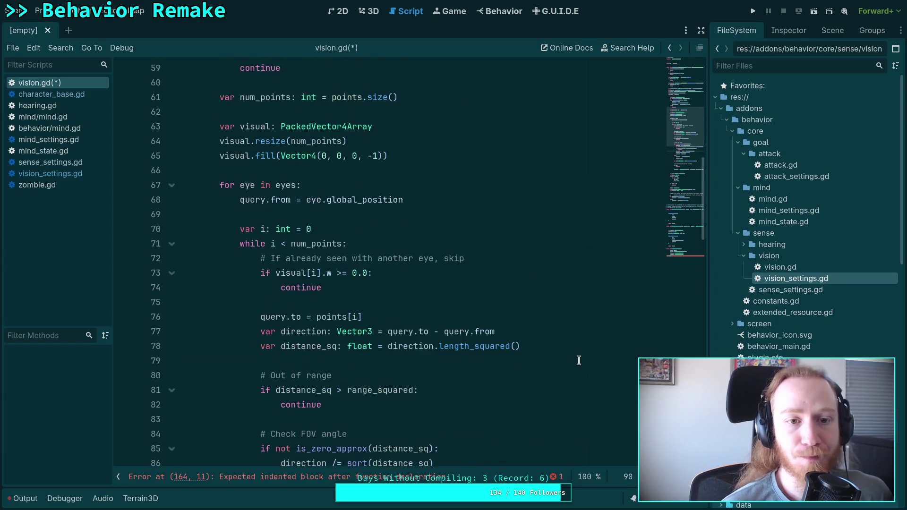
scroll(579, 360, "up", 19)
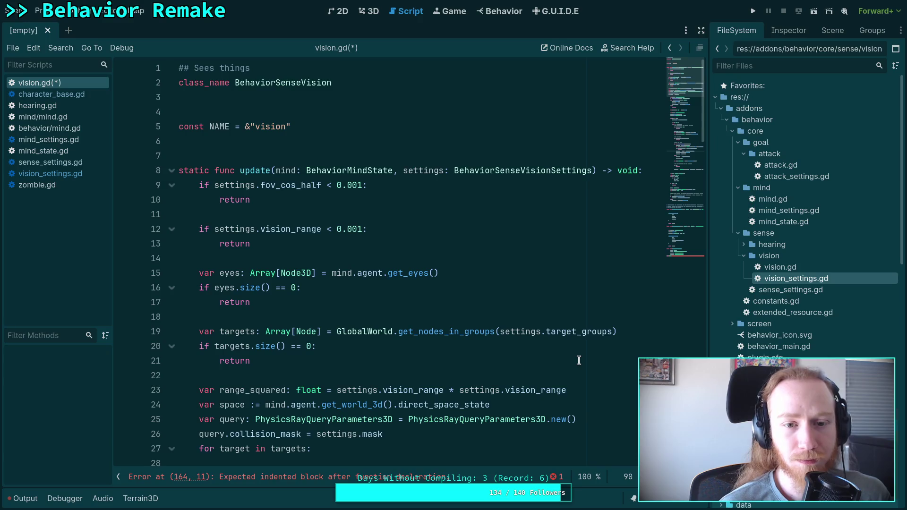
scroll(578, 361, "down", 5)
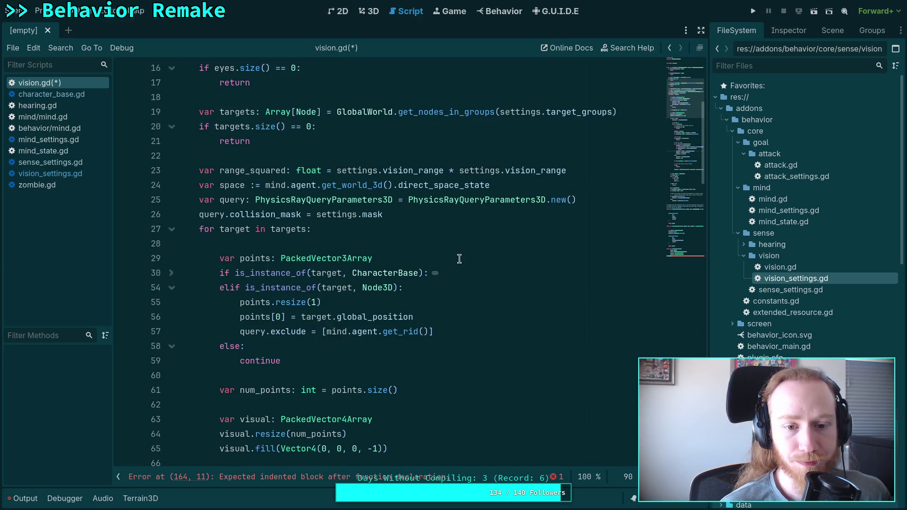
scroll(383, 365, "down", 4)
scroll(383, 365, "down", 10)
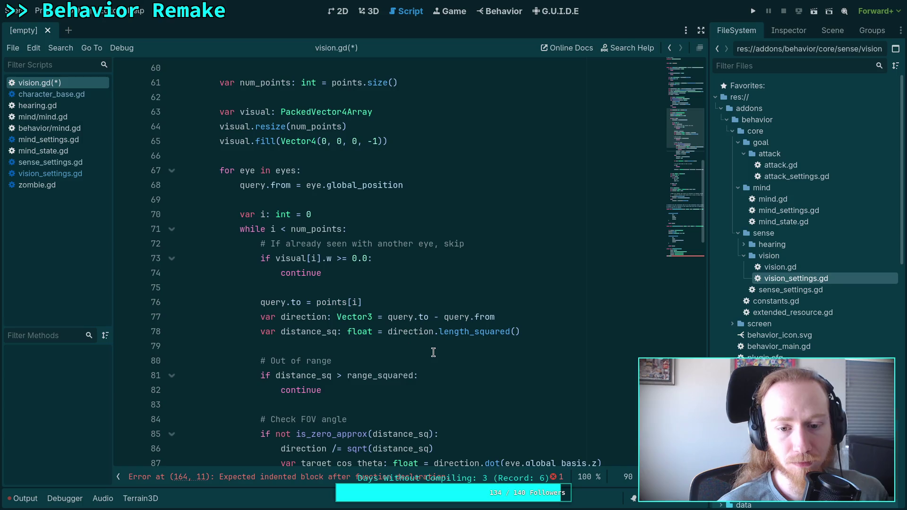
scroll(444, 308, "up", 13)
scroll(444, 308, "up", 3)
left_click(483, 249)
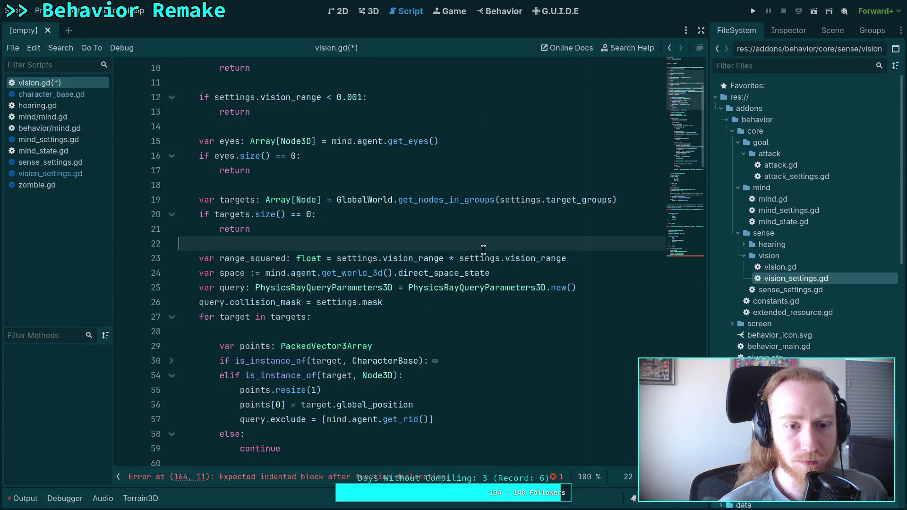
- Search the script for mind.agent and replace the me reference on line 90 with mind.agent
key("ctrl+f")
type("mind.")
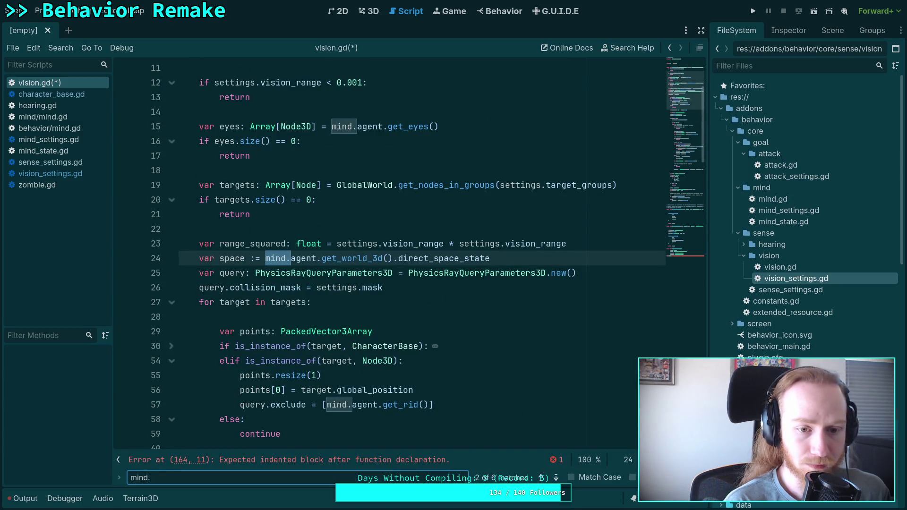
type("agent")
scroll(503, 331, "down", 20)
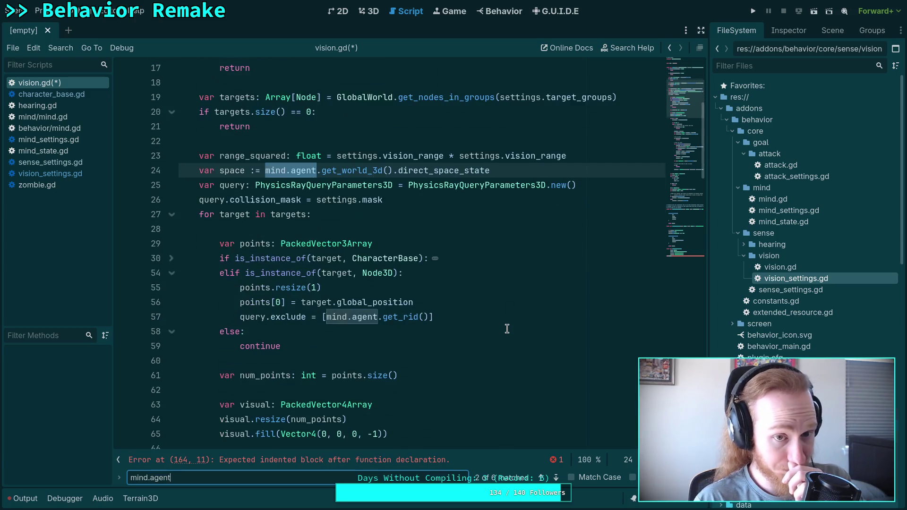
scroll(501, 332, "down", 5)
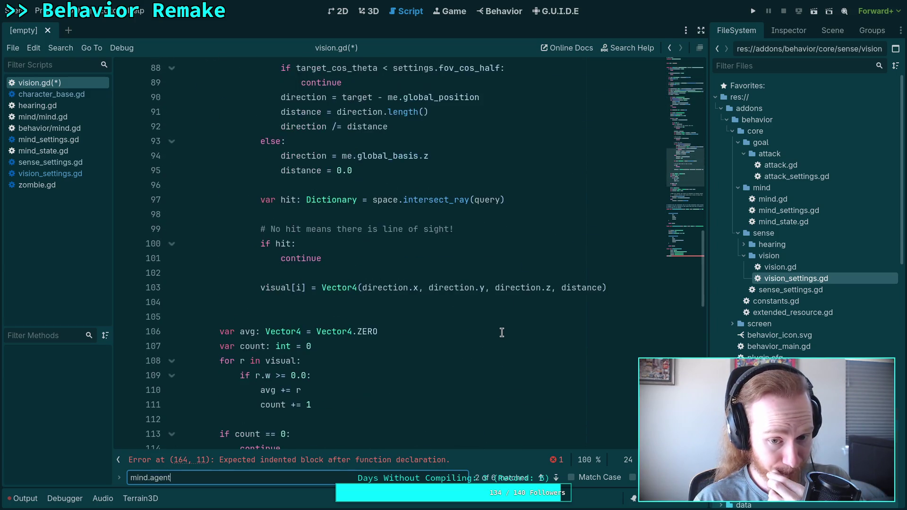
scroll(502, 332, "up", 4)
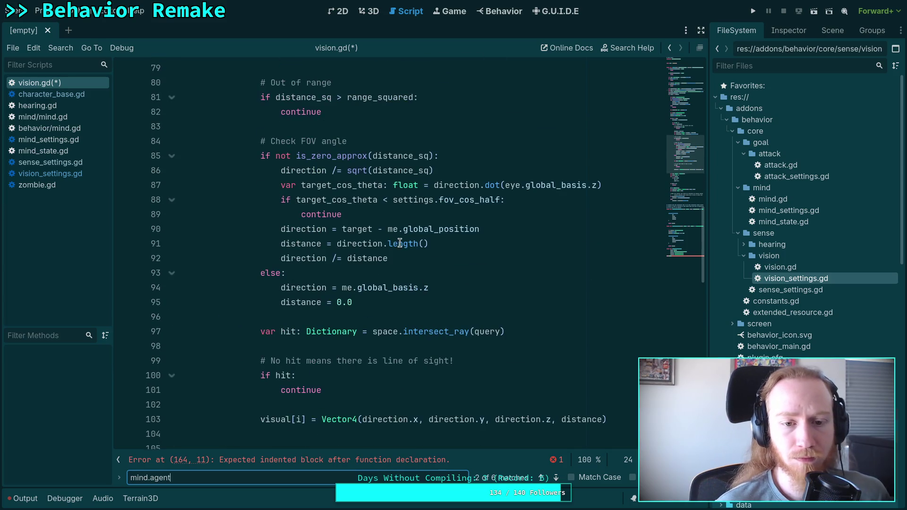
left_click(394, 230)
type("mind.agent")
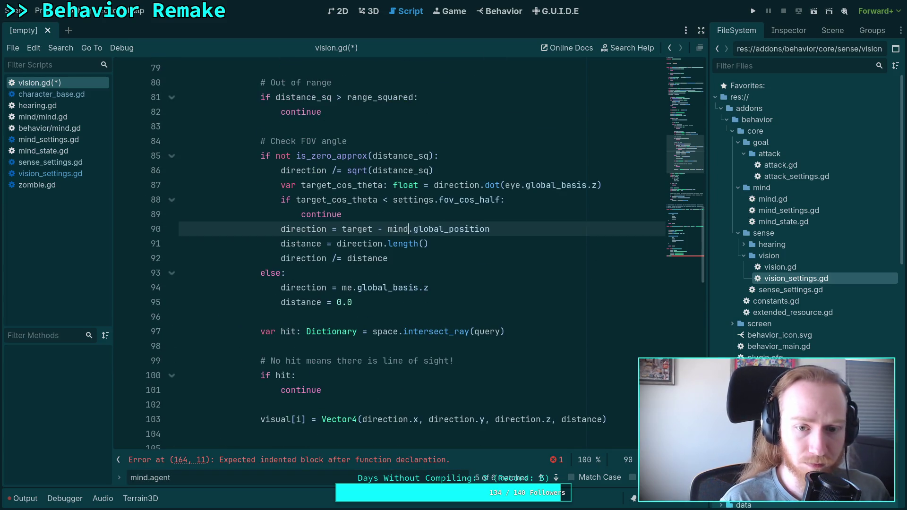
- Replace the me reference on line 94 with mind.agent as well
left_click(342, 197)
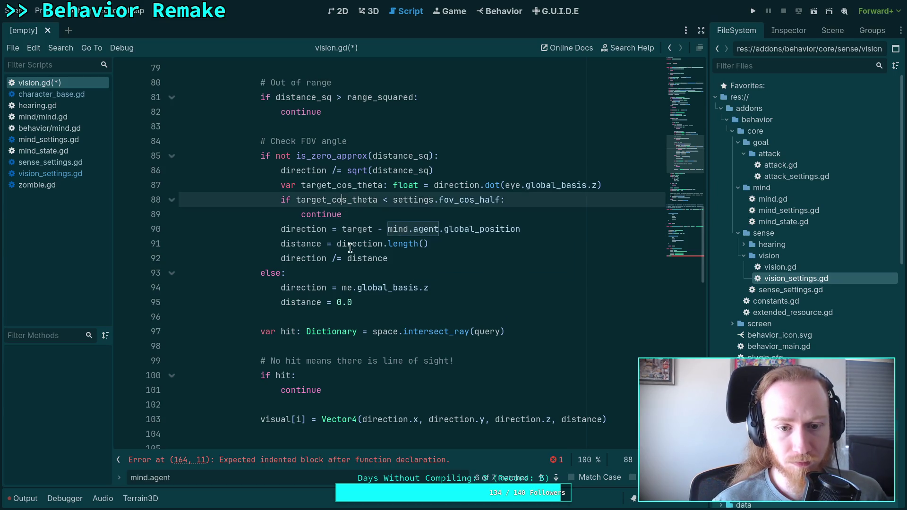
double_click(344, 287)
type("mind.agent")
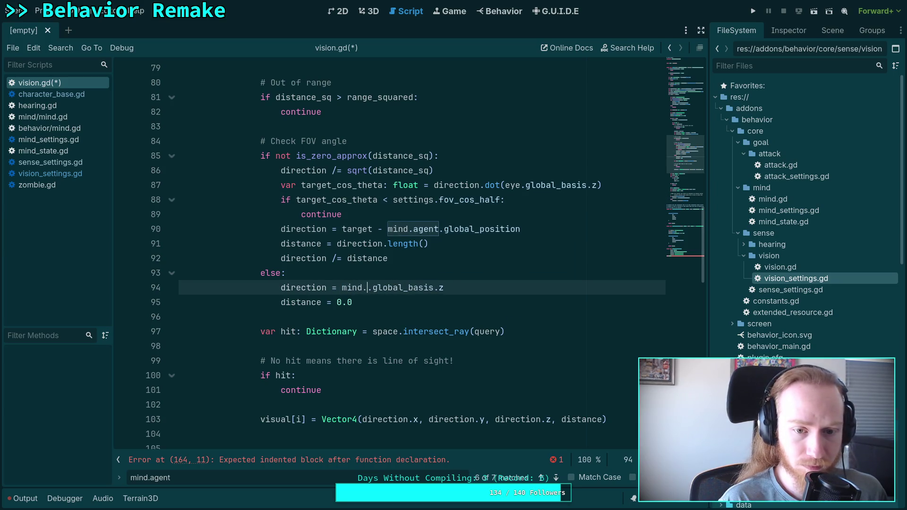
left_click(374, 275)
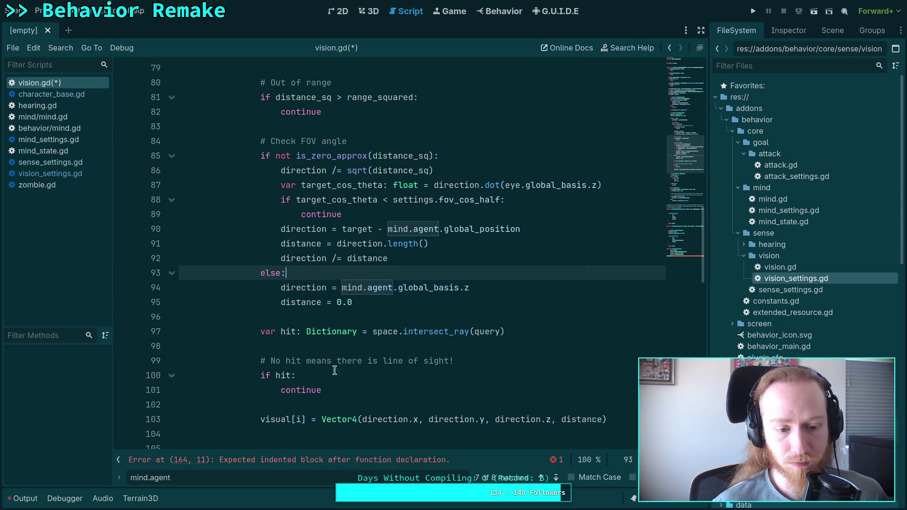
left_click(555, 477)
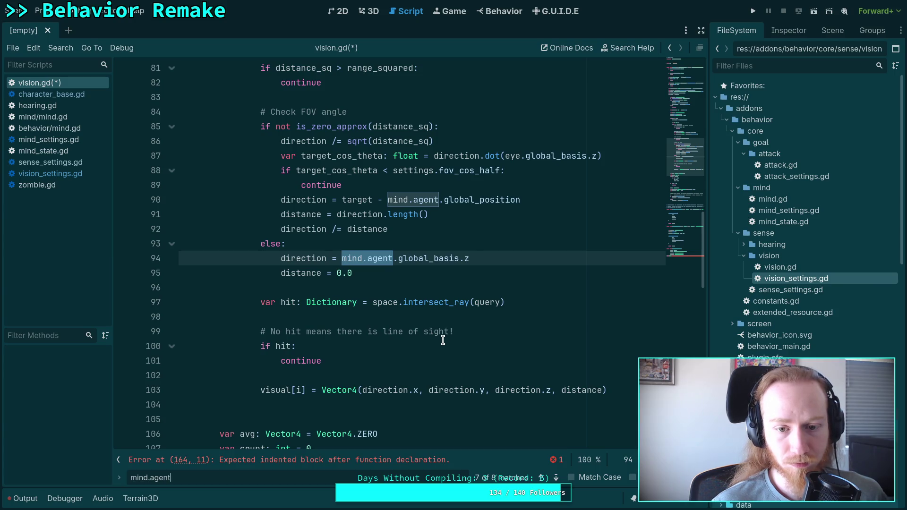
scroll(443, 339, "down", 3)
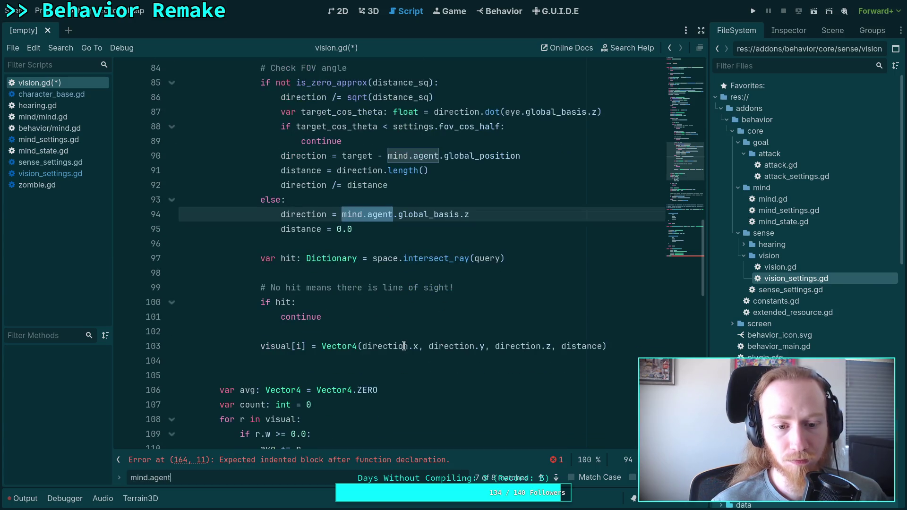
left_click(293, 283)
scroll(291, 288, "up", 10)
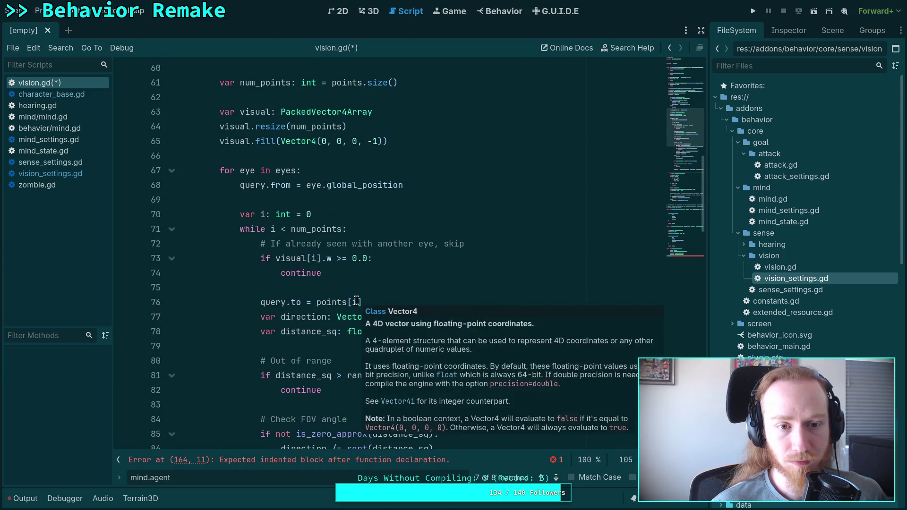
scroll(288, 297, "down", 3)
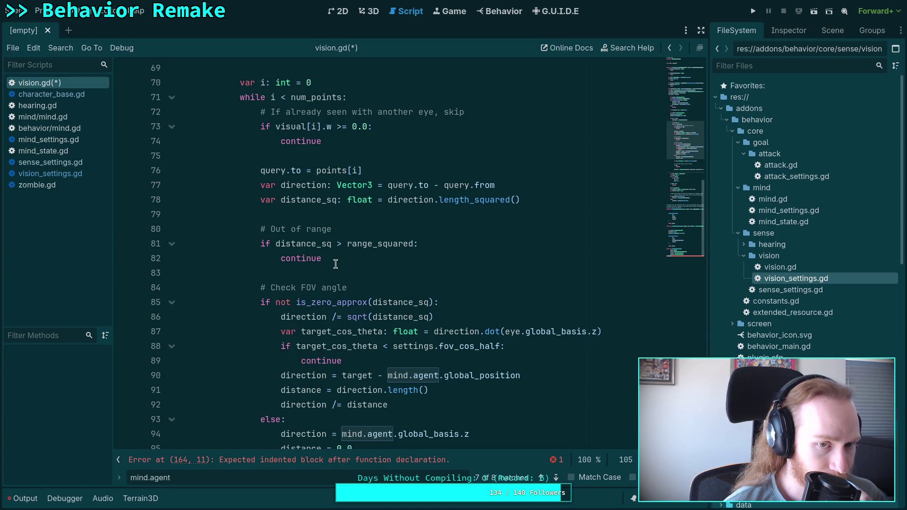
scroll(335, 263, "down", 10)
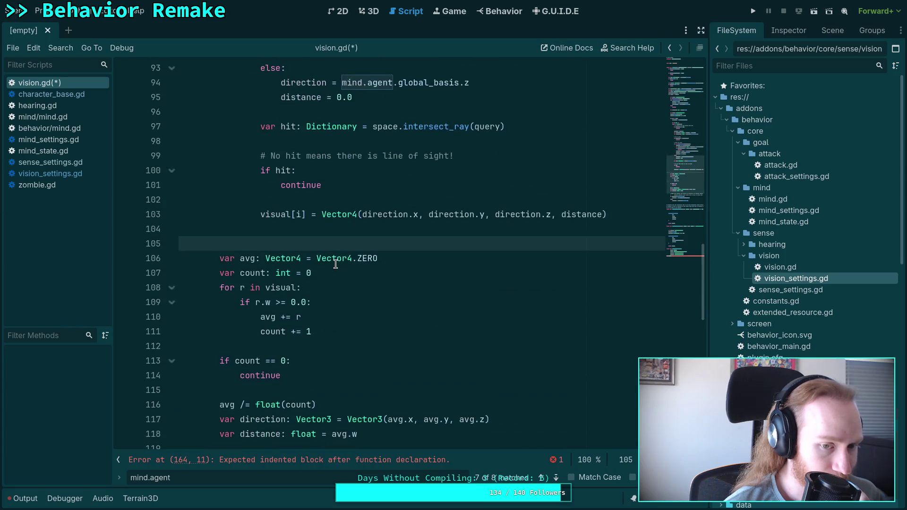
left_click(277, 199)
double_click(277, 199)
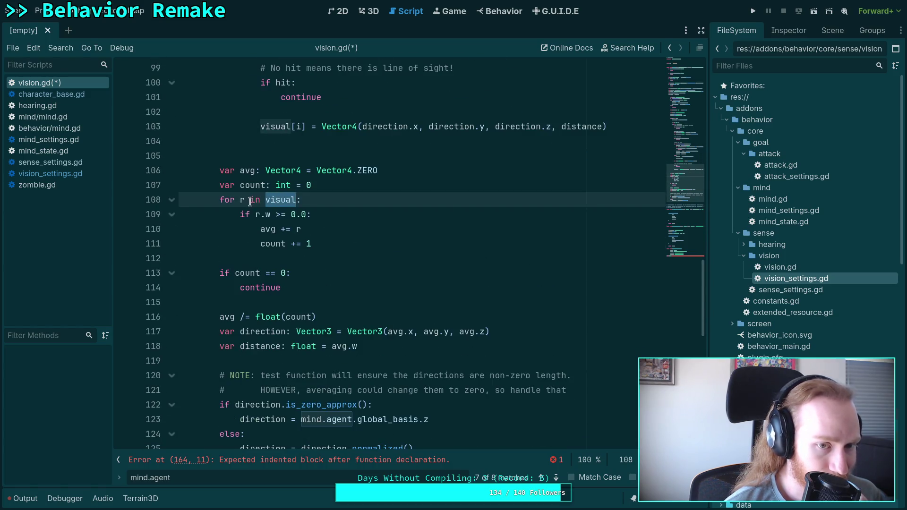
scroll(435, 294, "down", 5)
scroll(435, 293, "up", 2)
scroll(435, 294, "up", 2)
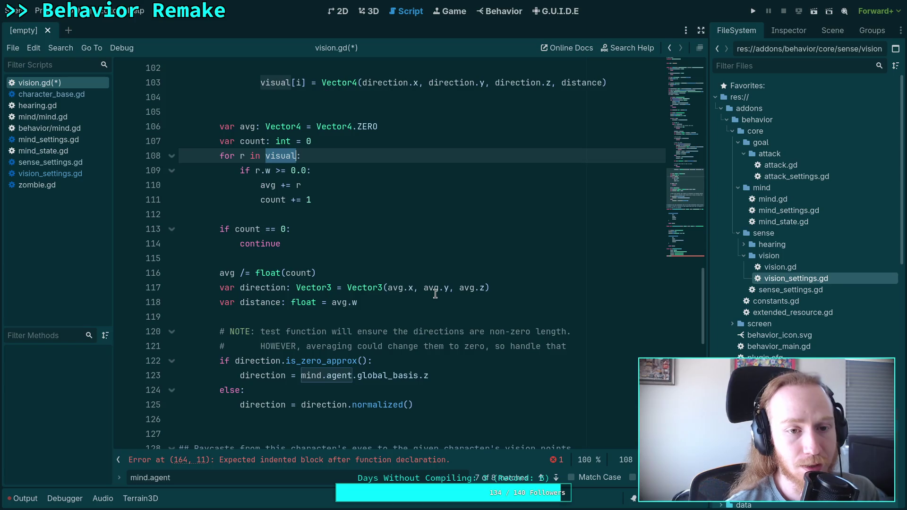
scroll(342, 287, "up", 3)
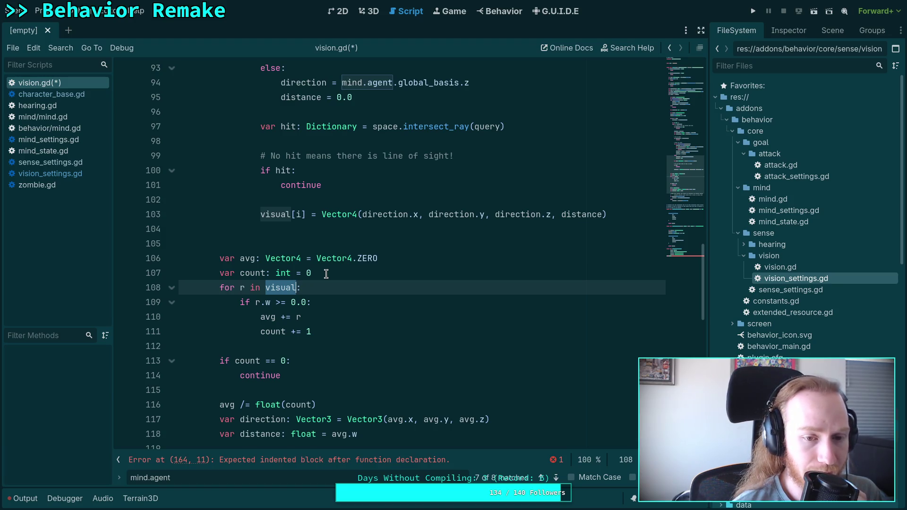
scroll(325, 273, "up", 2)
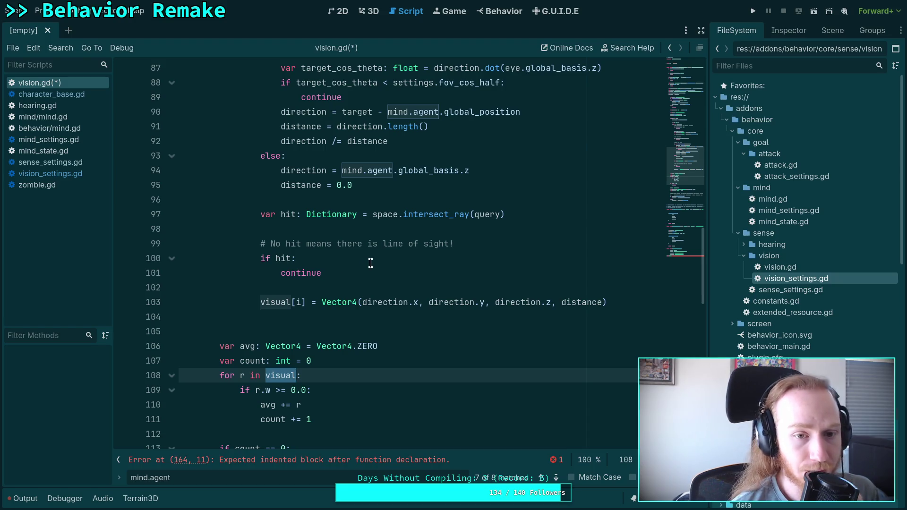
scroll(370, 263, "down", 1)
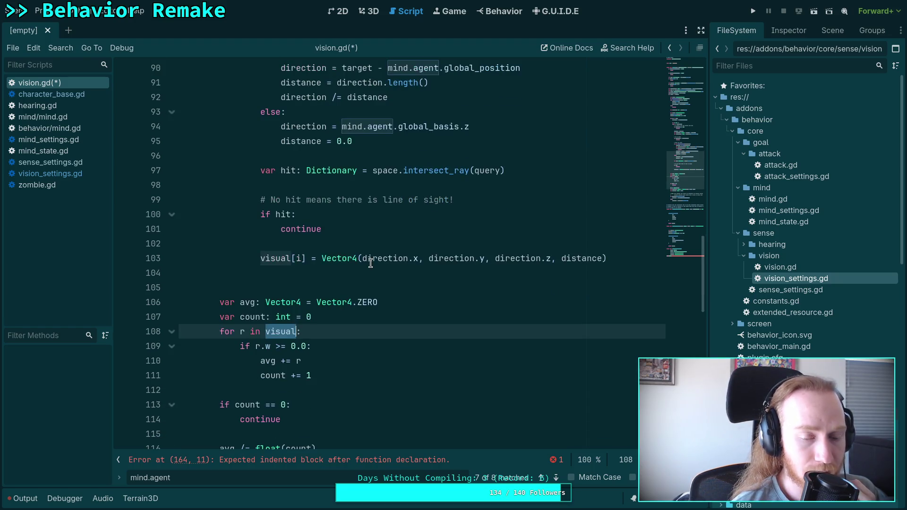
scroll(370, 263, "down", 2)
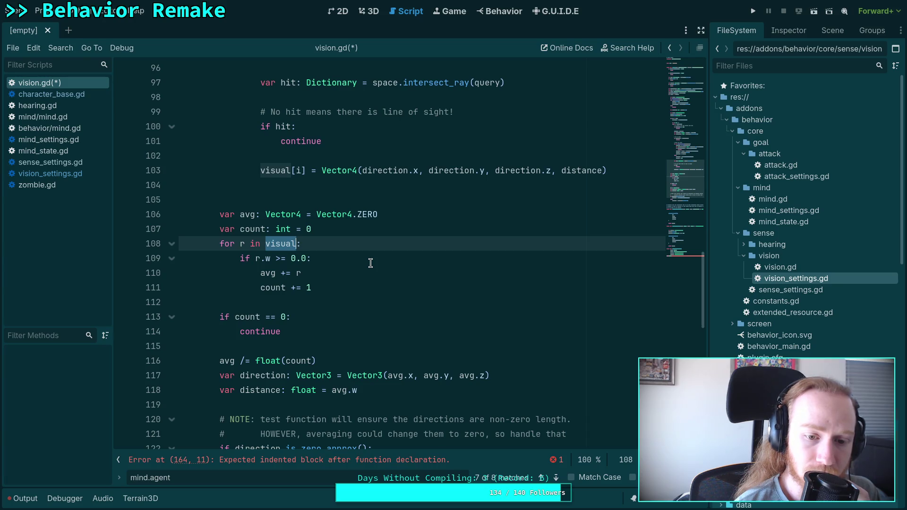
scroll(370, 263, "down", 2)
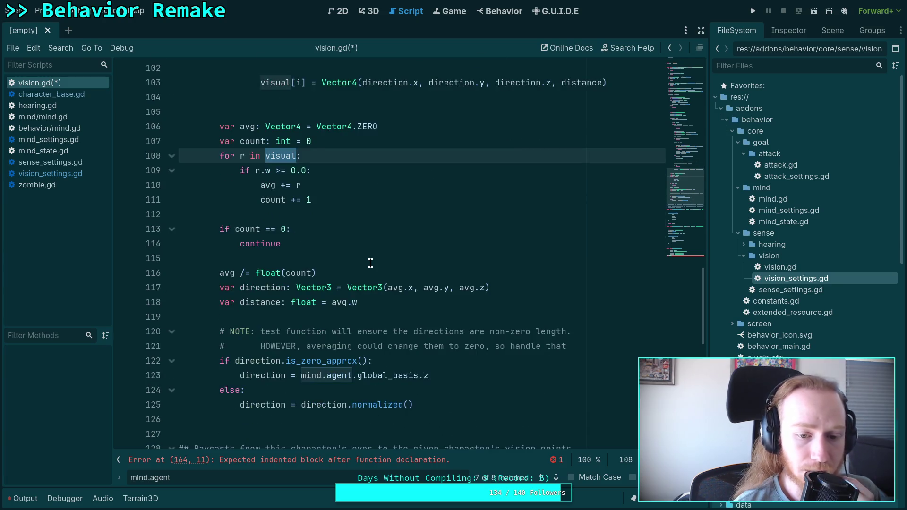
scroll(370, 263, "up", 13)
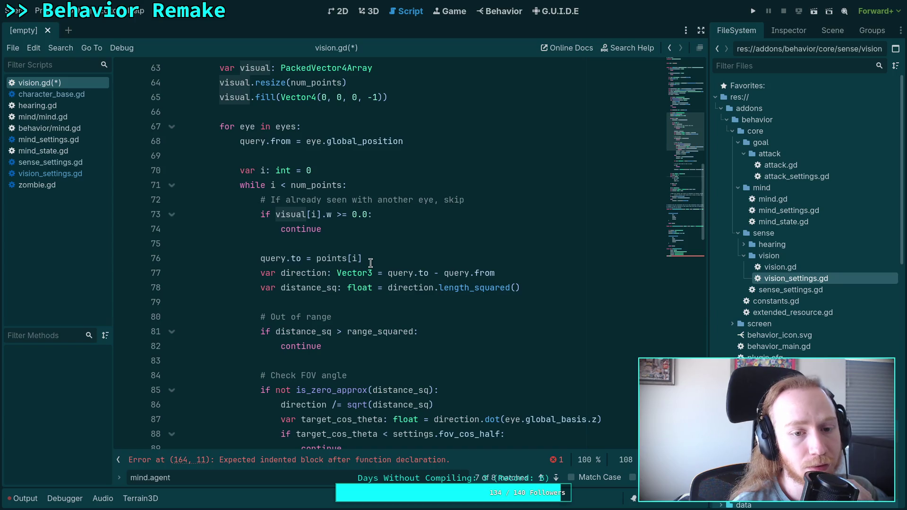
scroll(370, 263, "up", 3)
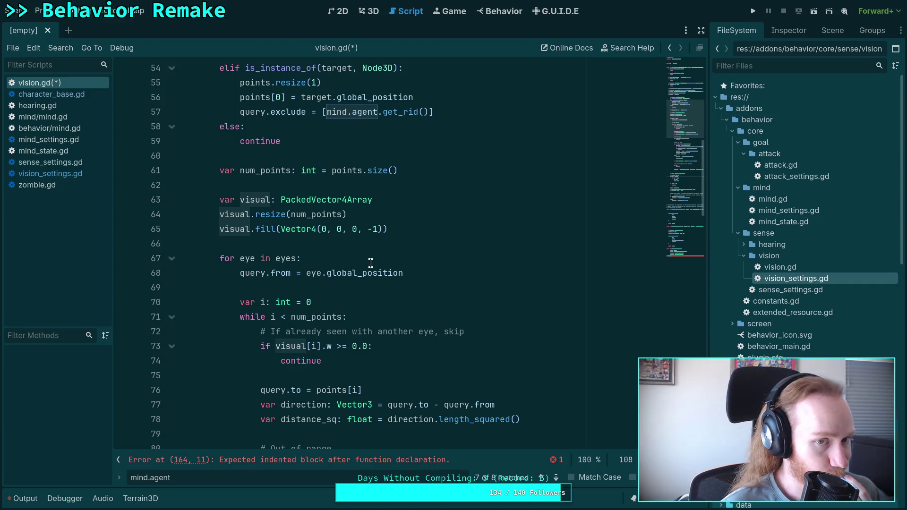
scroll(370, 262, "up", 3)
left_click(342, 289)
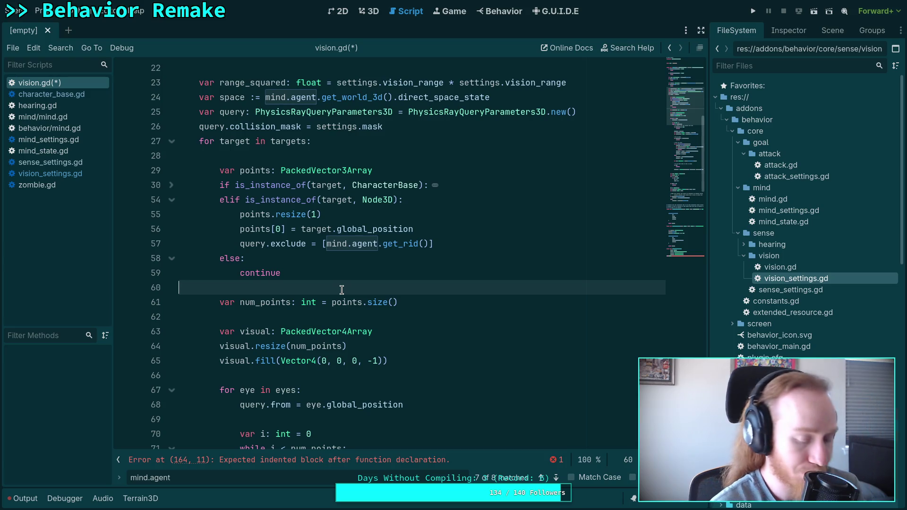
scroll(342, 289, "up", 2)
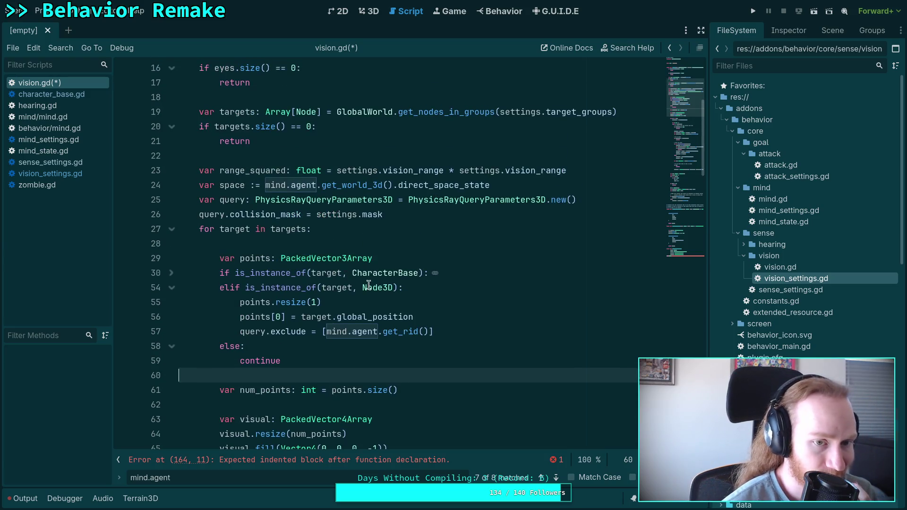
mouse_move(373, 278)
left_click(319, 244)
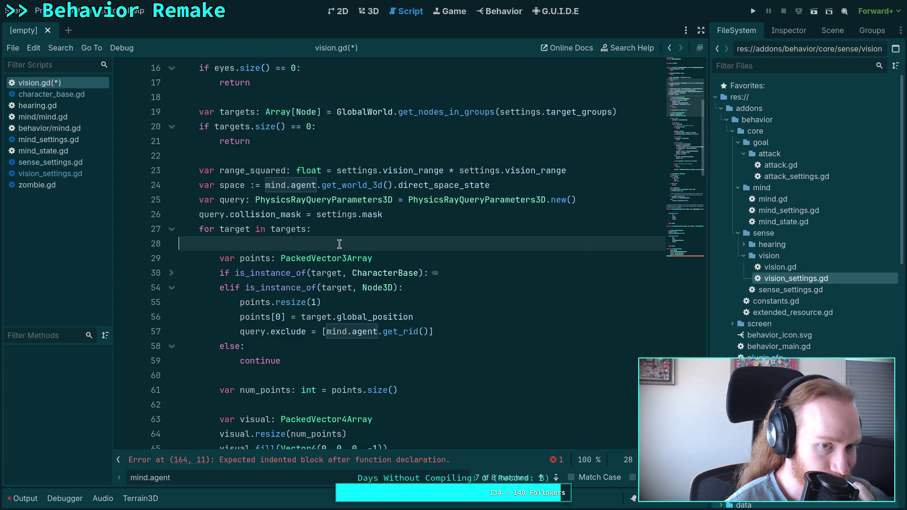
scroll(339, 244, "up", 4)
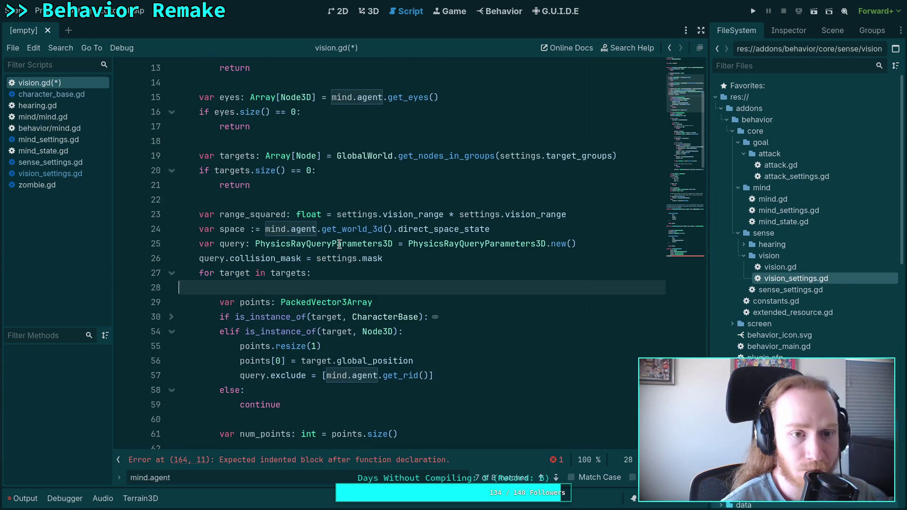
- Delete the visual array declaration and its setup lines
scroll(349, 250, "down", 2)
scroll(427, 283, "down", 5)
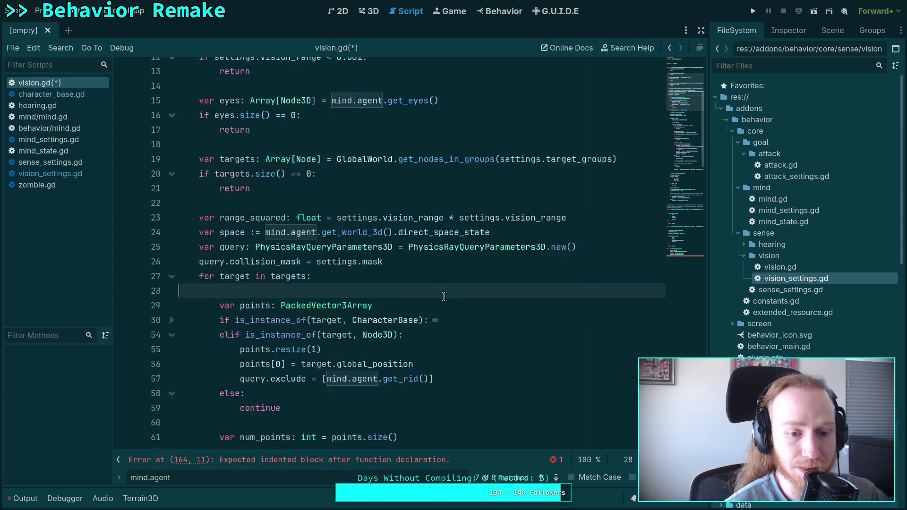
left_click(425, 287)
left_click_drag(425, 287, 438, 279)
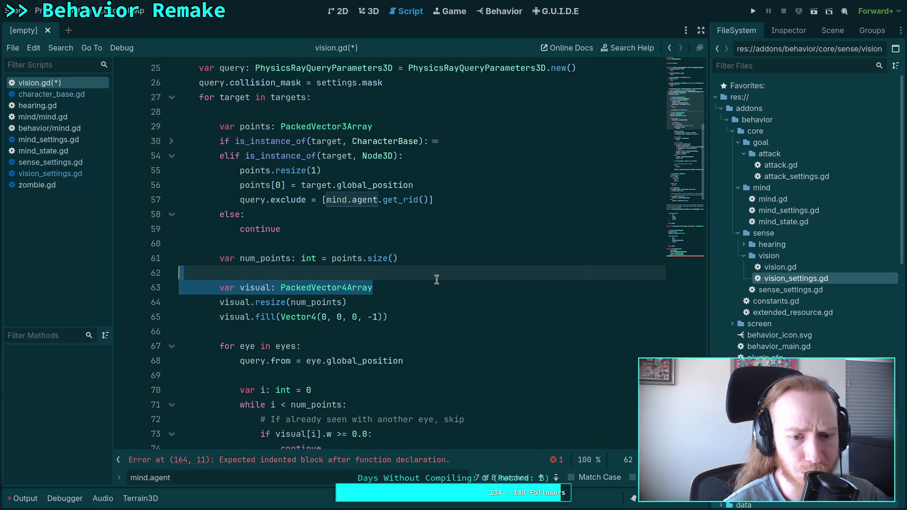
left_click_drag(429, 317, 431, 269)
key("BackSpace")
key("BackSpace")
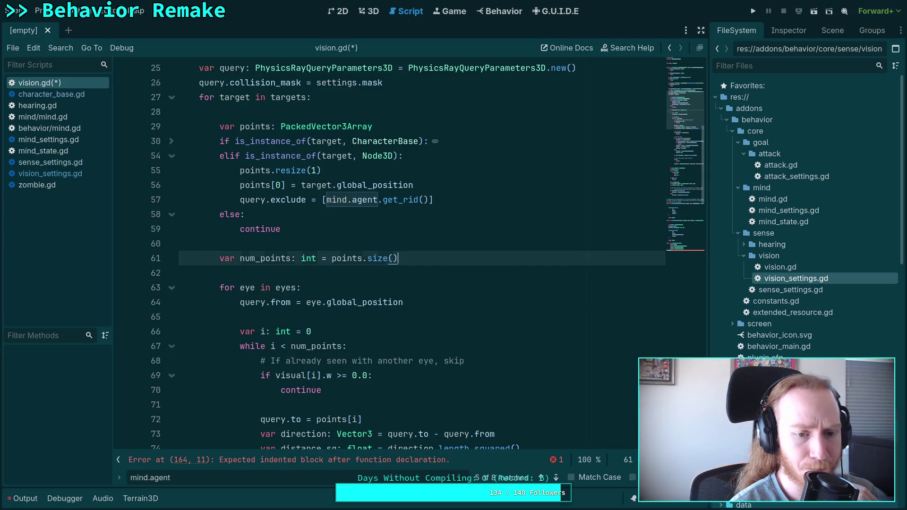
- Remove the already-seen-by-another-eye skip check and the visual[i] Vector4 assignment
scroll(432, 284, "down", 2)
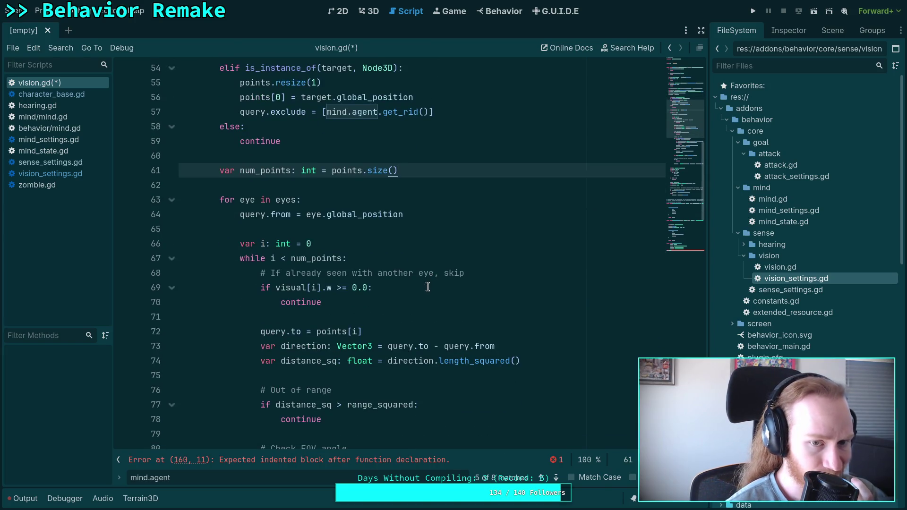
left_click_drag(362, 298, 401, 262)
key("BackSpace")
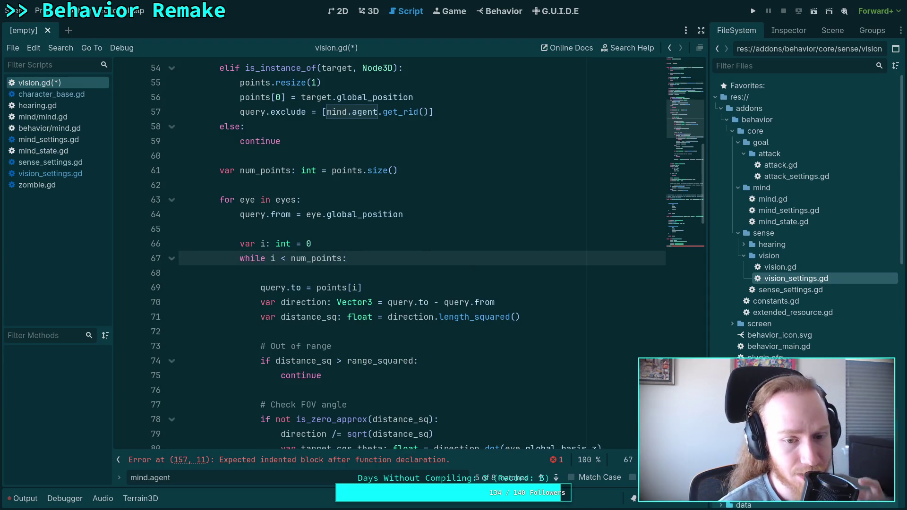
scroll(418, 264, "down", 3)
scroll(421, 286, "down", 6)
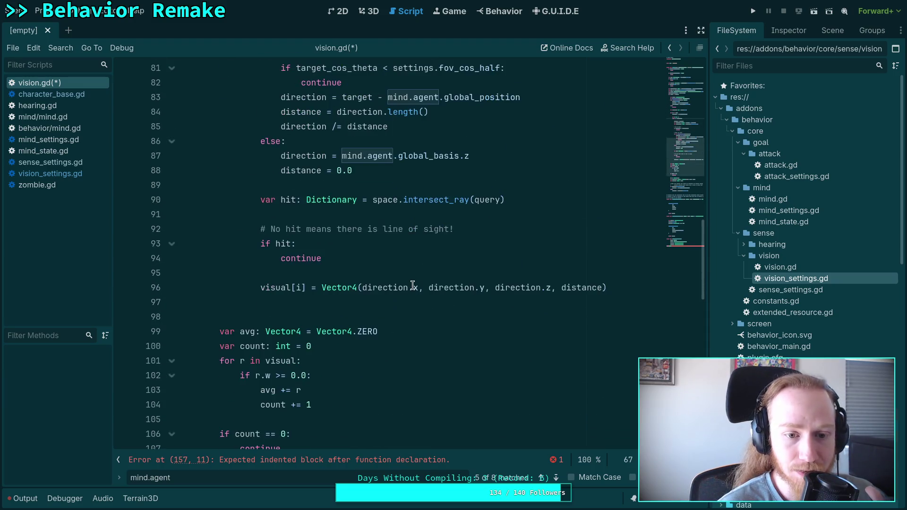
left_click_drag(600, 293, 628, 278)
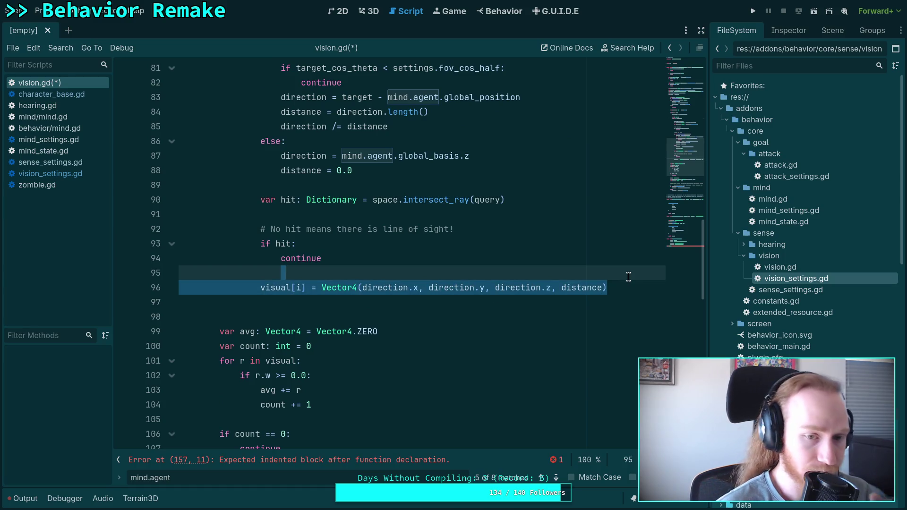
key("BackSpace")
key("Return")
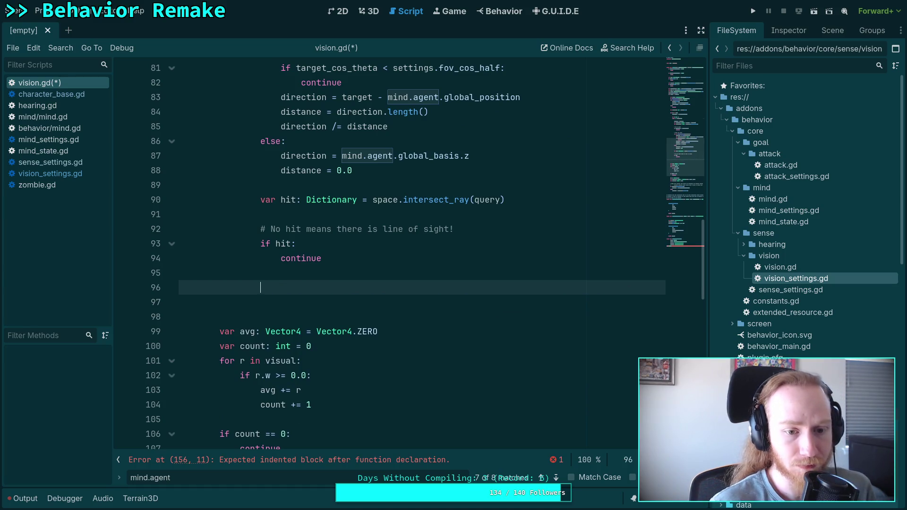
- Shift the direction and distance declarations up toward the top of the target loop
scroll(266, 335, "down", 3)
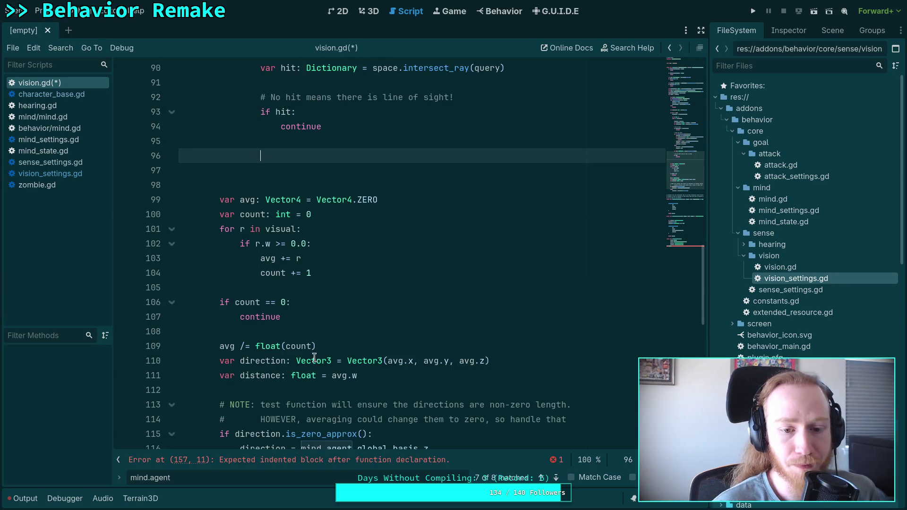
double_click(276, 362)
scroll(492, 394, "down", 1)
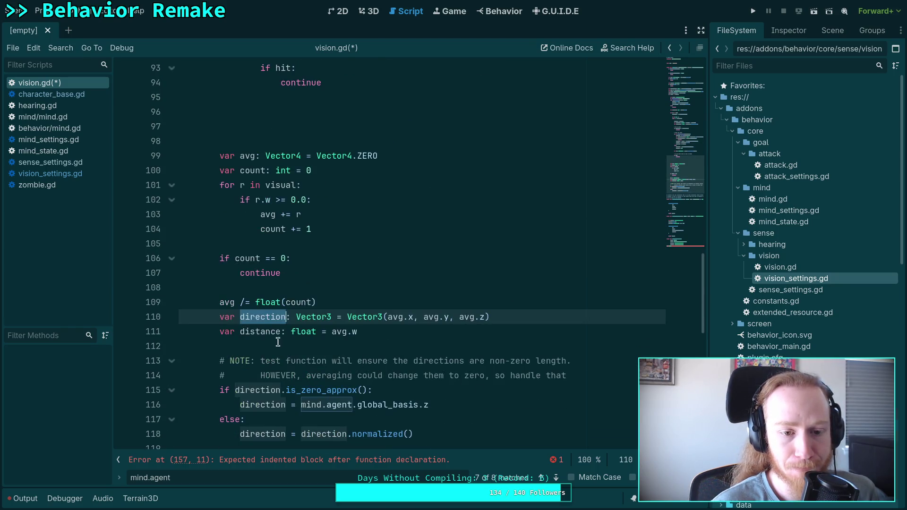
left_click_drag(296, 316, 306, 331)
scroll(481, 361, "up", 1)
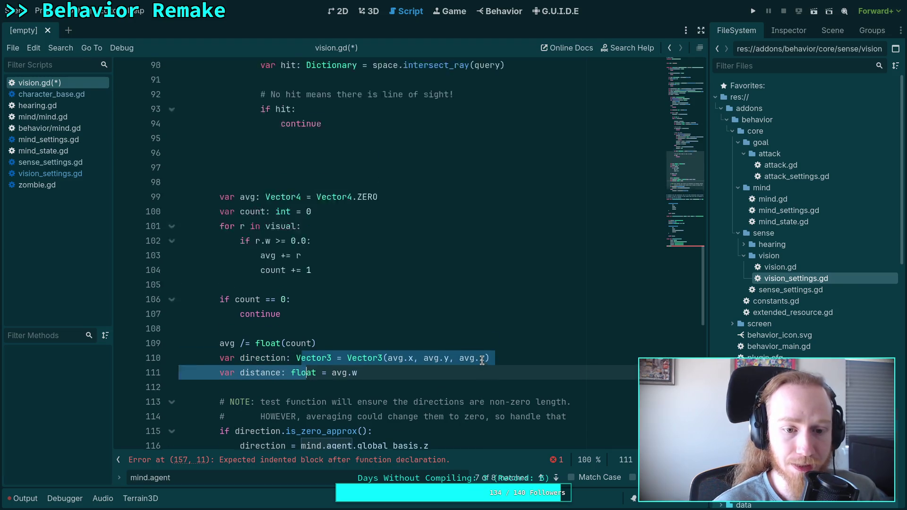
scroll(481, 360, "up", 9)
key("alt+Up")
key("alt+Up")
key("alt+Up")
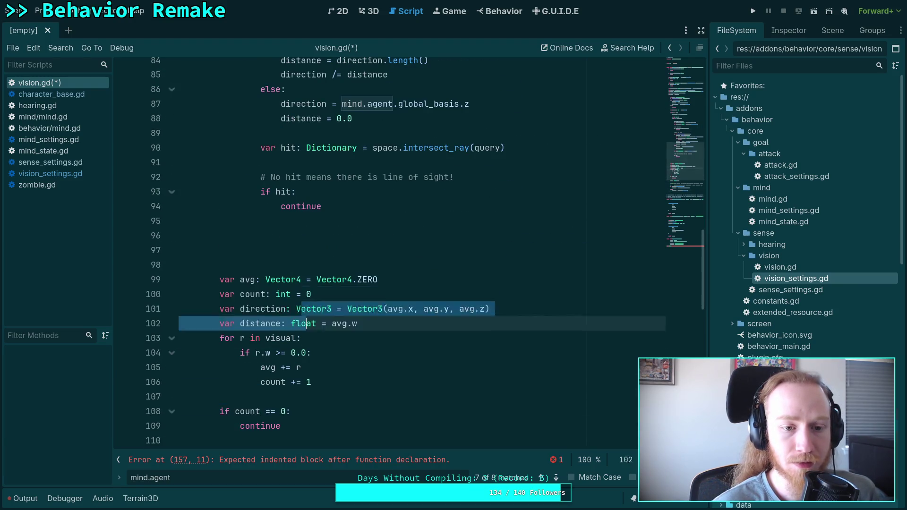
key("alt+Up")
key("alt+Up")
key("alt+Up")
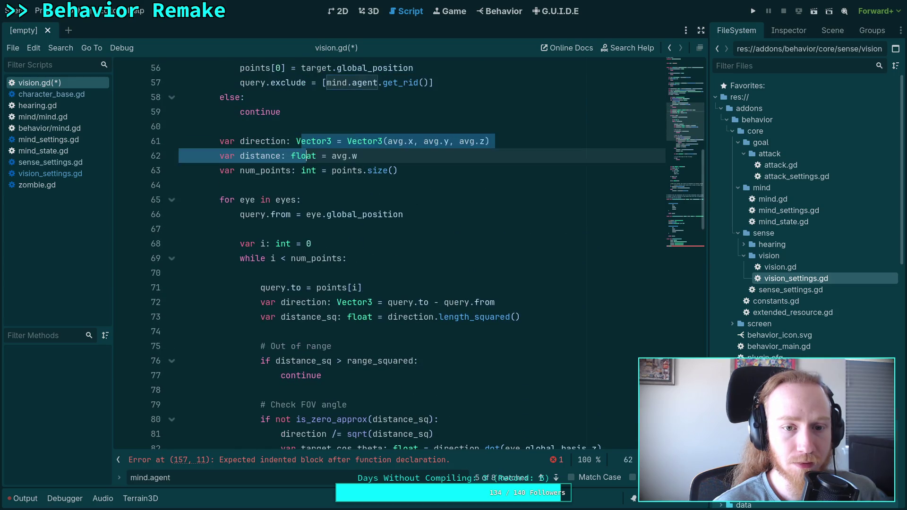
key("alt+Down")
key("alt+Down")
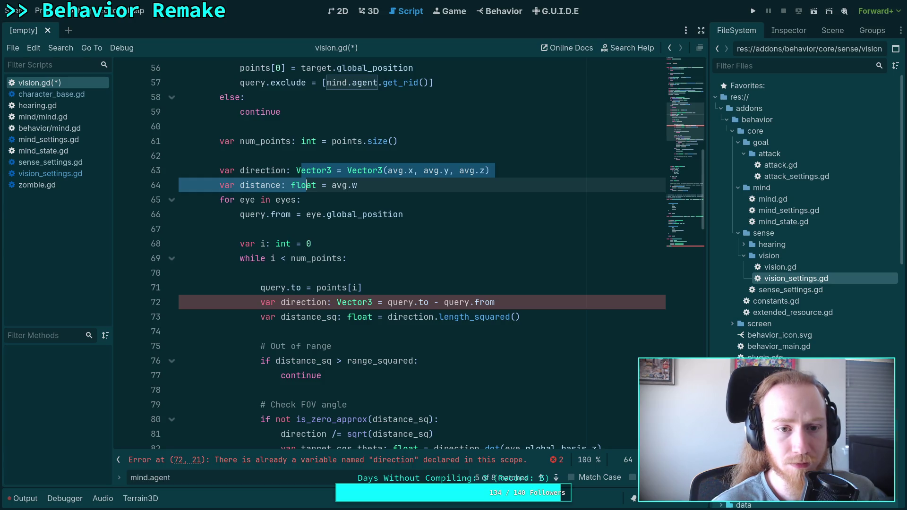
- Place direction and distance above num_points, followed by a blank line
scroll(340, 251, "up", 1)
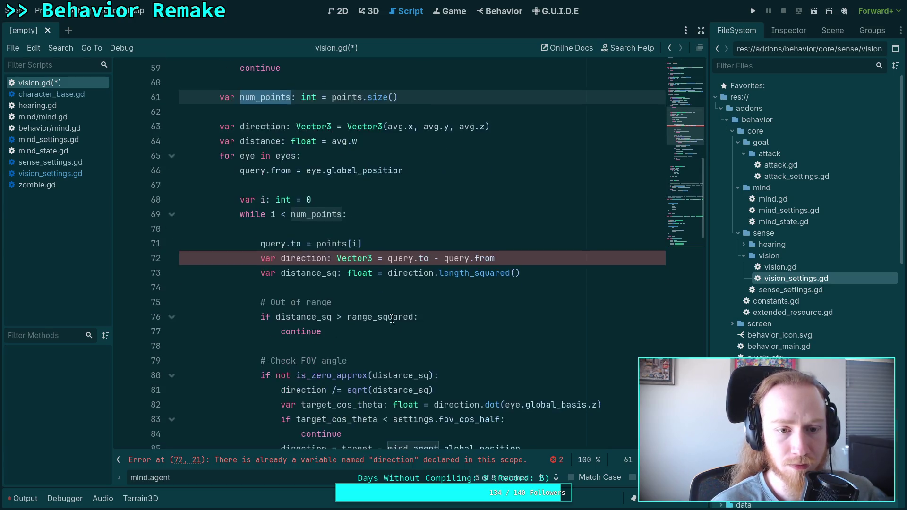
key("ctrl+Right")
key("ctrl+Right")
left_click_drag(305, 212, 304, 231)
key("alt+Up")
key("alt+Up")
key("Down")
key("Down")
left_click(306, 199)
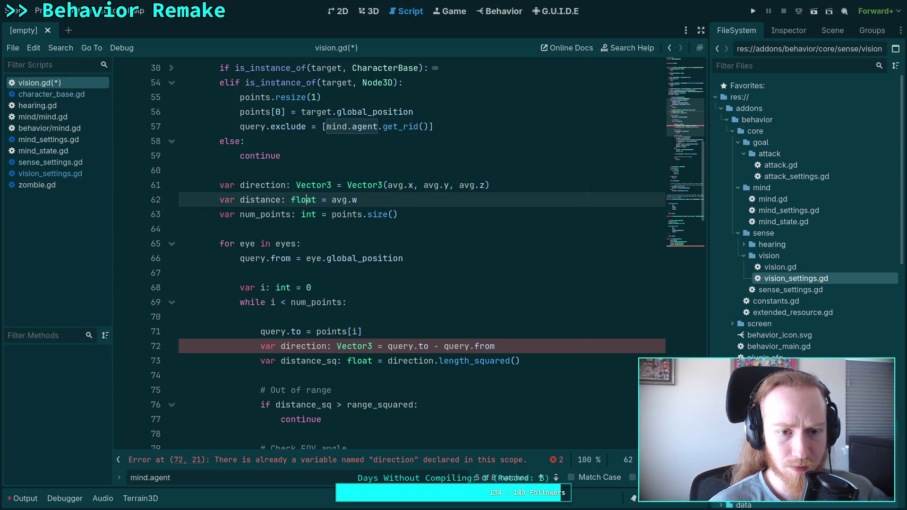
key("End")
key("Return")
scroll(345, 265, "up", 3)
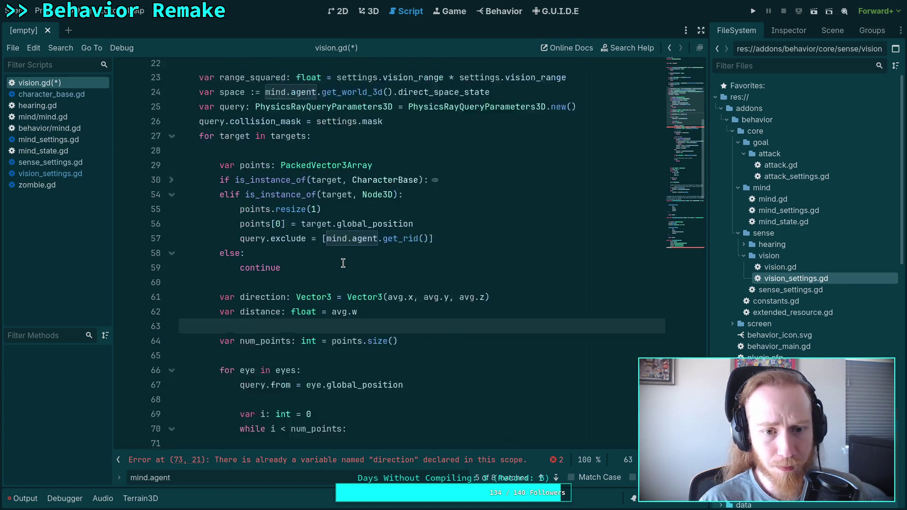
- Strip both initializers, leaving direction: Vector3 and distance: float = -1.0
left_click_drag(336, 318, 500, 320)
key("BackSpace")
left_click_drag(316, 331, 395, 332)
key("BackSpace")
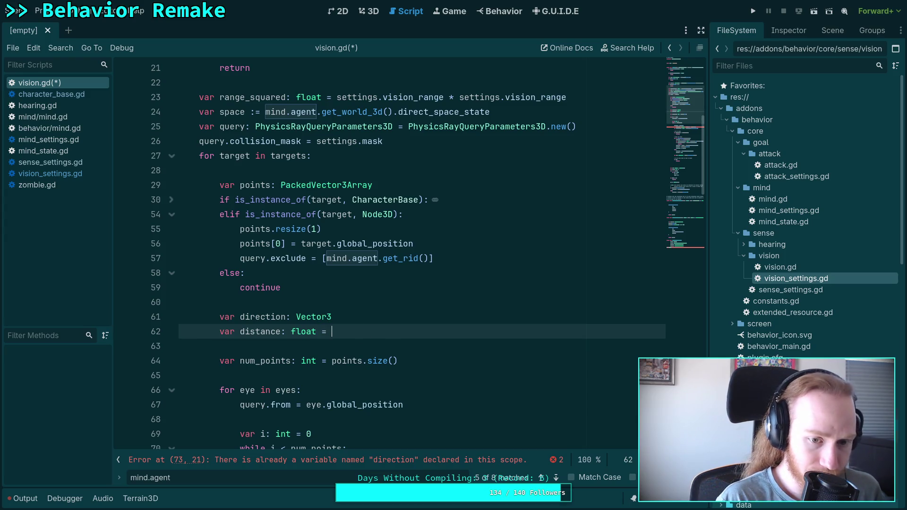
type("-1")
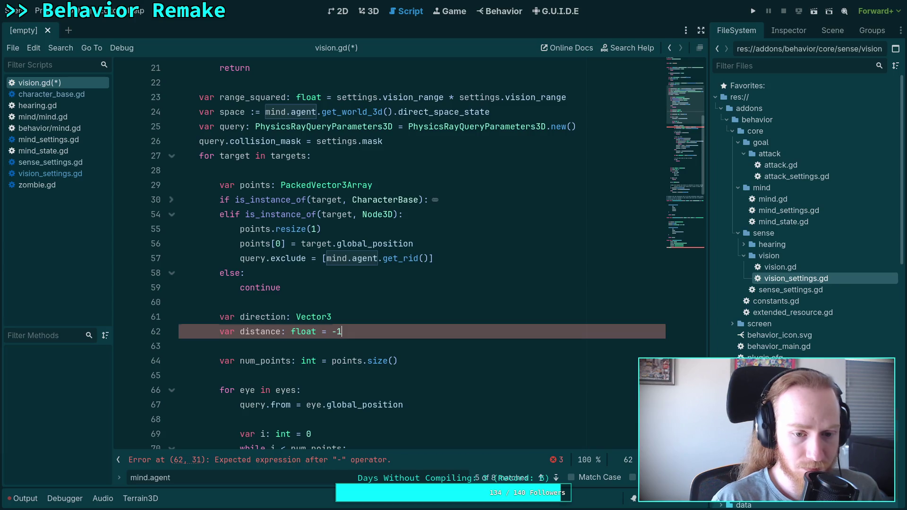
type(".0")
- Move the caret to the blank line above the direction and distance declarations
scroll(400, 333, "down", 2)
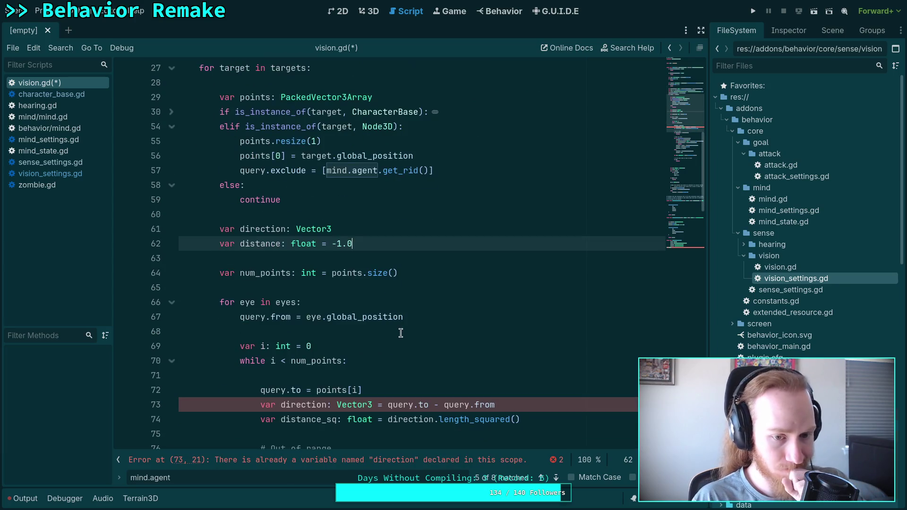
scroll(400, 332, "down", 1)
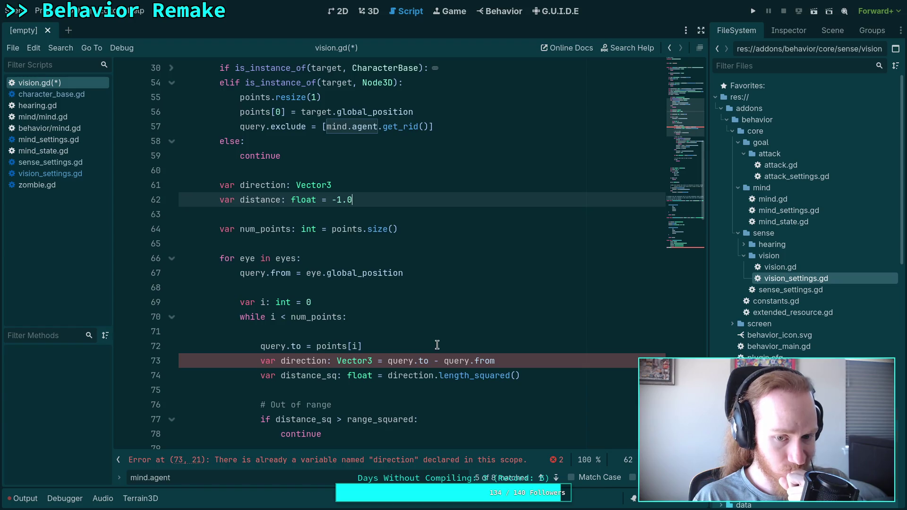
scroll(436, 342, "down", 1)
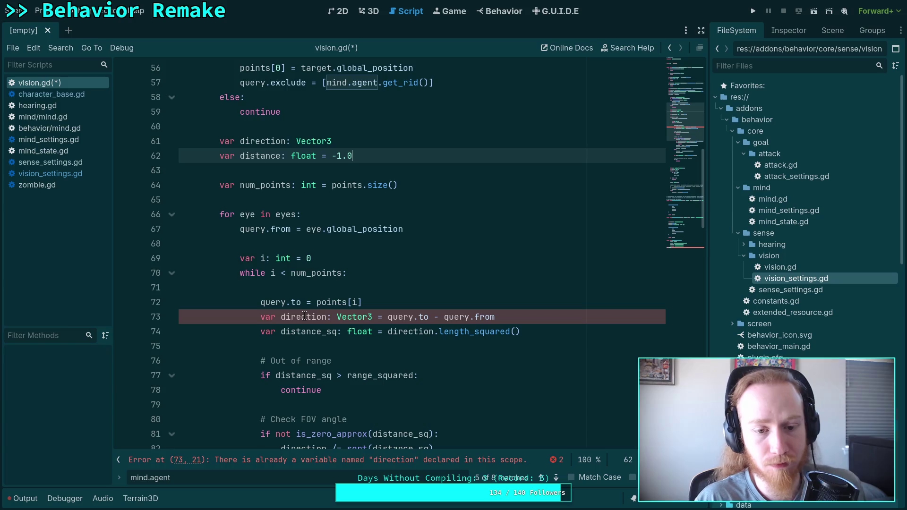
left_click(241, 141)
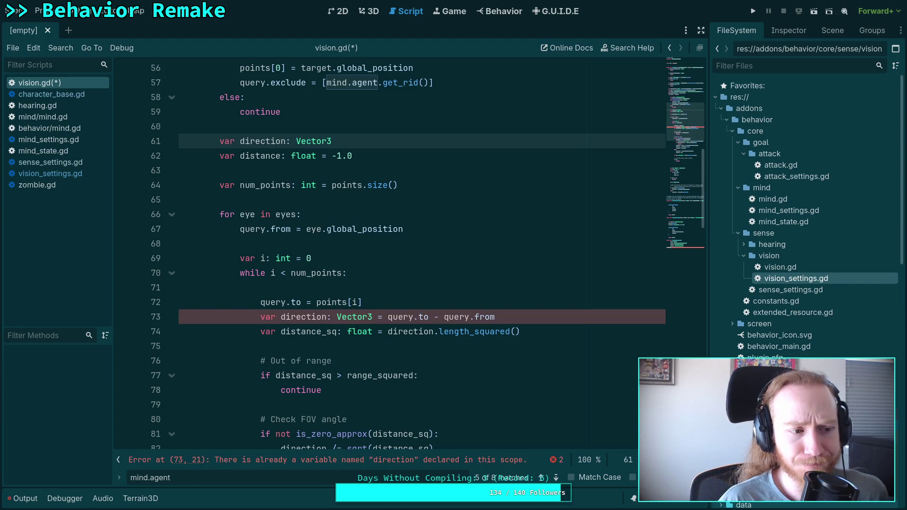
scroll(336, 261, "down", 10)
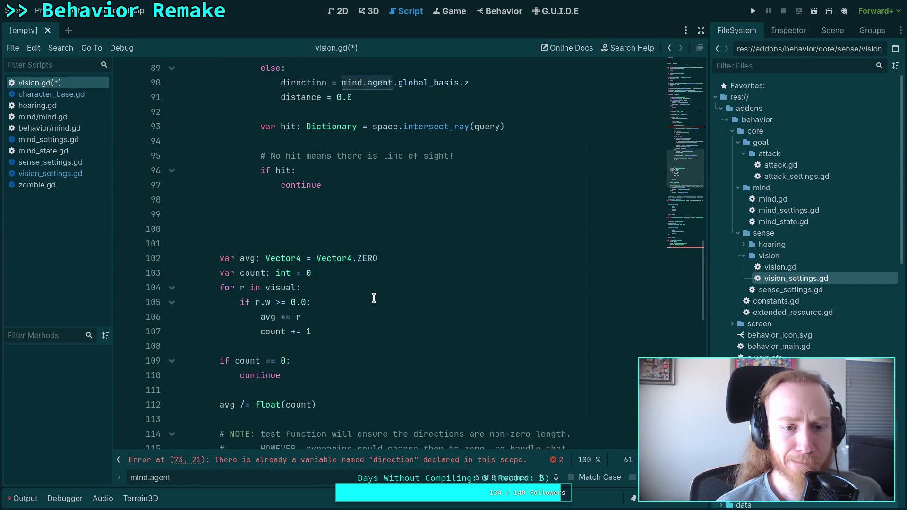
scroll(376, 298, "up", 6)
scroll(375, 299, "up", 3)
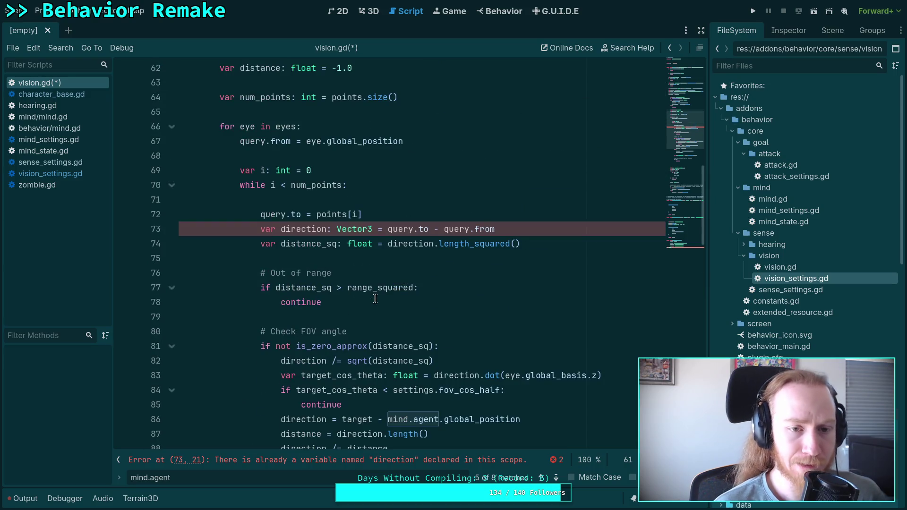
scroll(375, 298, "up", 5)
left_click(337, 215)
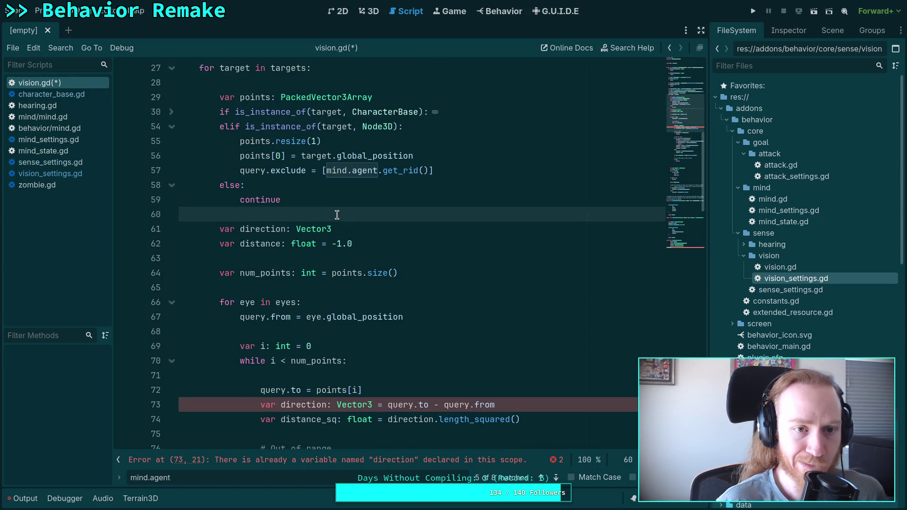
- Add a 'var seen: bool' declaration above the direction declaration
key("Return")
type("ar seen")
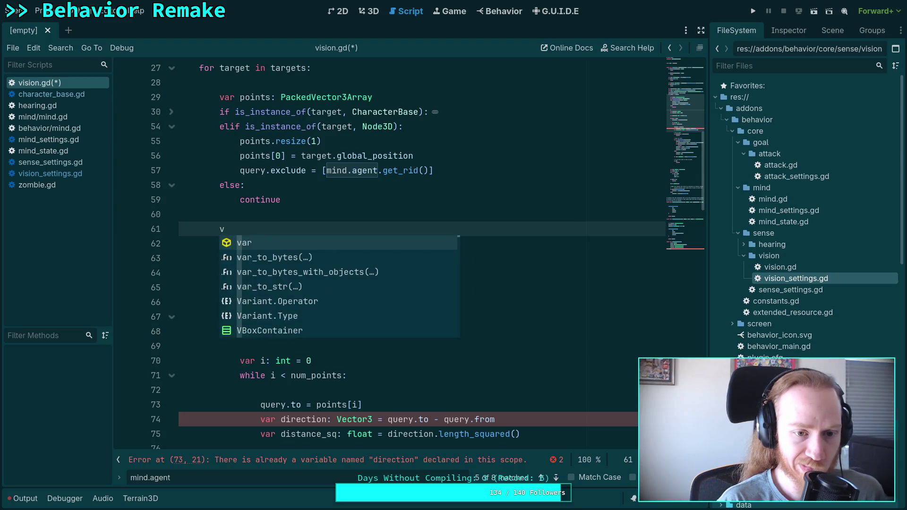
type(": bool")
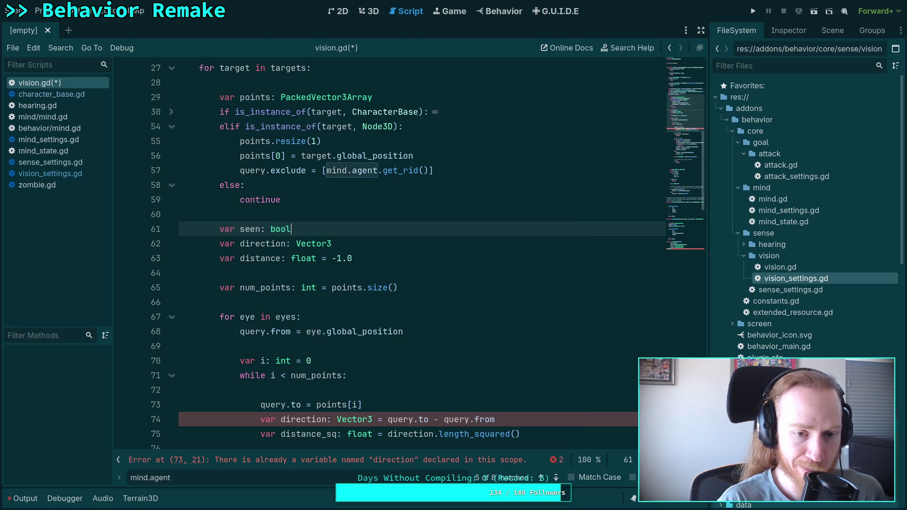
key("Escape")
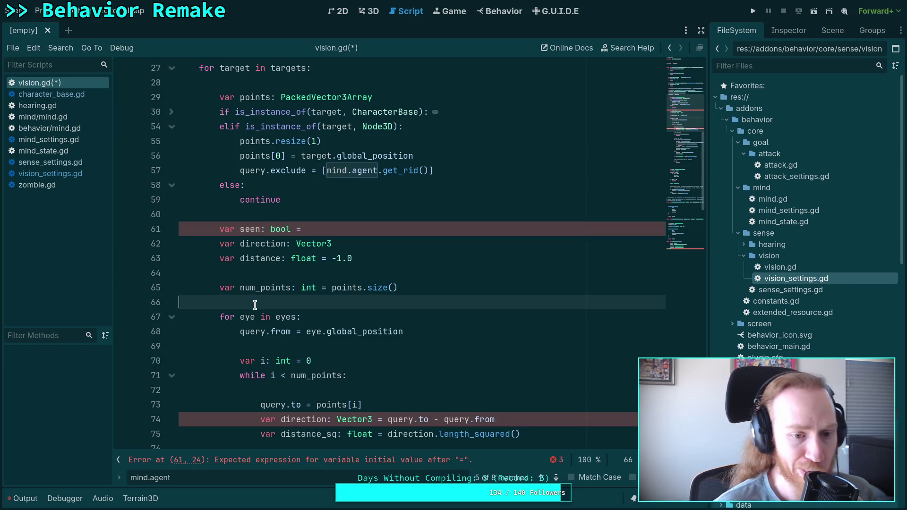
scroll(272, 309, "down", 20)
scroll(271, 309, "down", 6)
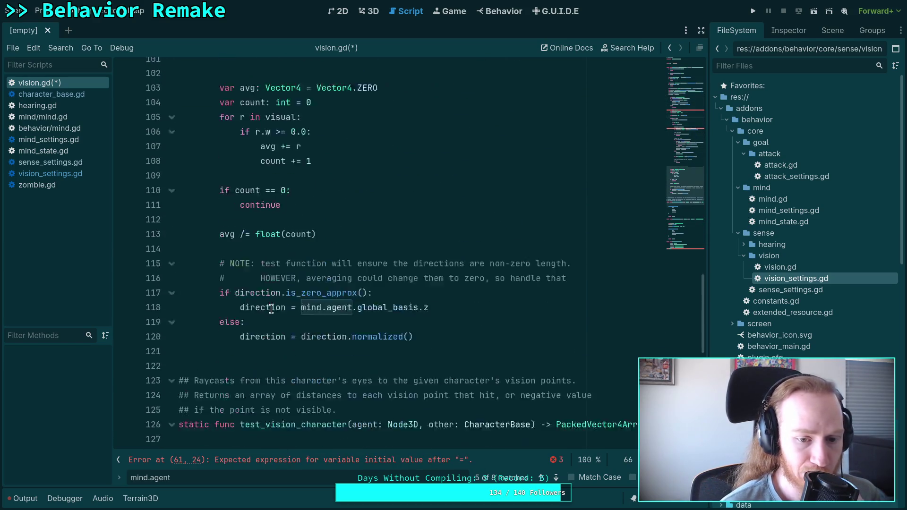
scroll(271, 305, "up", 3)
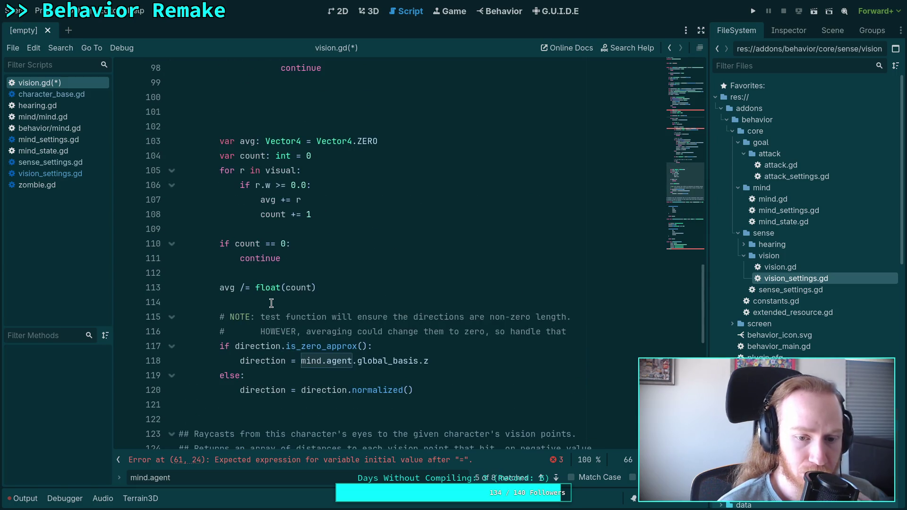
scroll(272, 303, "up", 12)
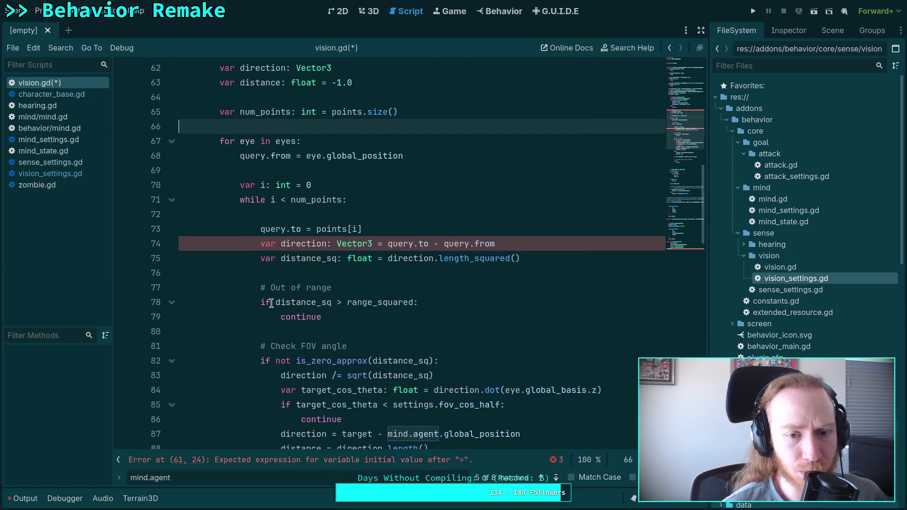
scroll(271, 302, "up", 3)
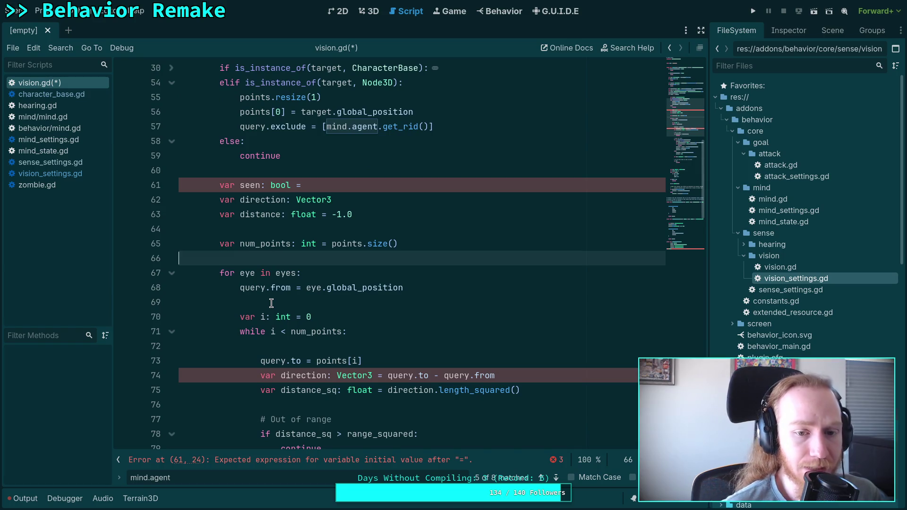
scroll(272, 303, "up", 5)
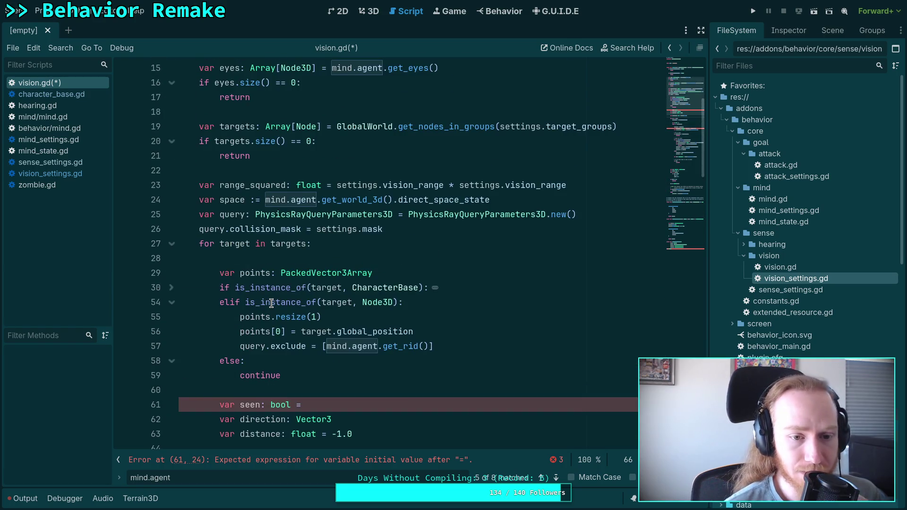
scroll(272, 302, "down", 2)
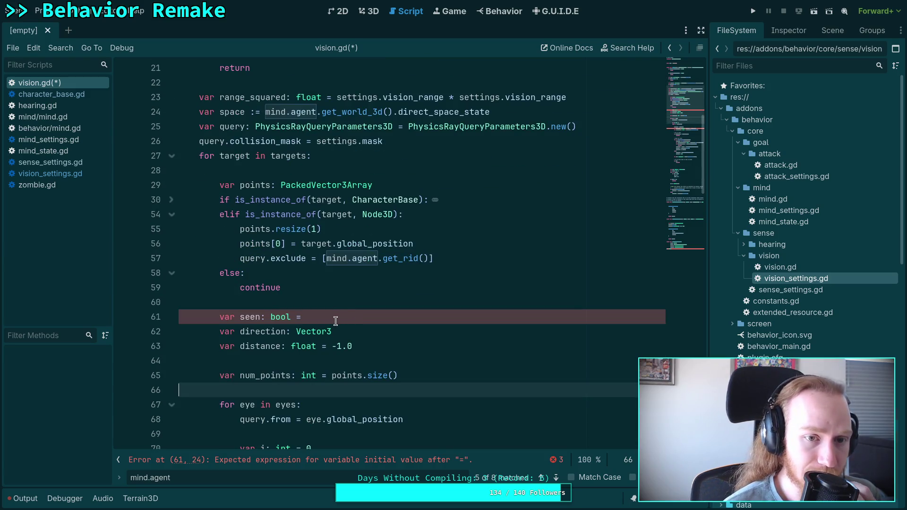
scroll(306, 397, "down", 3)
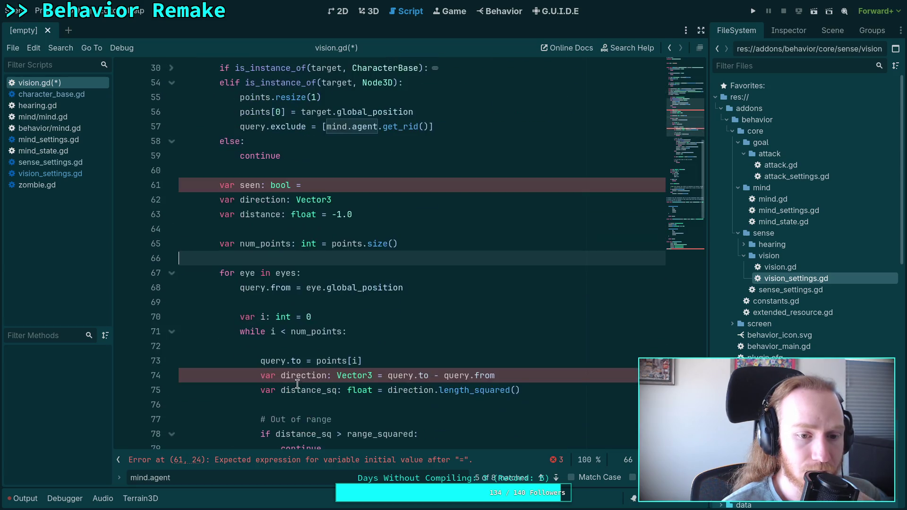
scroll(297, 384, "up", 2)
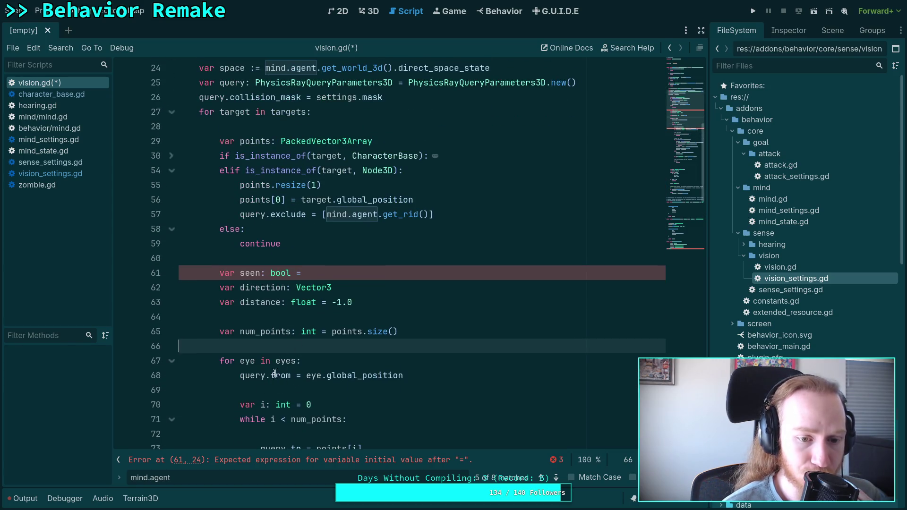
- Move seen into the top of the eye loop, indented, initialised to false
left_click(337, 273)
scroll(360, 287, "down", 2)
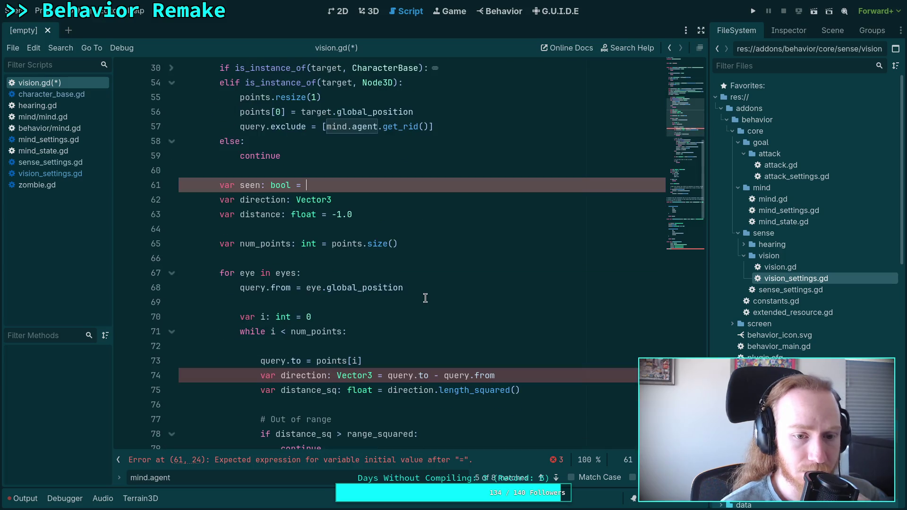
key("alt+Down")
key("alt+Down")
key("alt+Down")
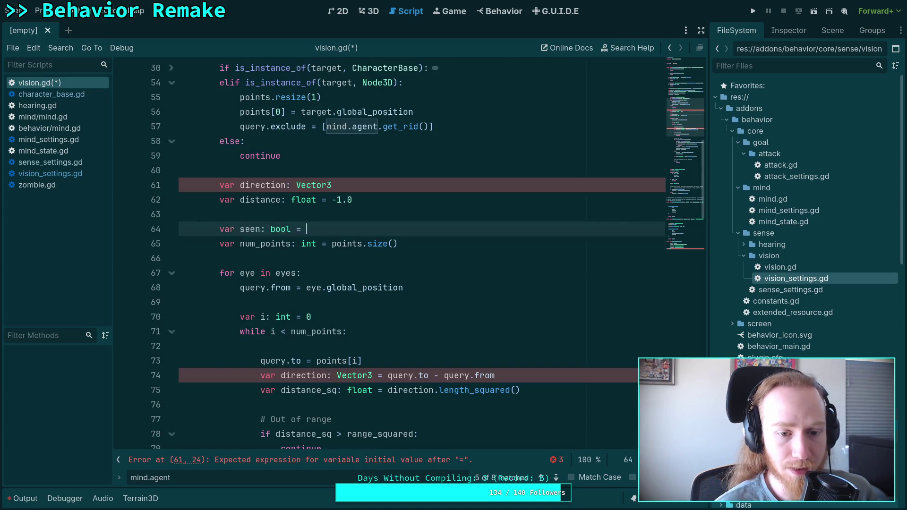
key("Tab")
left_click(375, 312)
type("false")
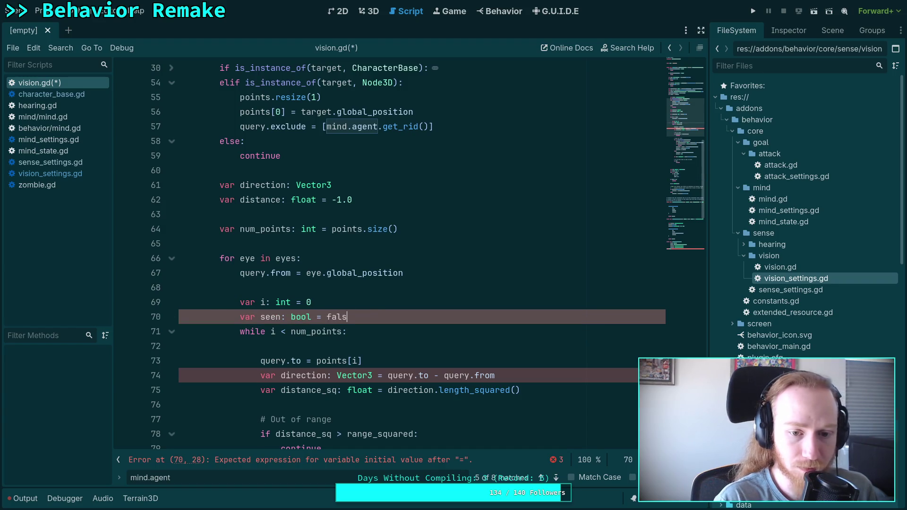
key("alt+Up")
key("alt+Up")
key("alt+Up")
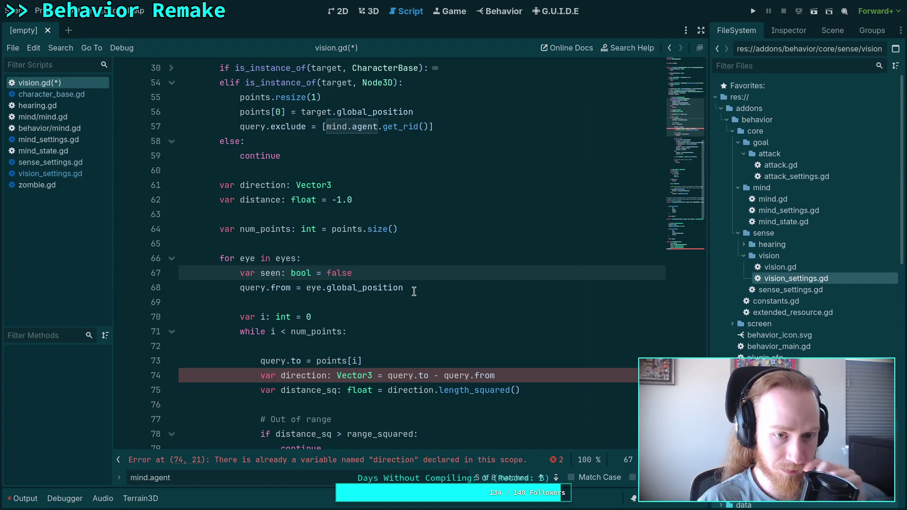
- Delete the outer direction and distance declarations before the loop
scroll(362, 277, "up", 2)
left_click_drag(377, 289, 367, 258)
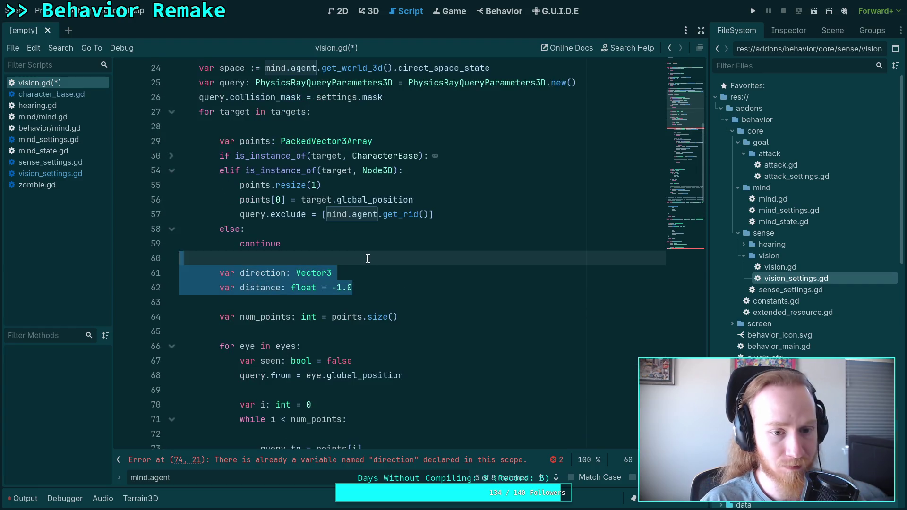
key("BackSpace")
key("BackSpace")
left_click(367, 283)
- Highlight and review where num_points and seen are used in the script
double_click(271, 274)
scroll(271, 275, "down", 3)
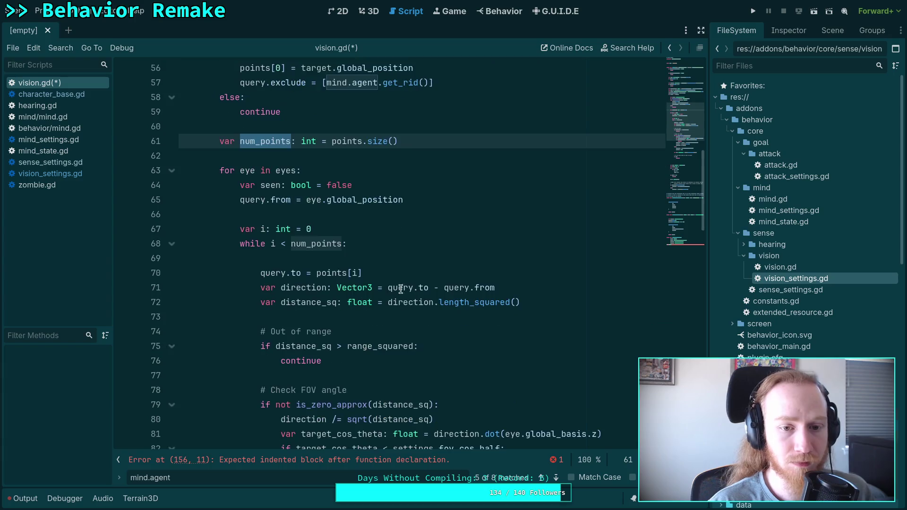
double_click(271, 186)
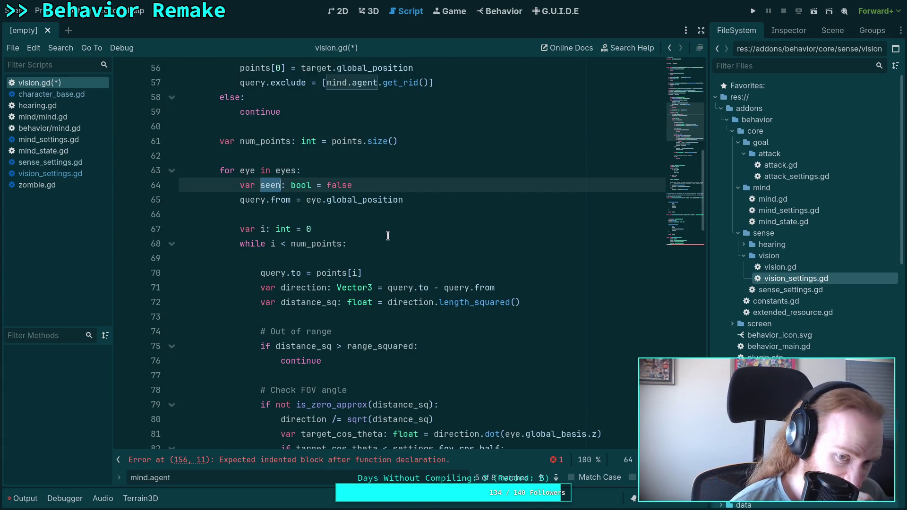
scroll(364, 256, "down", 2)
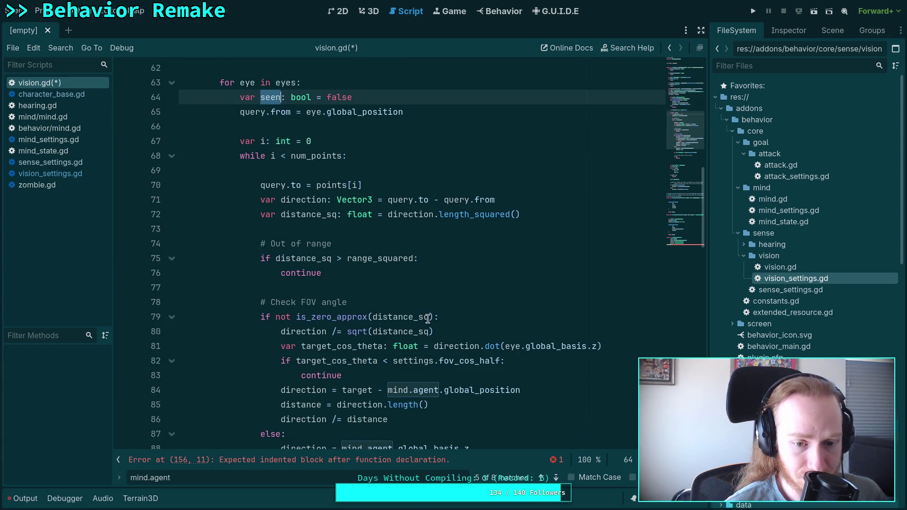
scroll(428, 314, "down", 1)
scroll(423, 303, "up", 2)
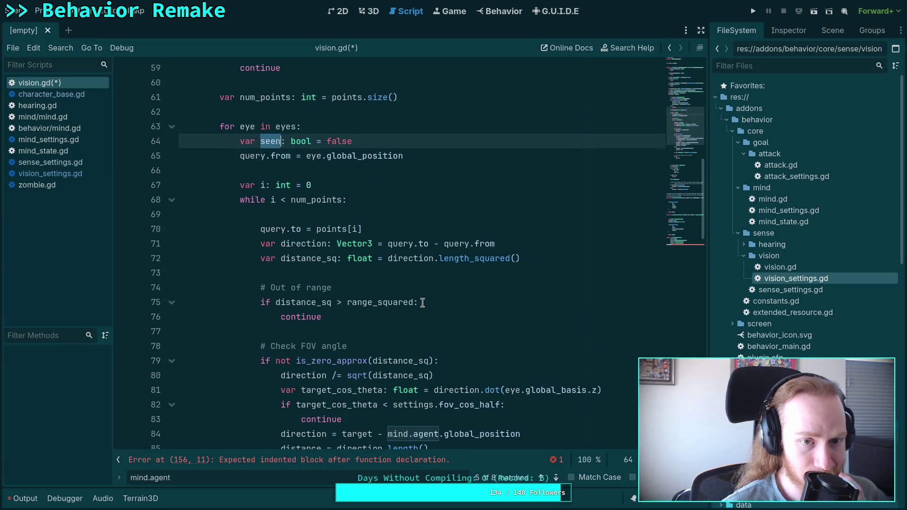
scroll(423, 303, "down", 4)
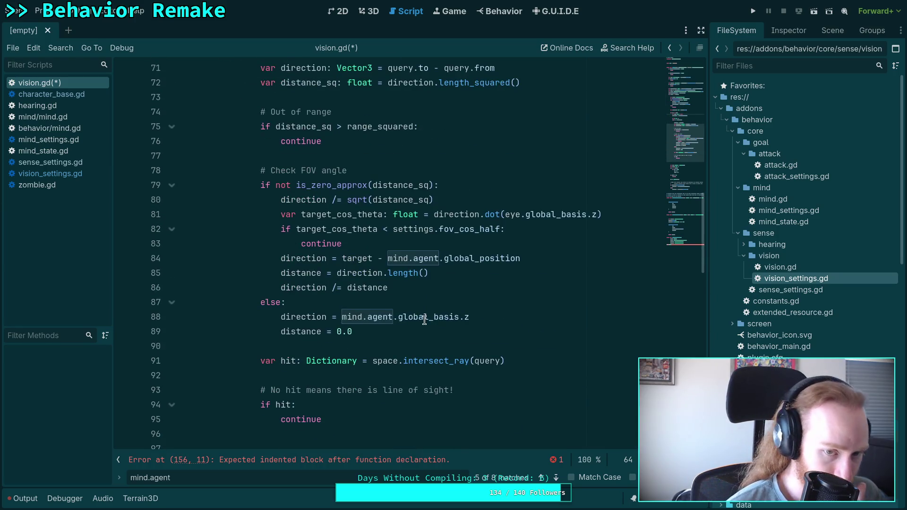
scroll(383, 328, "down", 2)
left_click(387, 345)
left_click(383, 356)
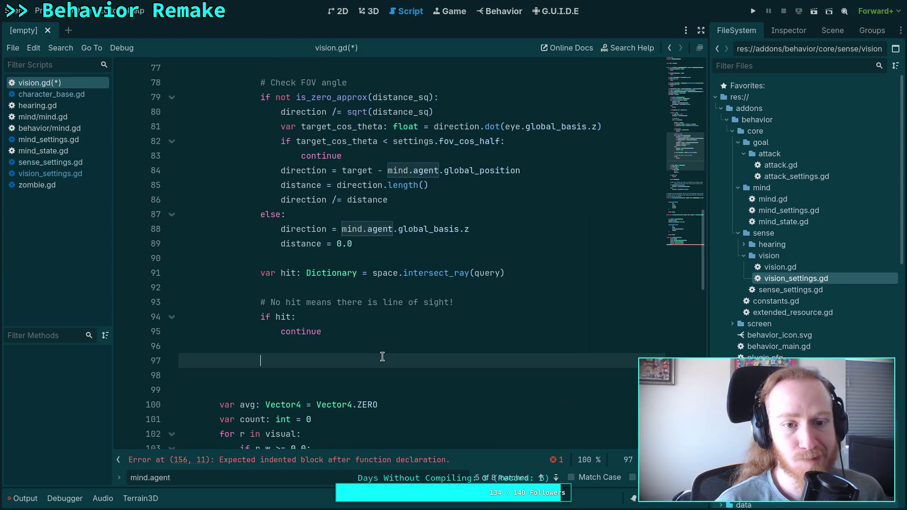
scroll(373, 353, "up", 5)
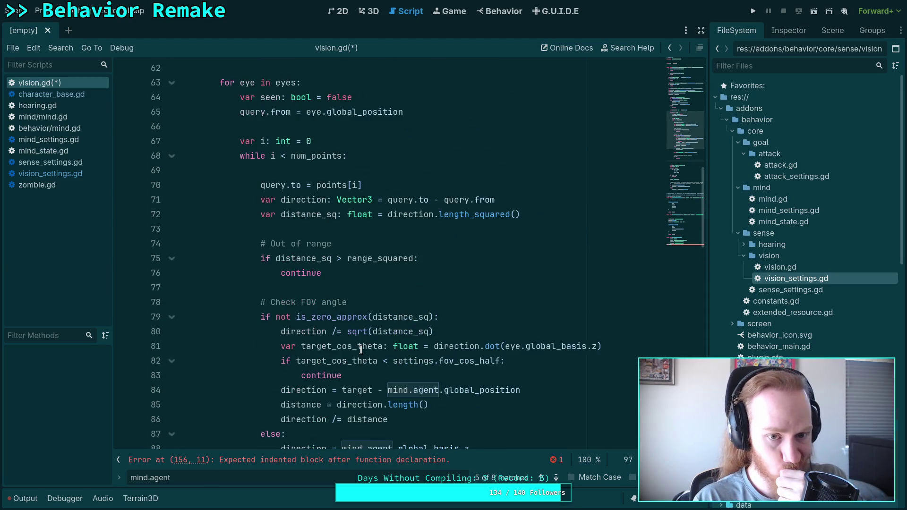
scroll(374, 347, "down", 5)
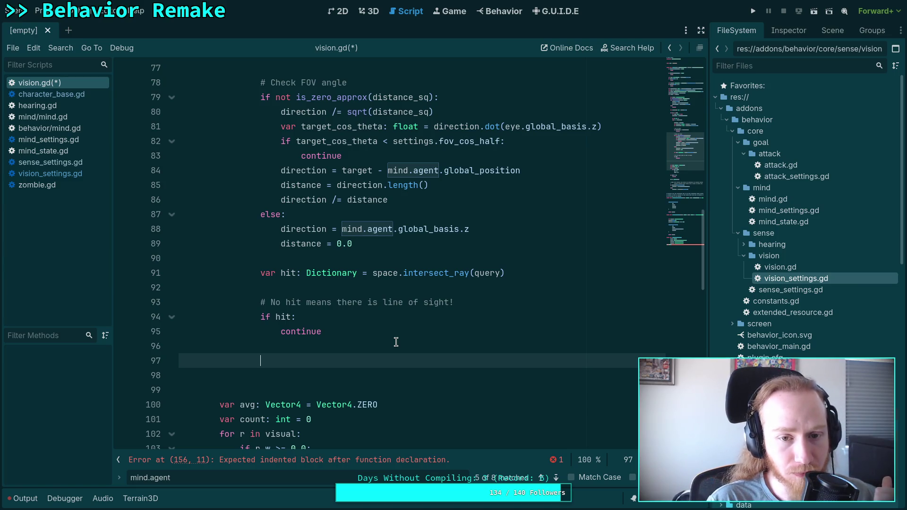
scroll(396, 342, "up", 3)
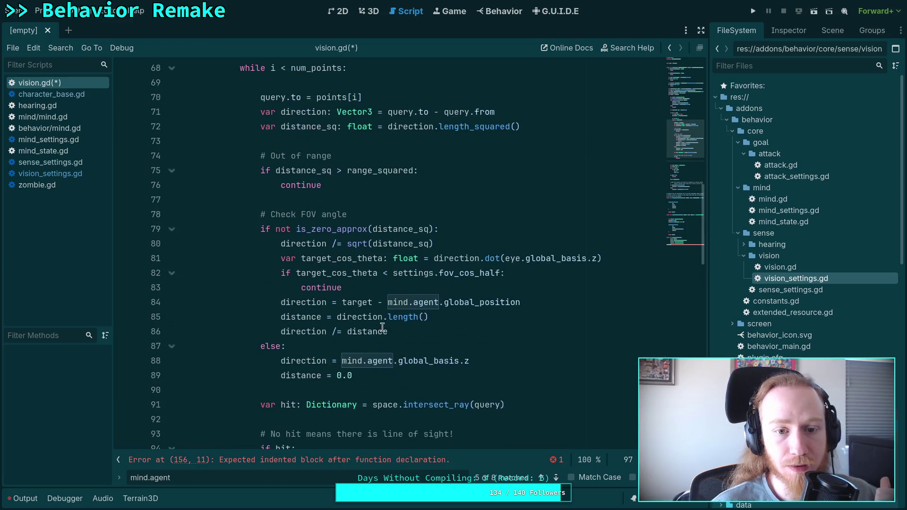
- Append .global_position to target in the line 84 direction calculation
double_click(341, 297)
scroll(376, 296, "up", 3)
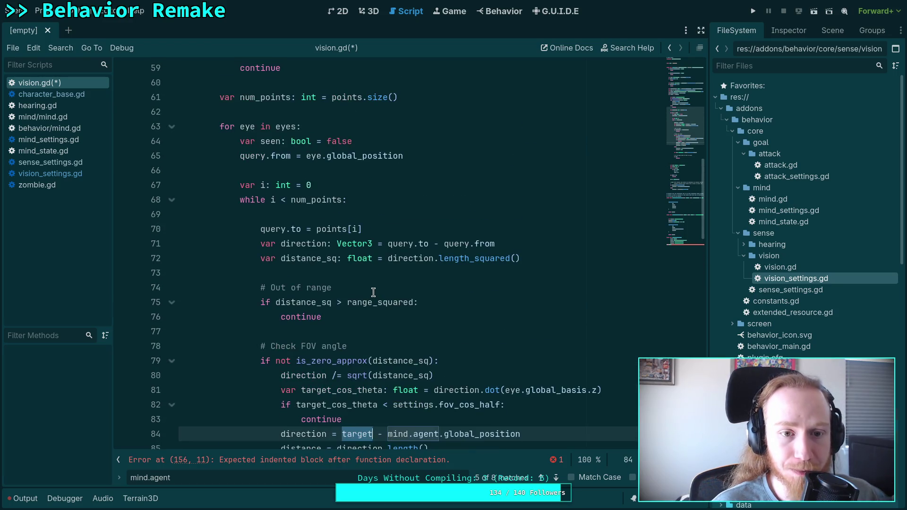
scroll(373, 293, "down", 1)
scroll(383, 321, "up", 7)
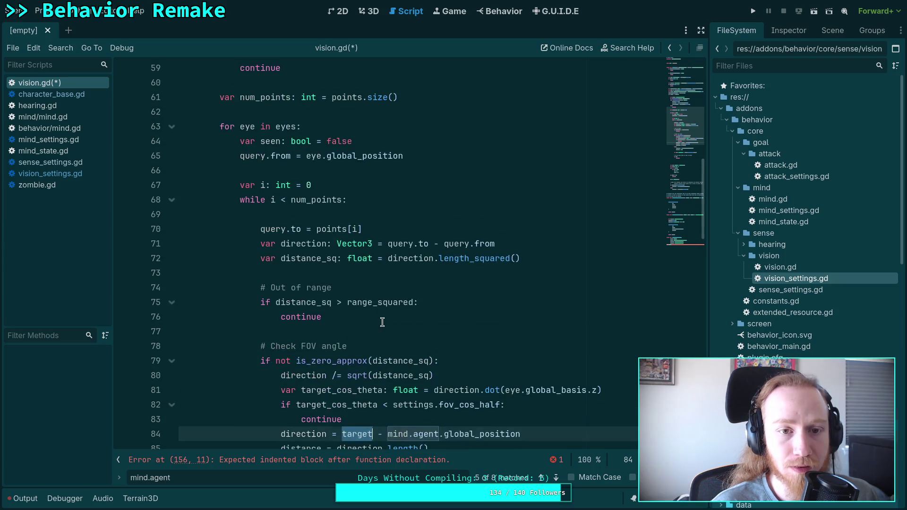
scroll(299, 265, "up", 1)
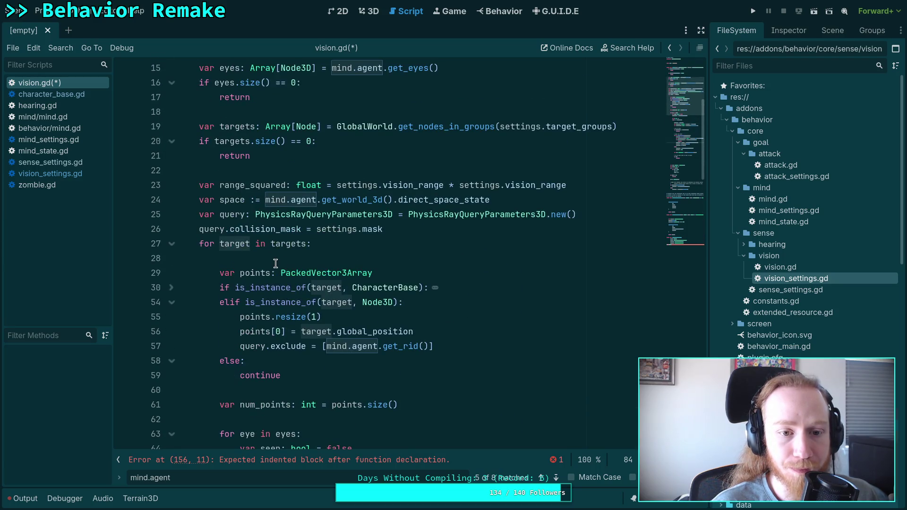
scroll(276, 262, "down", 3)
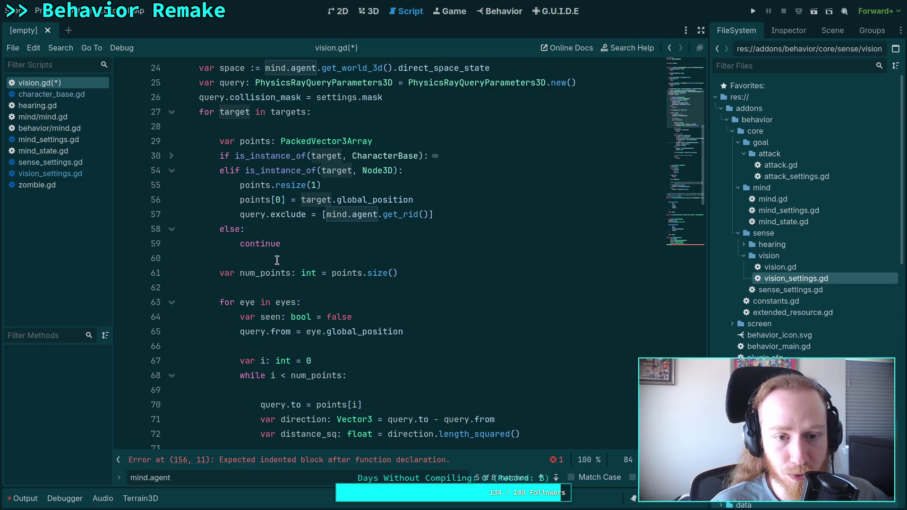
scroll(277, 260, "up", 6)
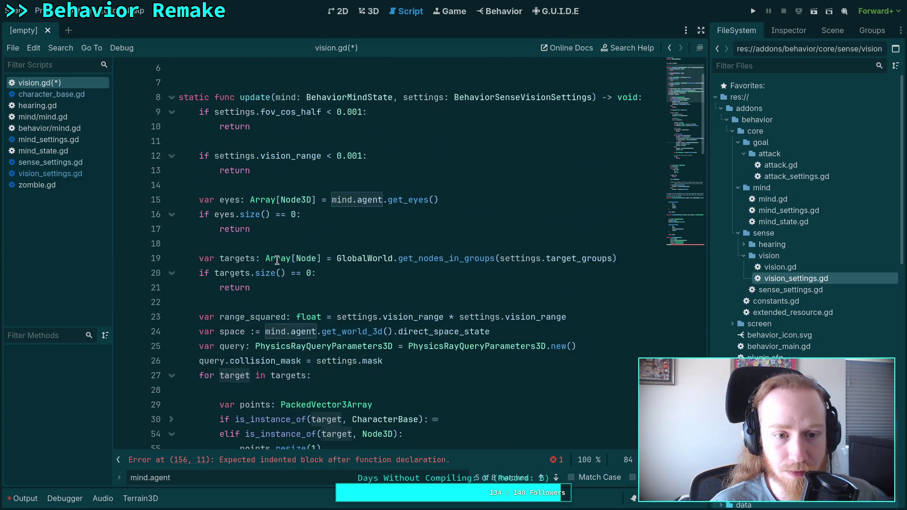
scroll(277, 260, "down", 20)
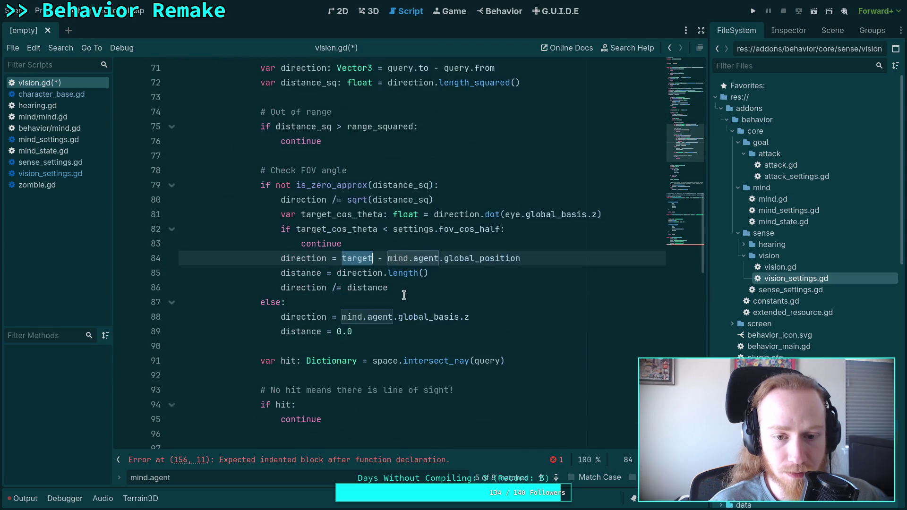
key("Right")
type(".glo")
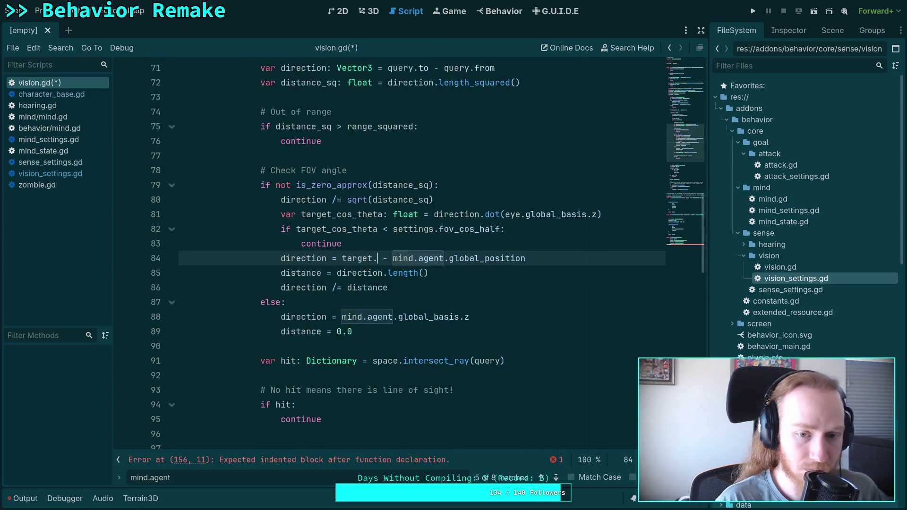
type("bal_position")
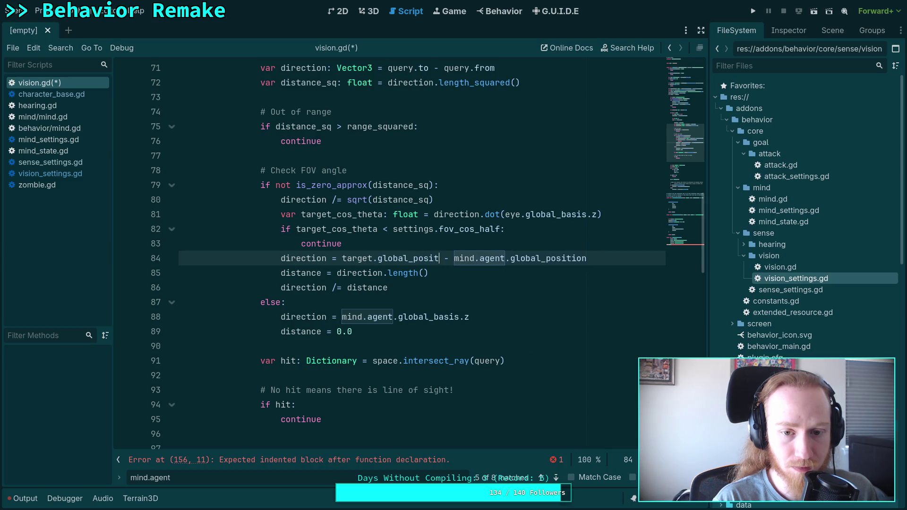
scroll(356, 265, "up", 15)
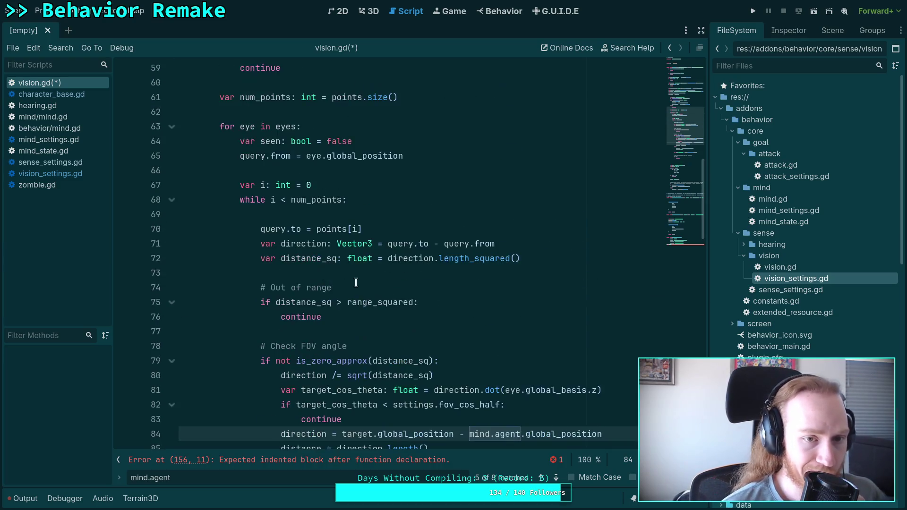
scroll(346, 282, "up", 3)
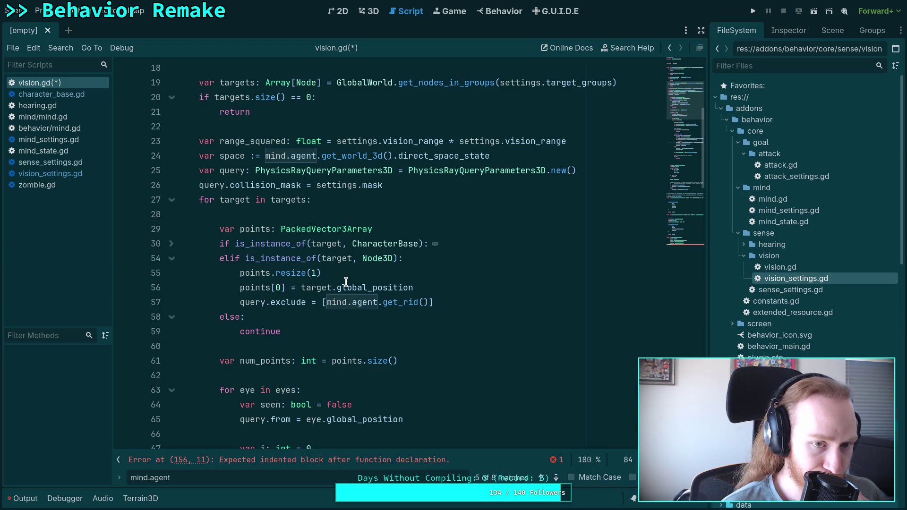
scroll(263, 268, "up", 2)
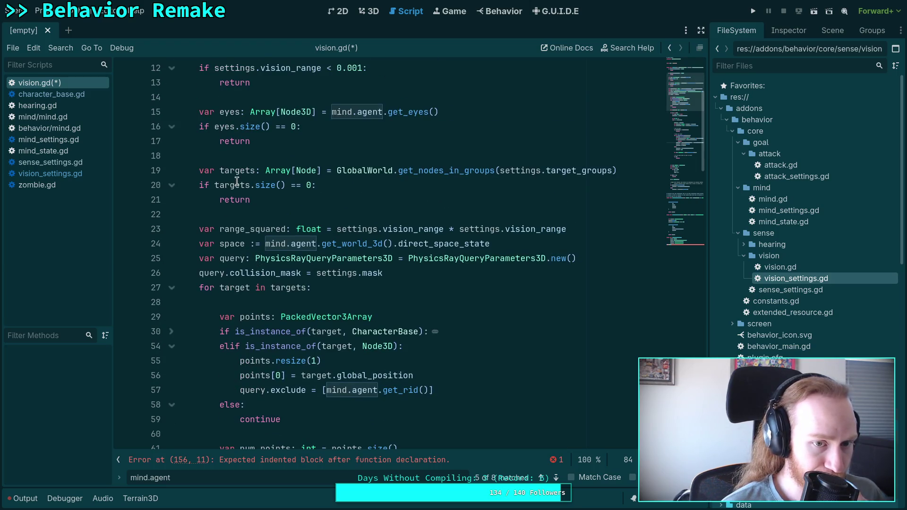
scroll(262, 208, "down", 2)
scroll(297, 261, "up", 2)
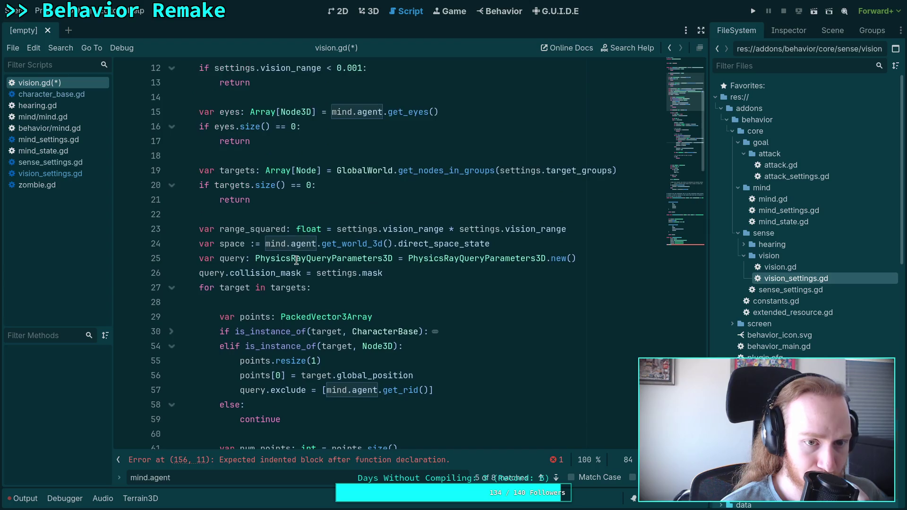
scroll(249, 245, "down", 2)
scroll(254, 237, "up", 1)
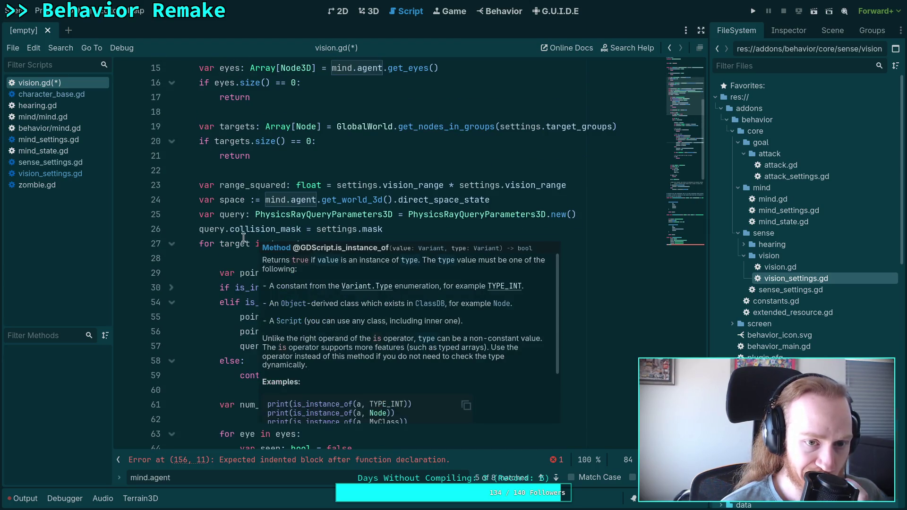
scroll(221, 271, "down", 3)
scroll(227, 271, "down", 6)
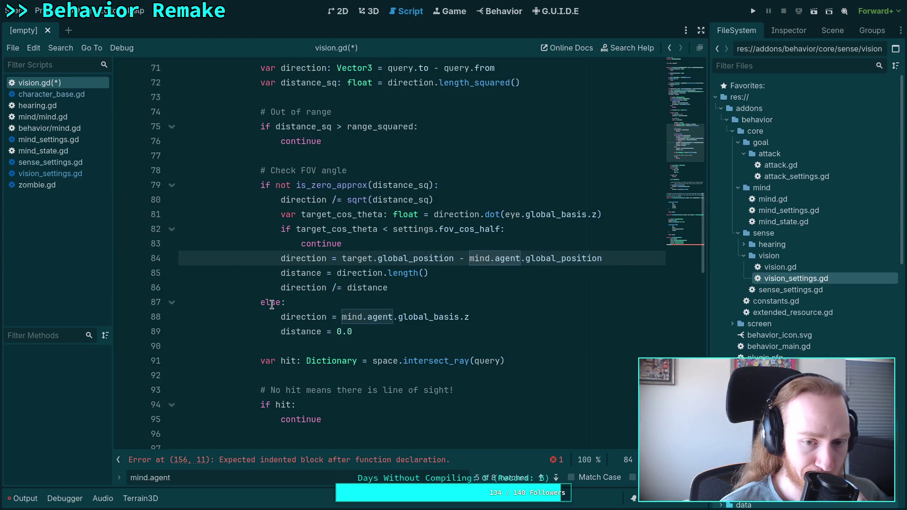
double_click(358, 273)
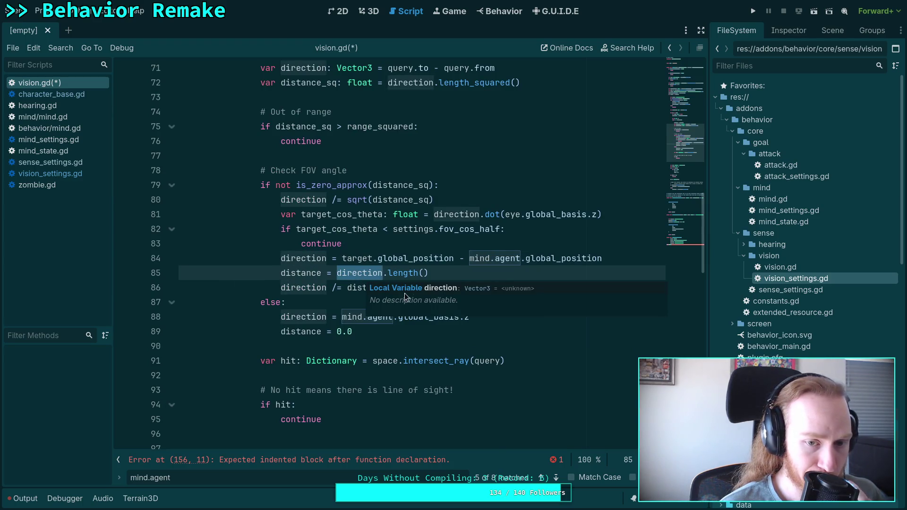
mouse_move(284, 312)
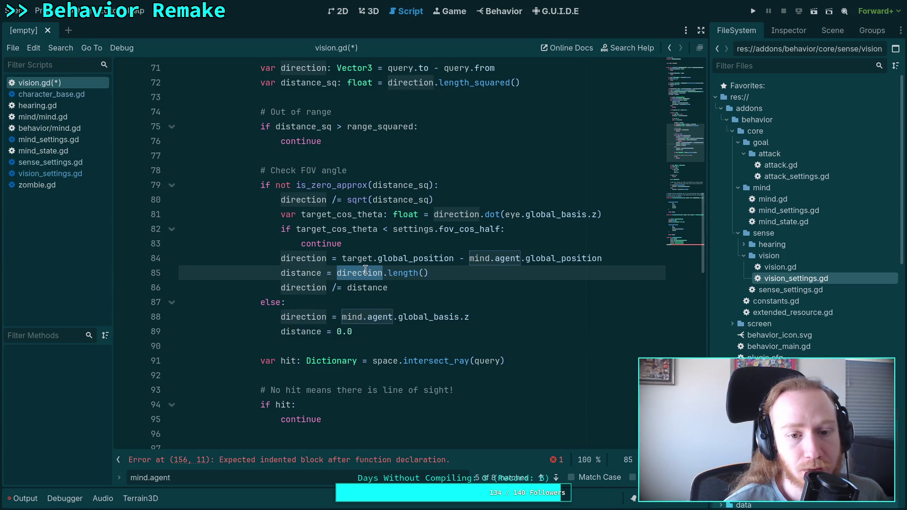
mouse_move(365, 269)
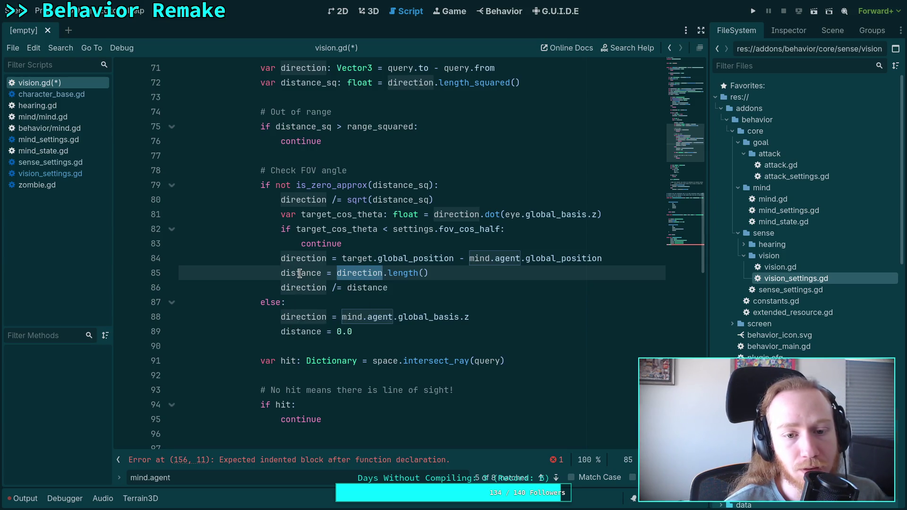
mouse_move(451, 310)
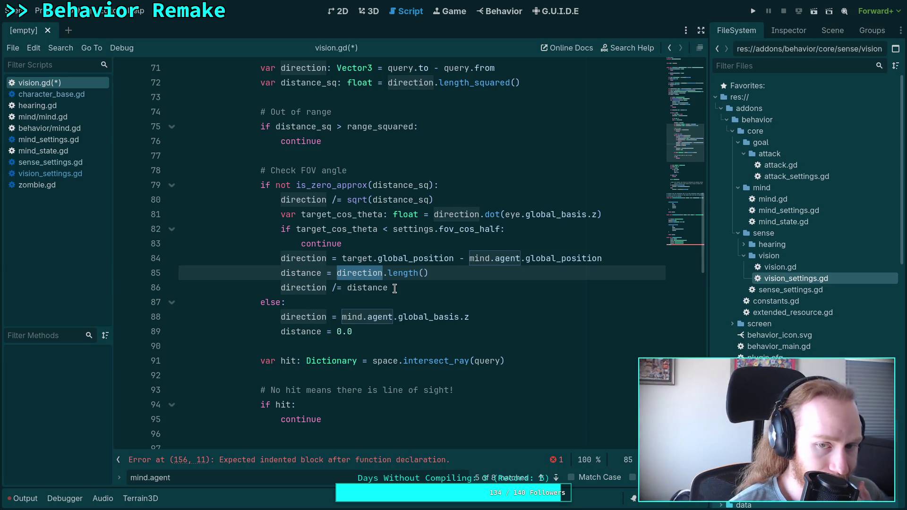
scroll(371, 290, "up", 2)
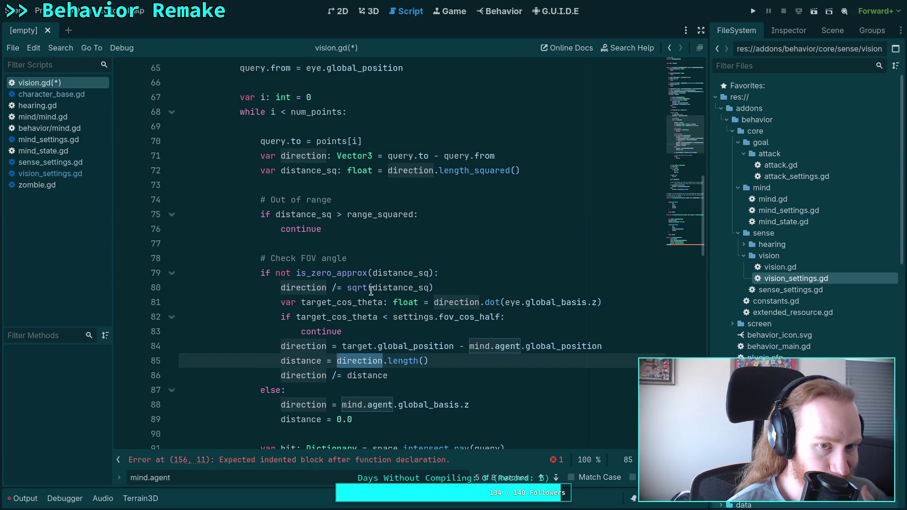
scroll(371, 290, "down", 2)
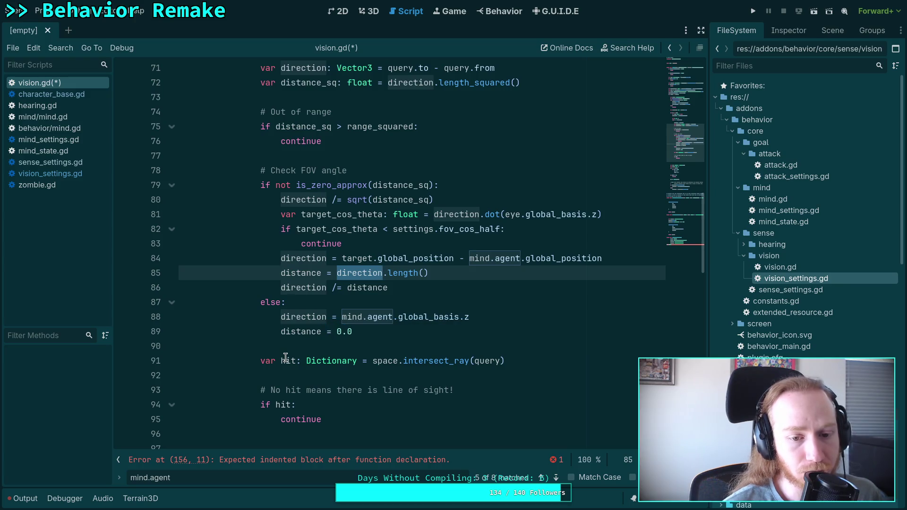
scroll(322, 340, "down", 2)
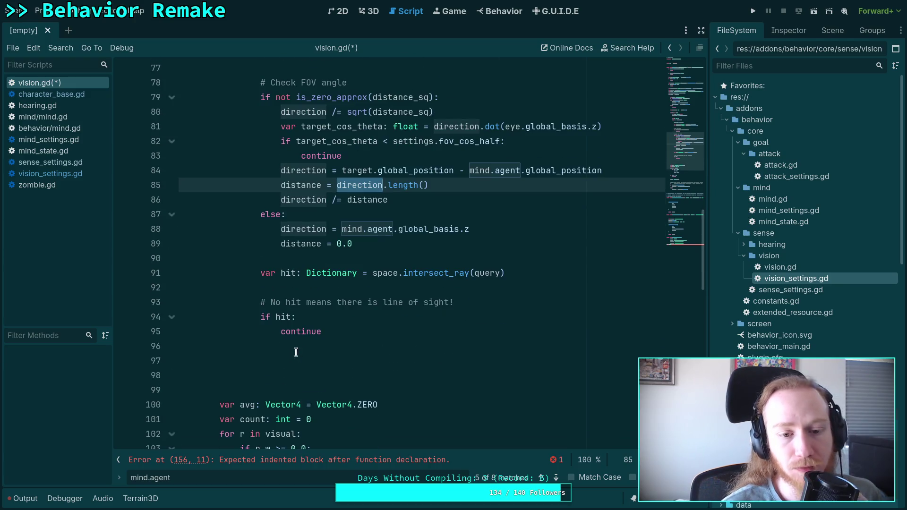
- Rewrite the hit-check comment to '# A hit means NO line of sight!'
left_click(362, 352)
left_click(364, 355)
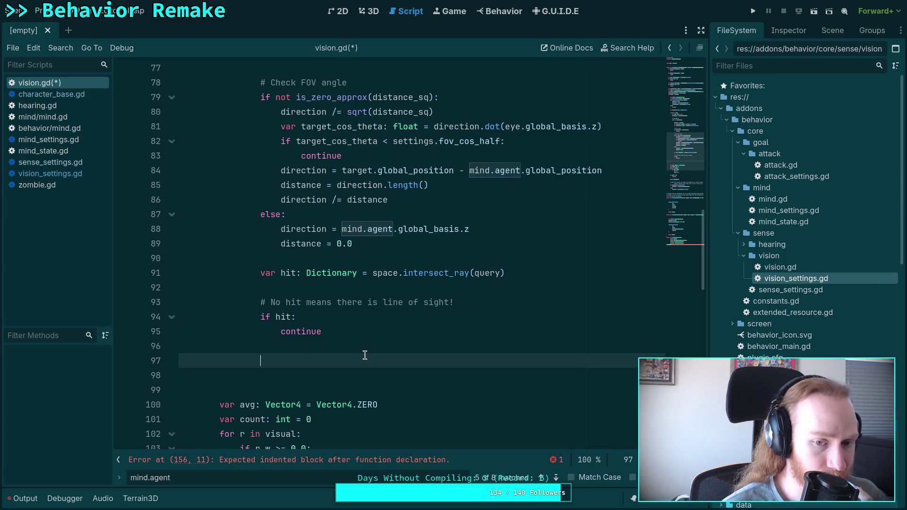
left_click_drag(270, 302, 472, 299)
type("A h")
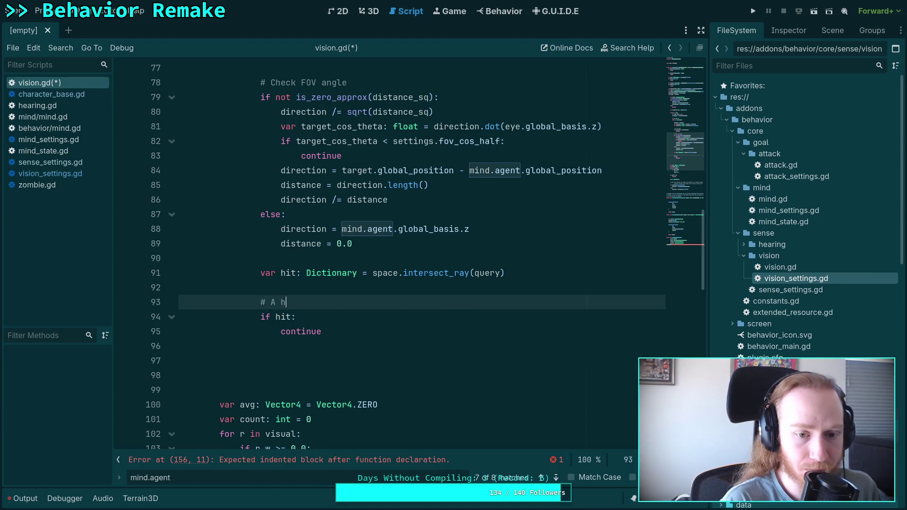
type("inmean")
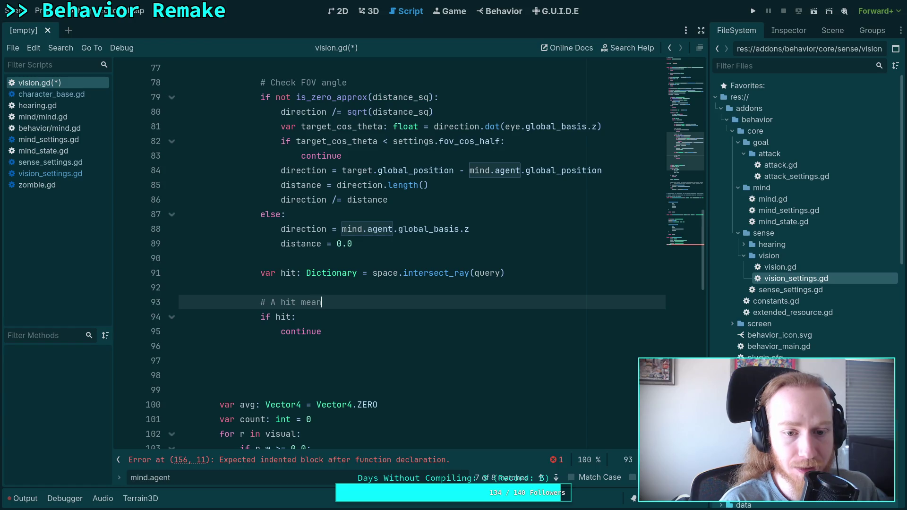
type("lig")
key("BackSpace")
type("e of ")
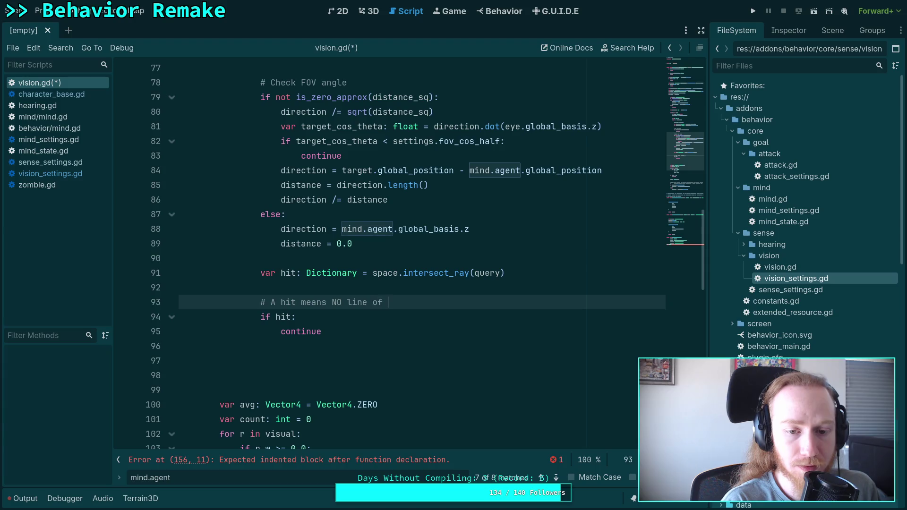
type("sight")
key("Down")
key("Down")
key("Down")
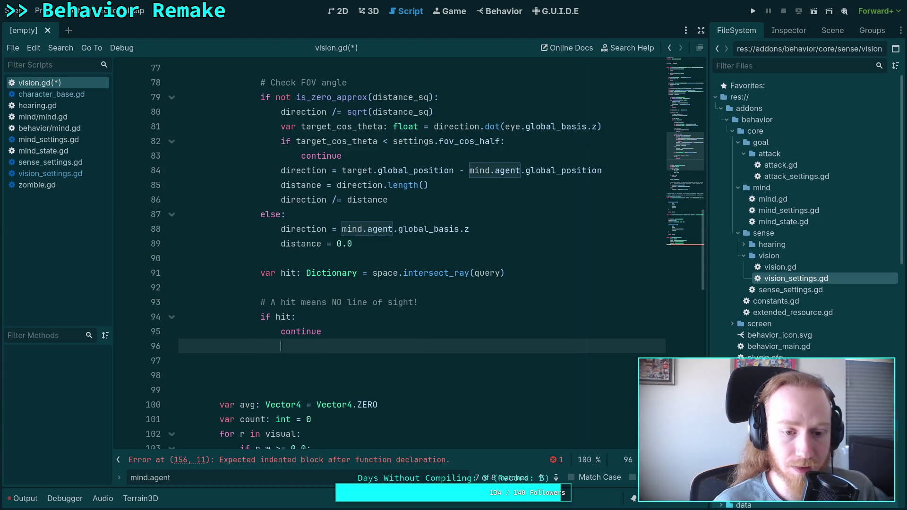
- Delete the old averaging code block on lines 97–115
scroll(460, 286, "down", 7)
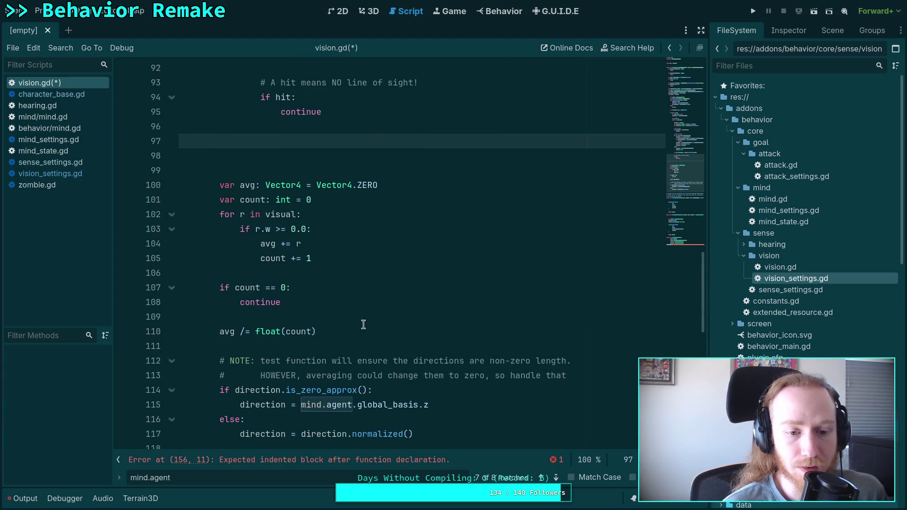
scroll(357, 317, "up", 2)
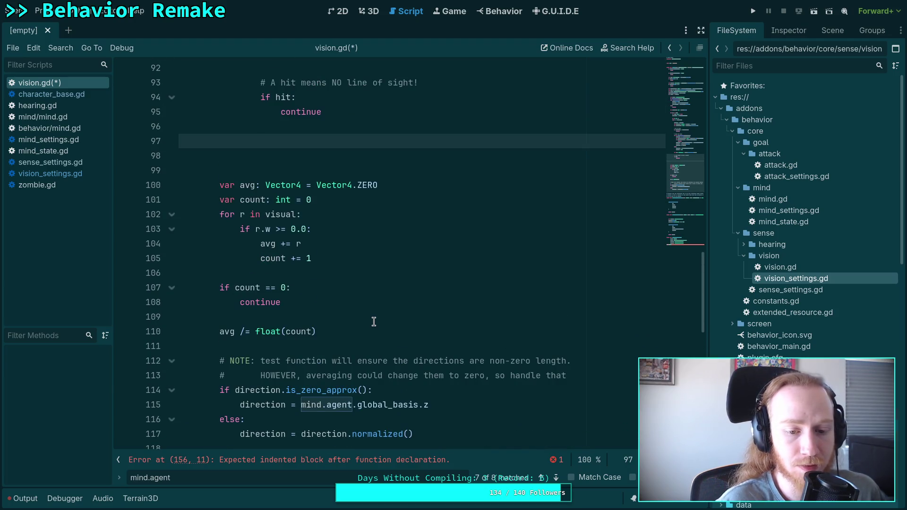
scroll(374, 322, "down", 2)
left_click_drag(369, 343, 304, 186)
scroll(367, 331, "up", 3)
key("Delete")
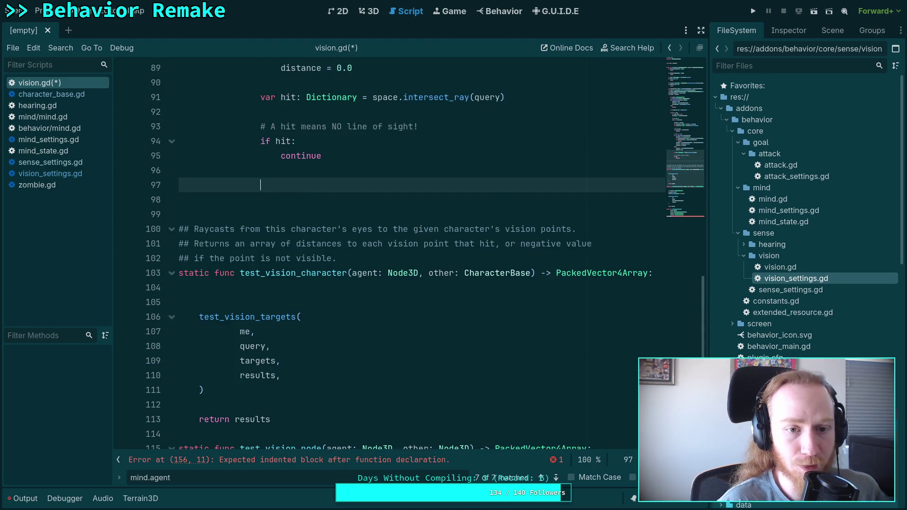
- On a clear ray, set seen = true, add '# TODO: save memory', then break
type("seent")
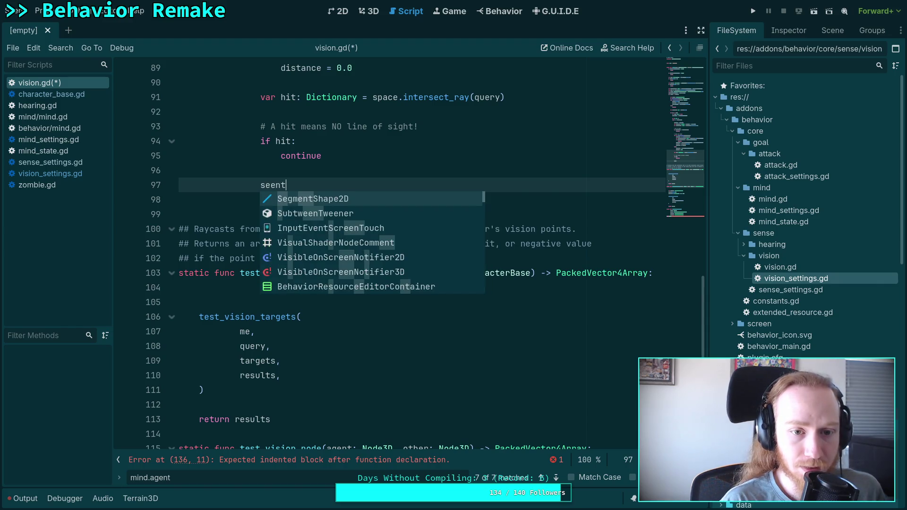
key("BackSpace")
type(" = true")
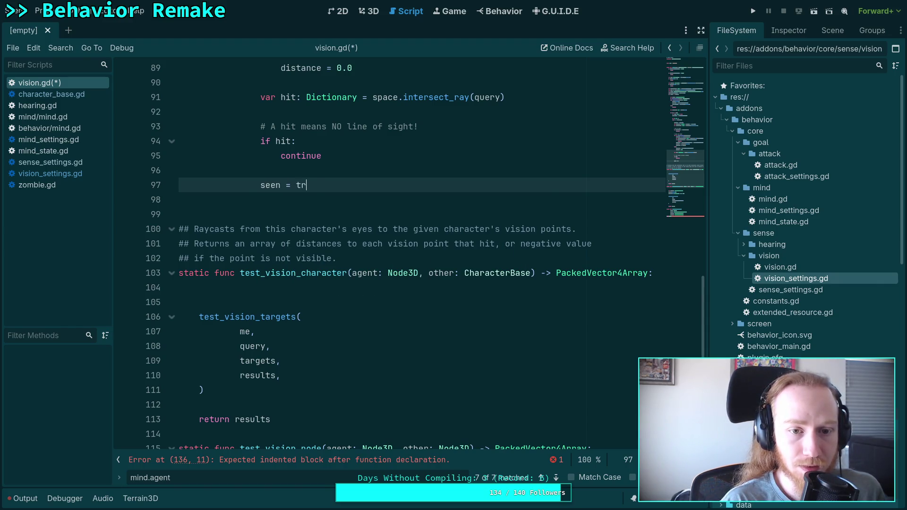
key("Return")
key("Return")
type("TO")
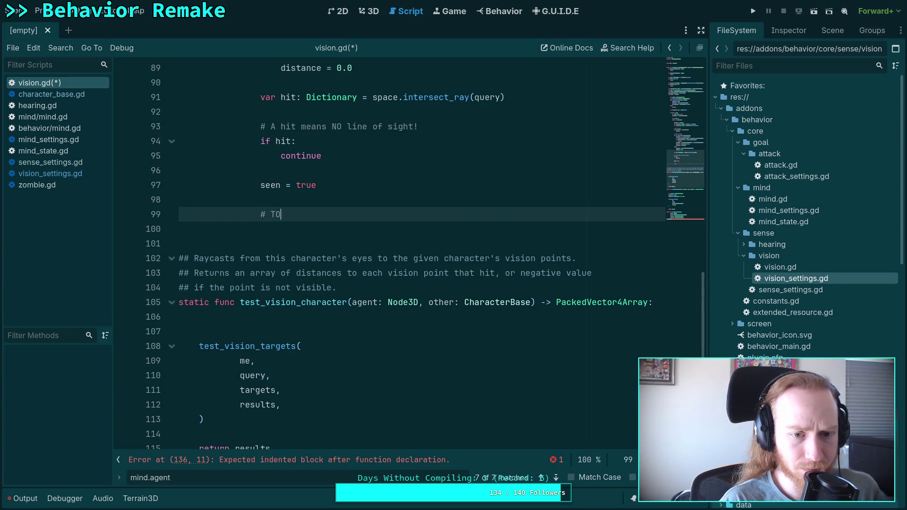
type("DO: save")
key("BackSpace")
key("BackSpace")
type("memory")
key("Return")
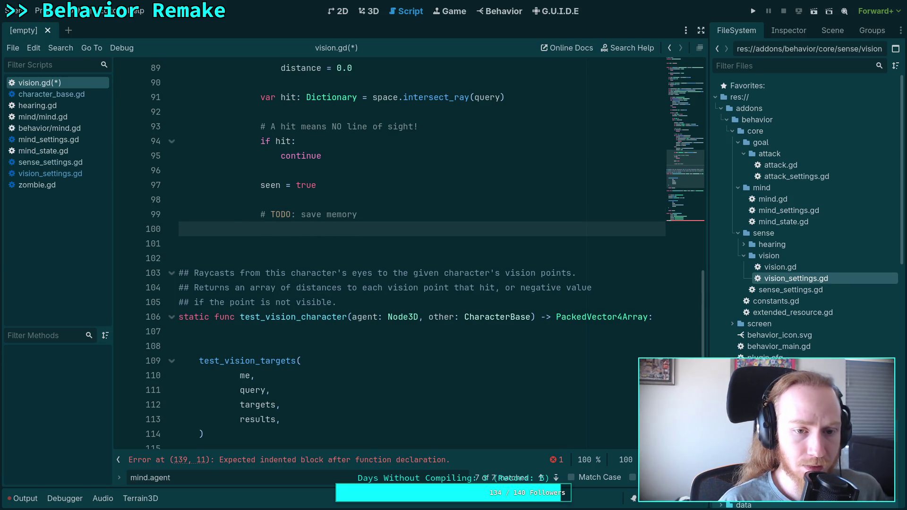
type("break")
key("Return")
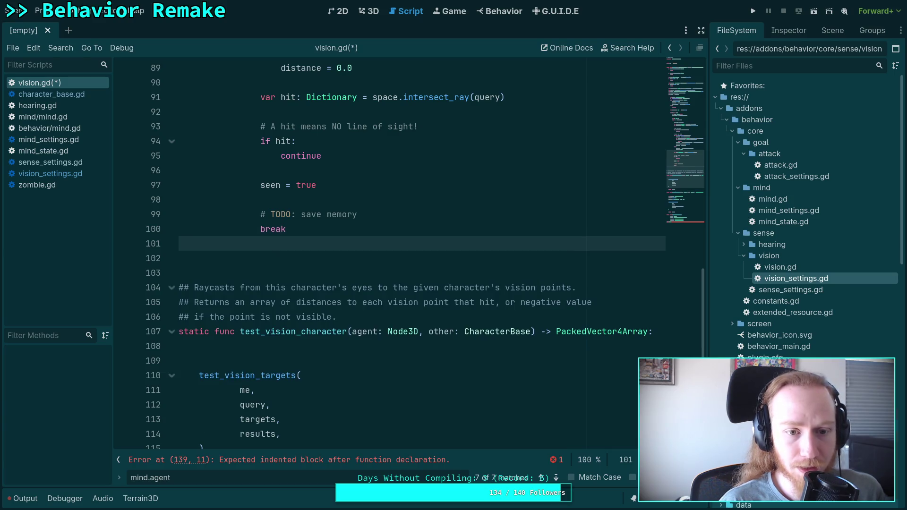
- Add an 'if seen: break' check after the while loop
key("Return")
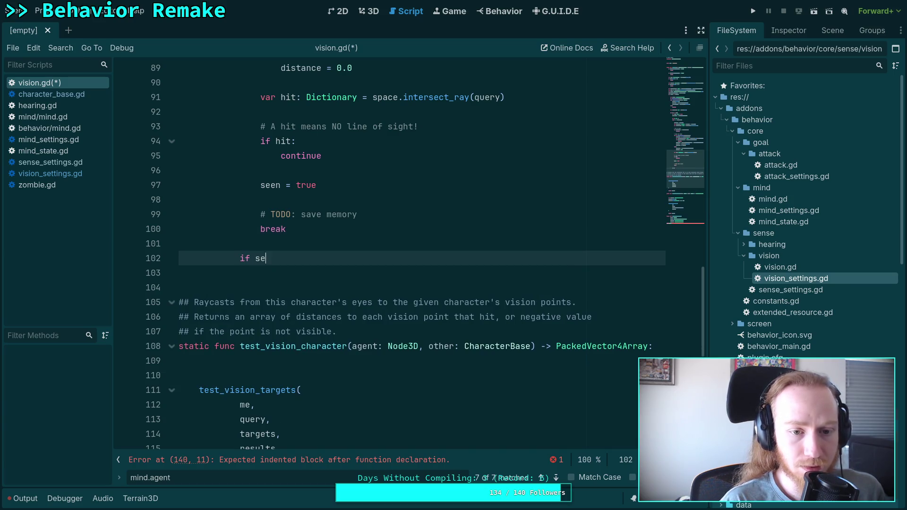
type("en:")
key("Return")
type("break")
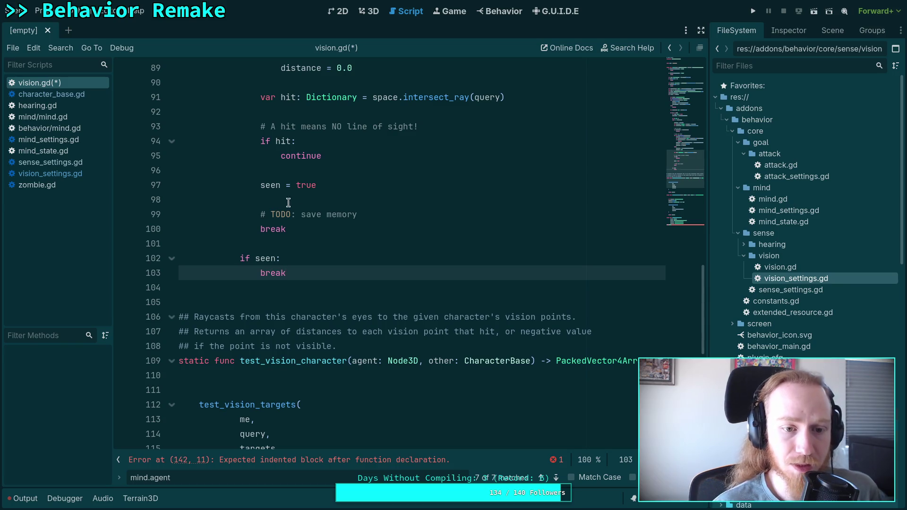
scroll(182, 209, "up", 10)
left_click(172, 200)
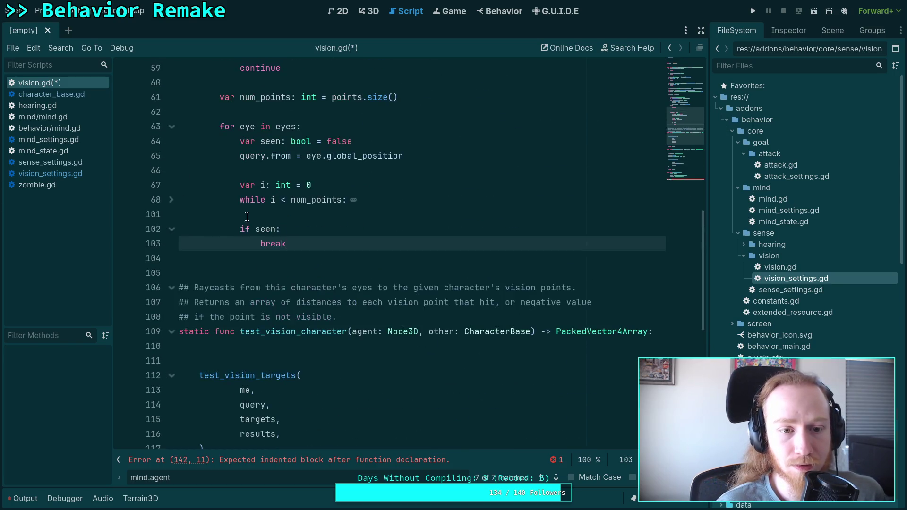
- Remove lines 104–142 holding the test_vision_character and test_vision_node functions
scroll(253, 268, "up", 5)
scroll(248, 261, "down", 2)
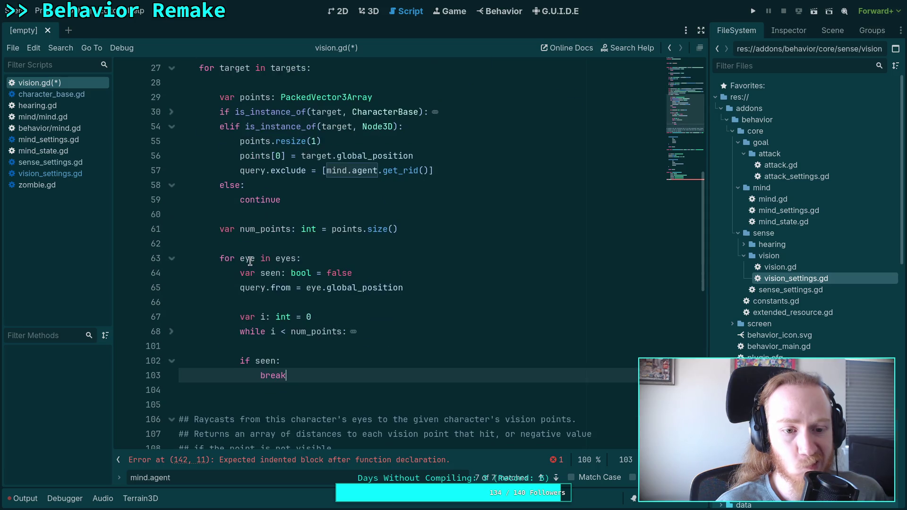
scroll(319, 368, "up", 1)
scroll(318, 369, "down", 1)
scroll(250, 286, "up", 4)
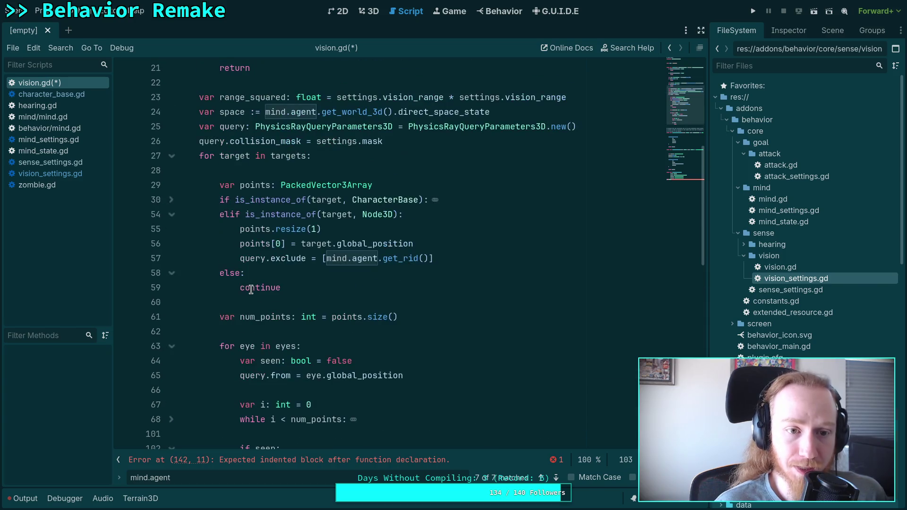
scroll(242, 285, "down", 8)
scroll(242, 285, "up", 4)
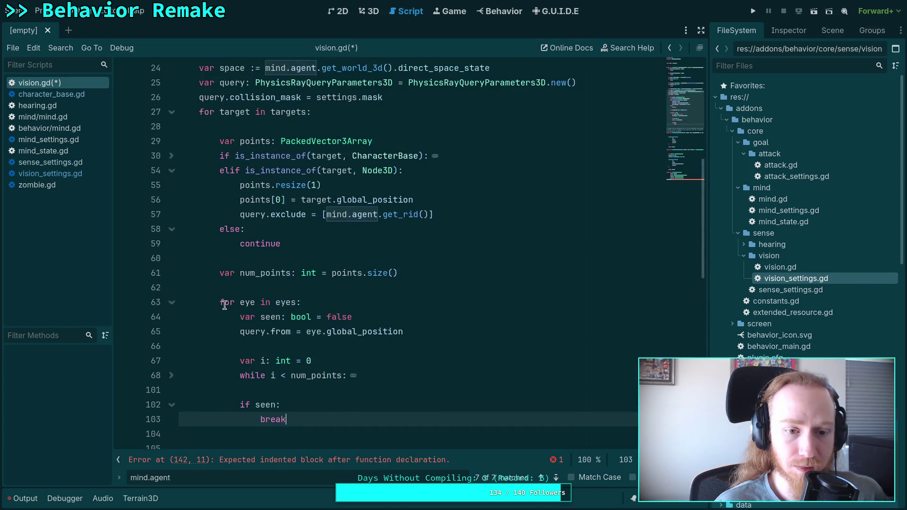
scroll(228, 299, "down", 1)
left_click(172, 292)
scroll(272, 297, "down", 8)
scroll(292, 296, "down", 5)
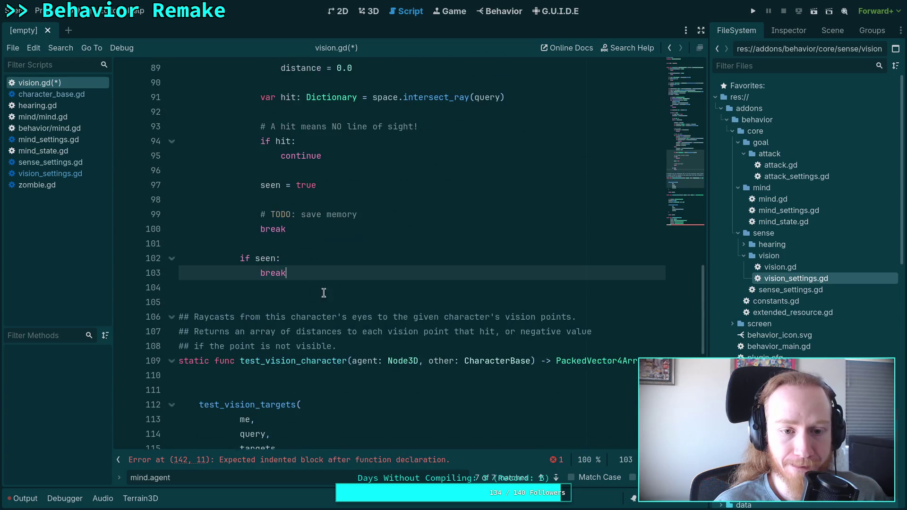
scroll(365, 273, "down", 3)
scroll(359, 283, "down", 6)
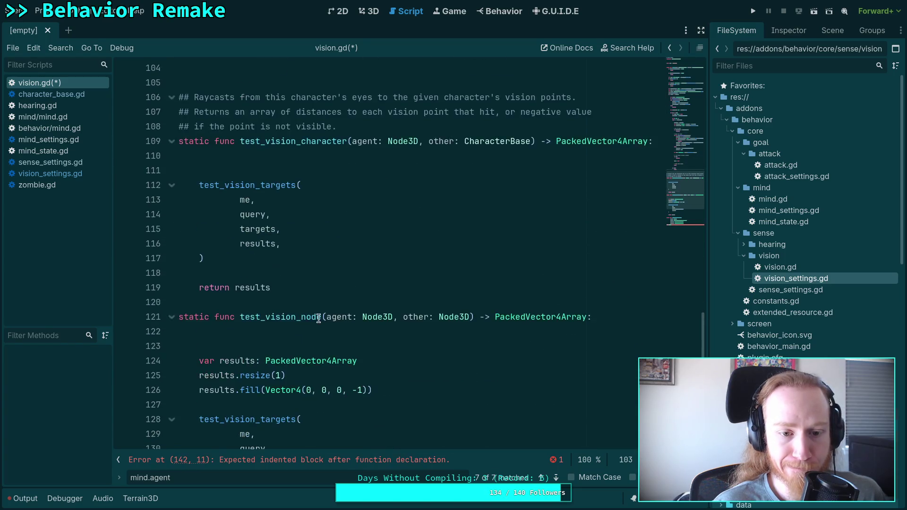
left_click(298, 426)
key("shift+Up")
key("shift+Up")
key("shift+Up")
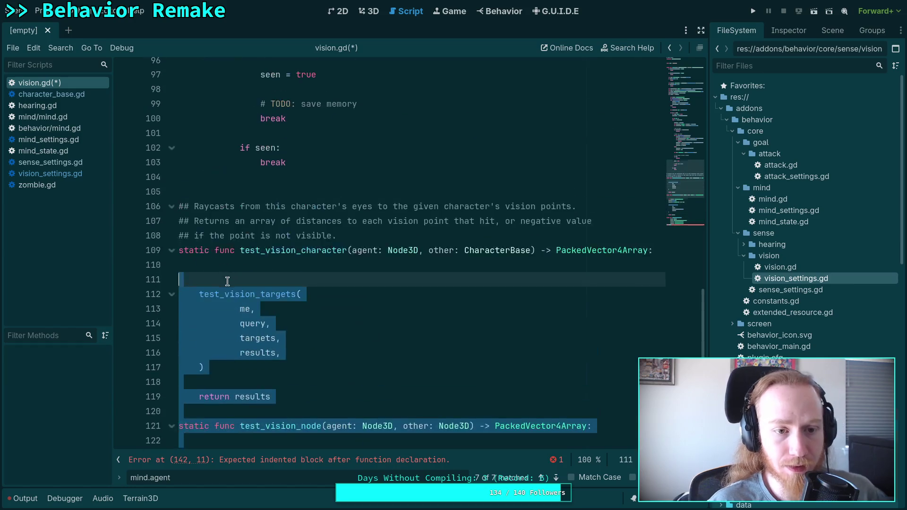
key("BackSpace")
key("BackSpace")
scroll(399, 268, "up", 13)
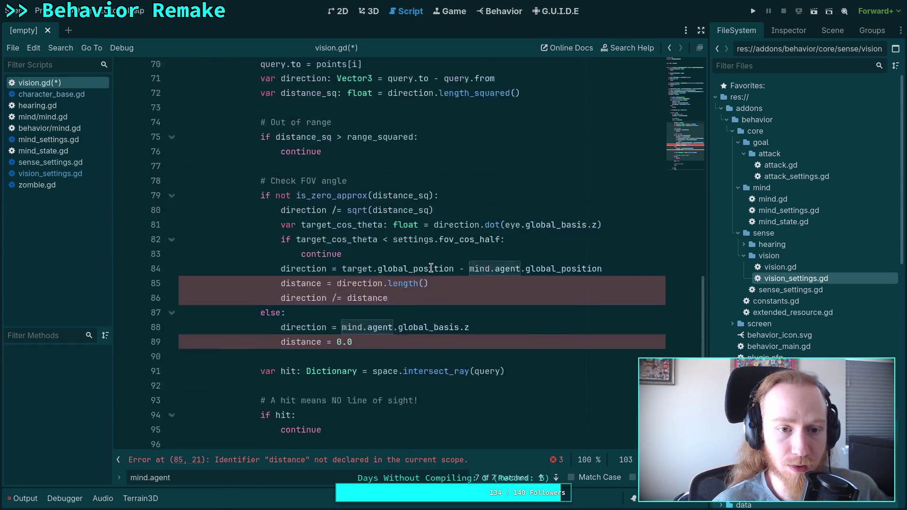
- Find the undeclared distance assignment on line 85 and put the caret right after it
scroll(429, 267, "down", 6)
left_click(436, 279)
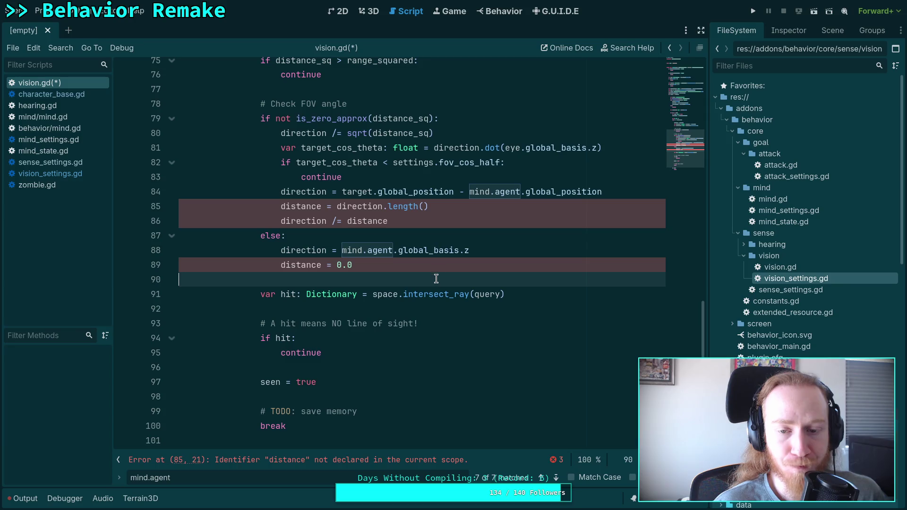
double_click(302, 206)
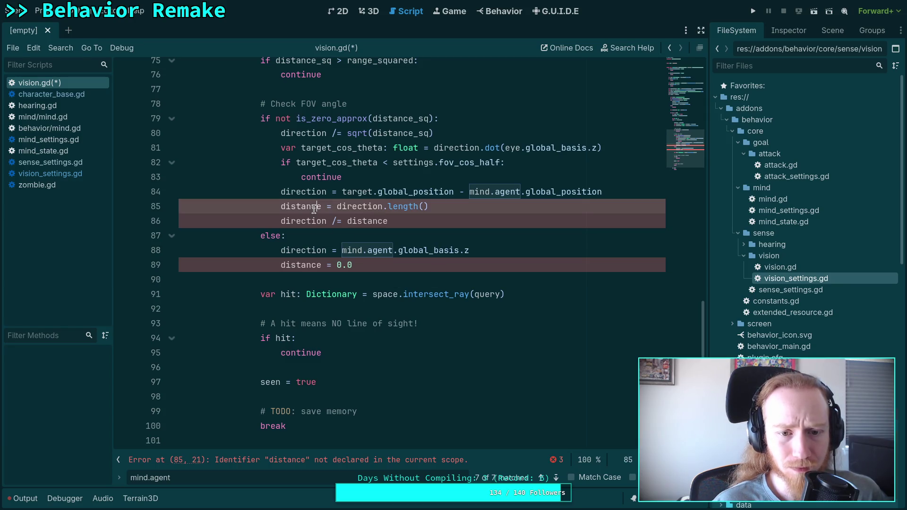
scroll(419, 242, "up", 4)
scroll(418, 242, "down", 1)
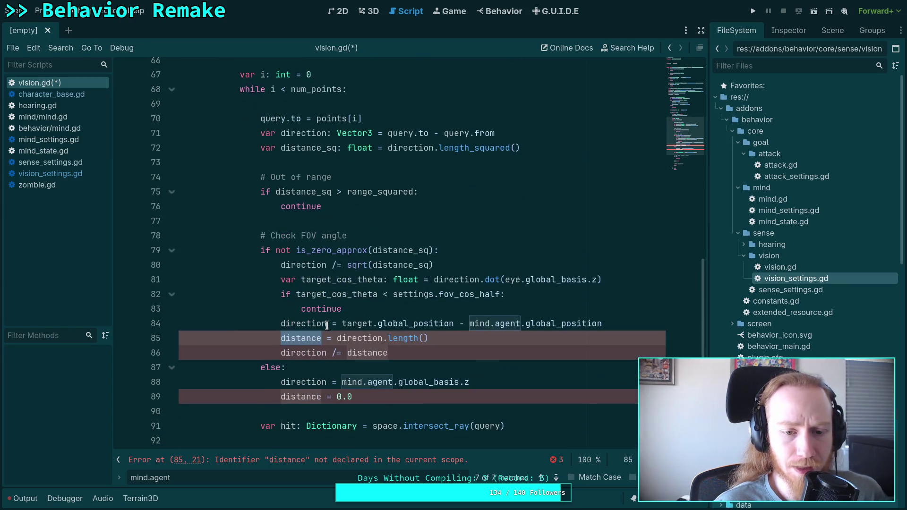
left_click(323, 338)
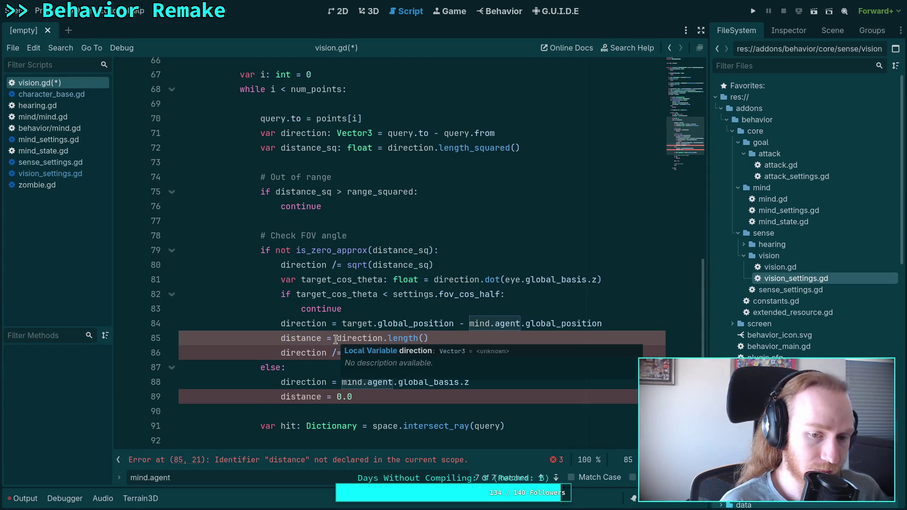
scroll(336, 338, "down", 4)
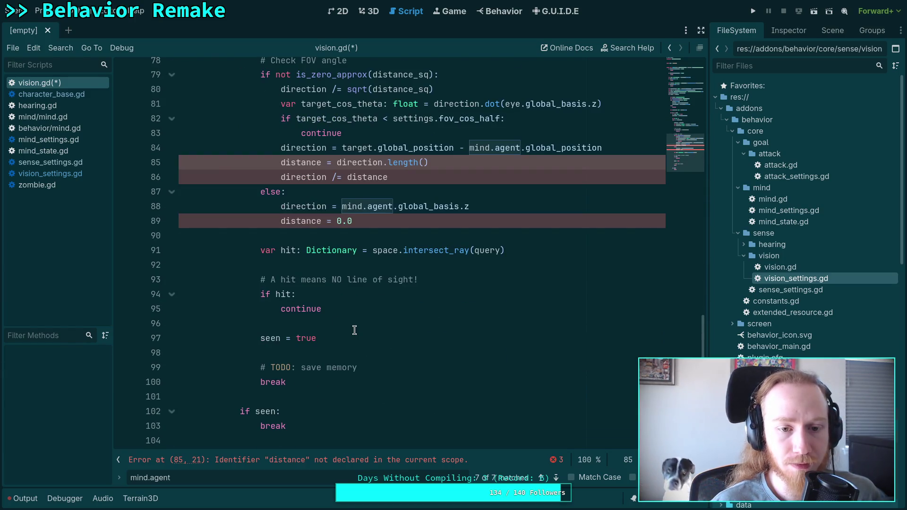
scroll(351, 316, "up", 1)
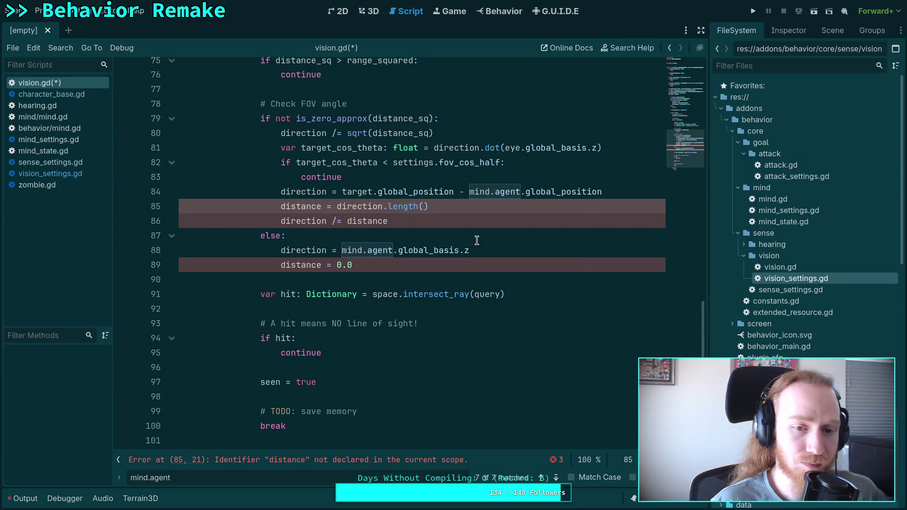
type("_")
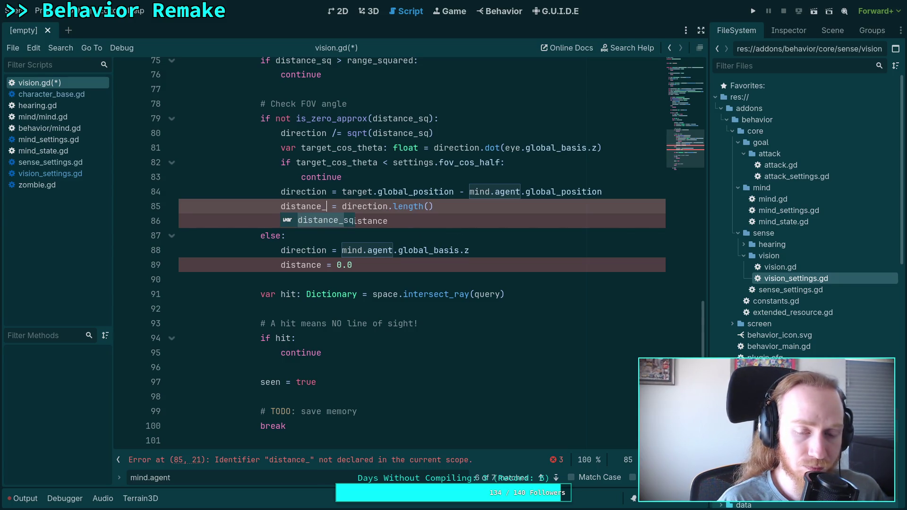
key("BackSpace")
- Change line 85 to read distance_sq = direction.length()
left_click(494, 192)
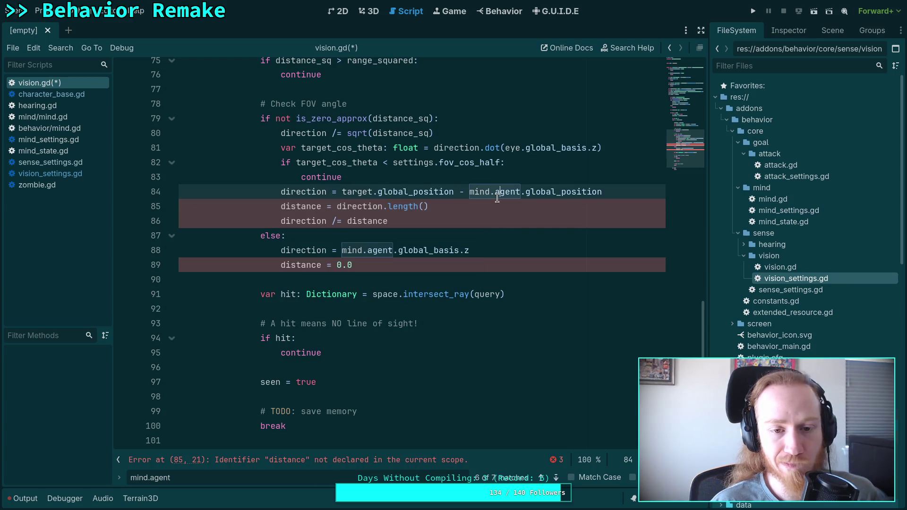
left_click(322, 207)
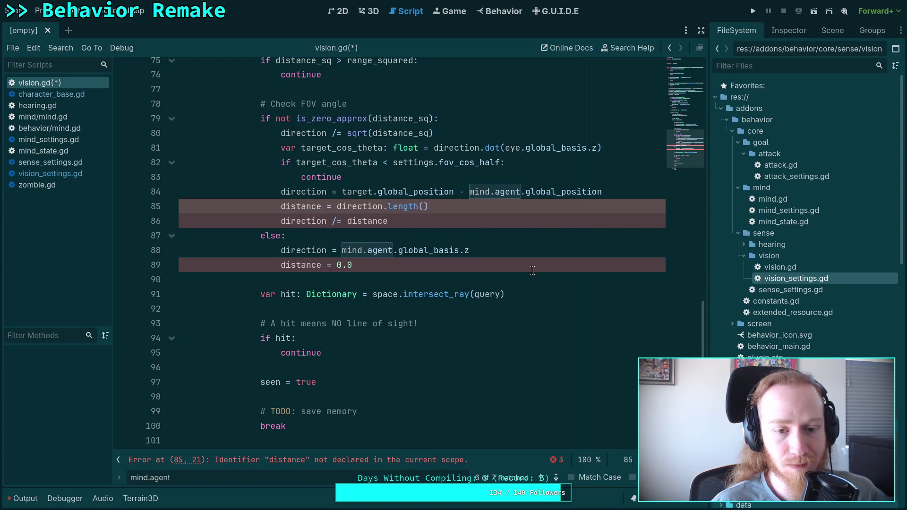
type("_sq")
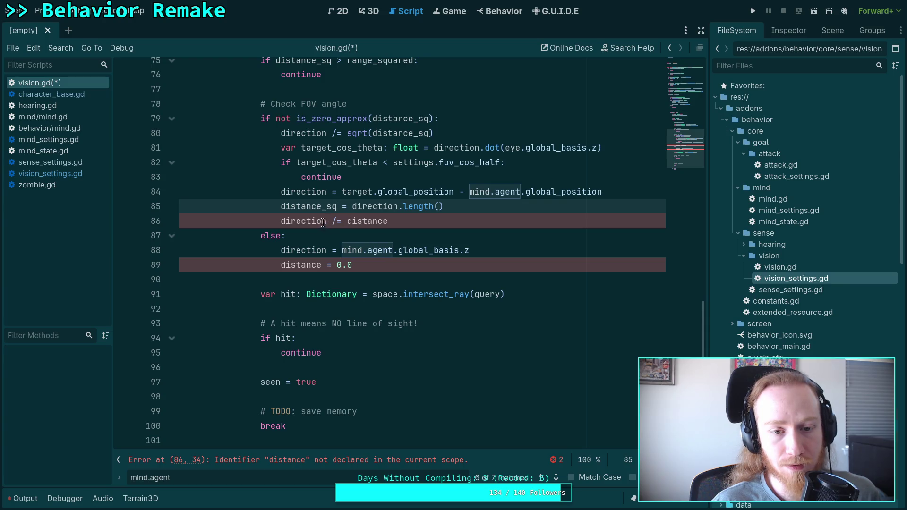
left_click(347, 221)
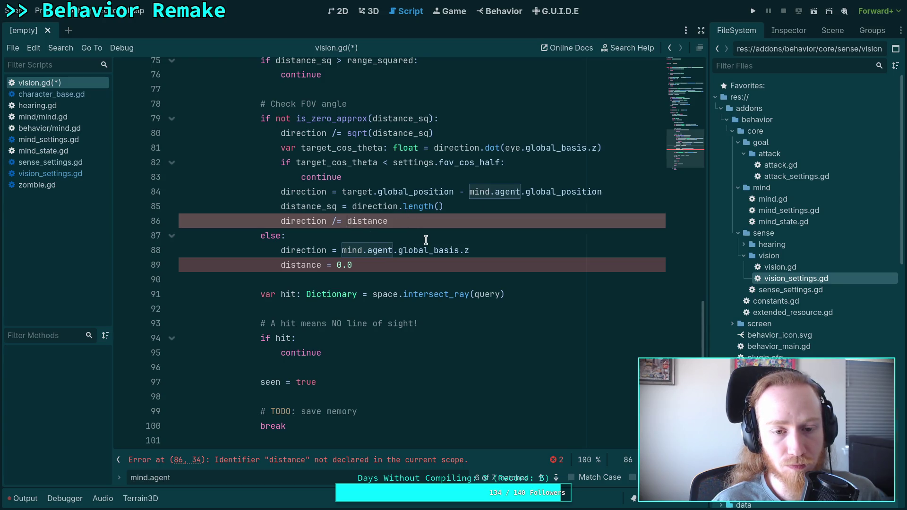
scroll(370, 233, "up", 4)
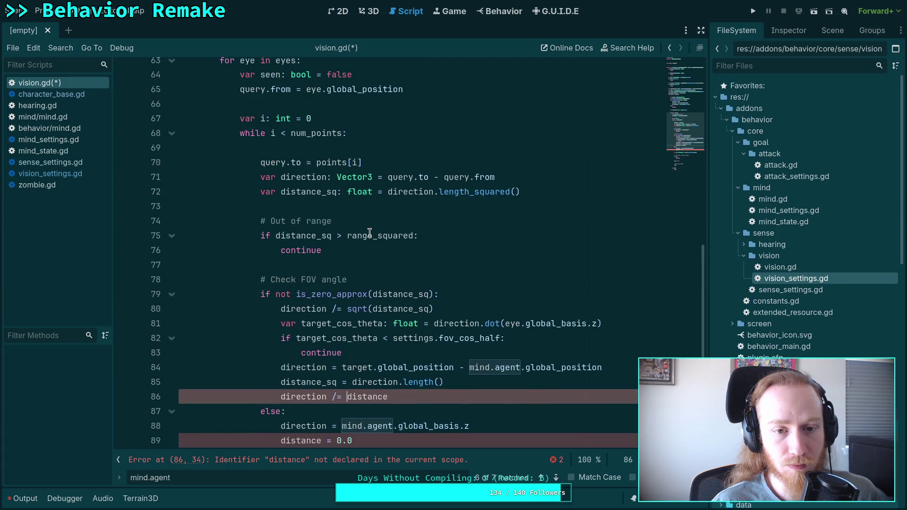
left_click(528, 189)
- Declare var distance: float = -1.0 on a new line below line 72
key("Return")
type("var distange")
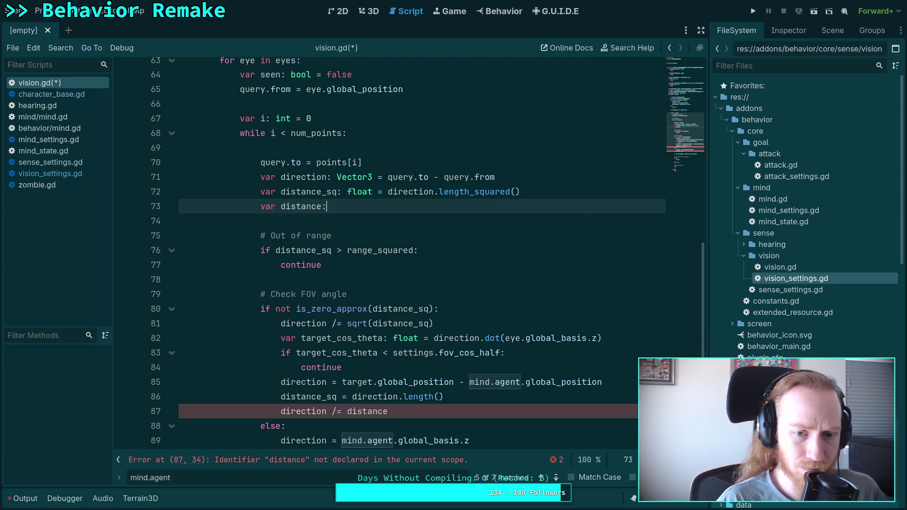
type(": float = 0.0")
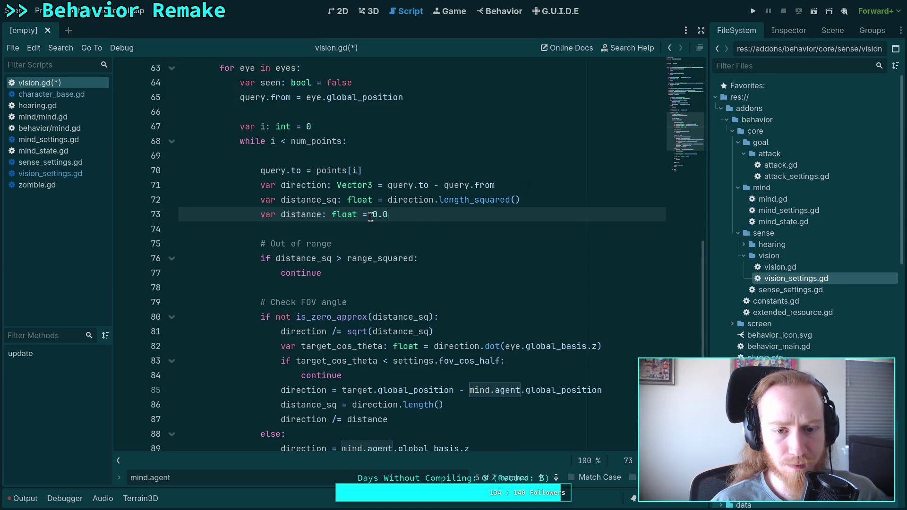
double_click(376, 214)
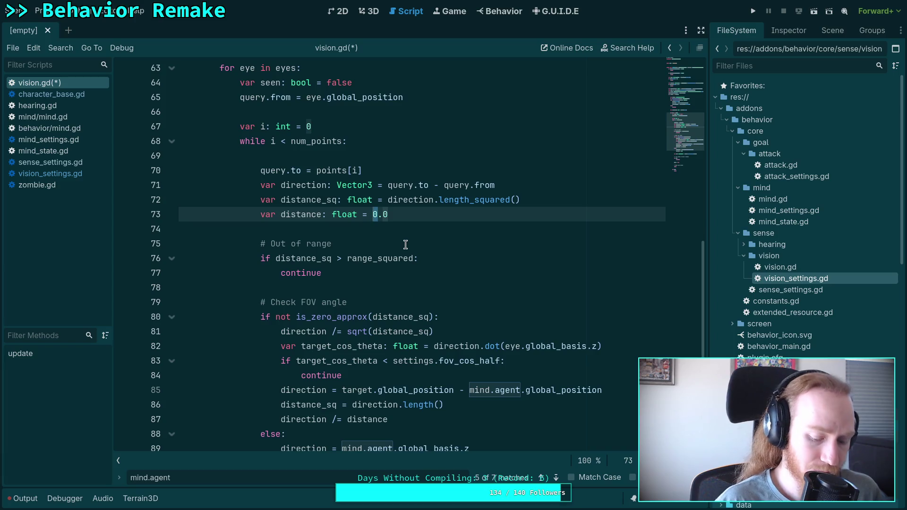
type("-1")
- Switch line 86 to direction.length_squared() and delete the distance and direction /= distance lines
scroll(371, 240, "down", 3)
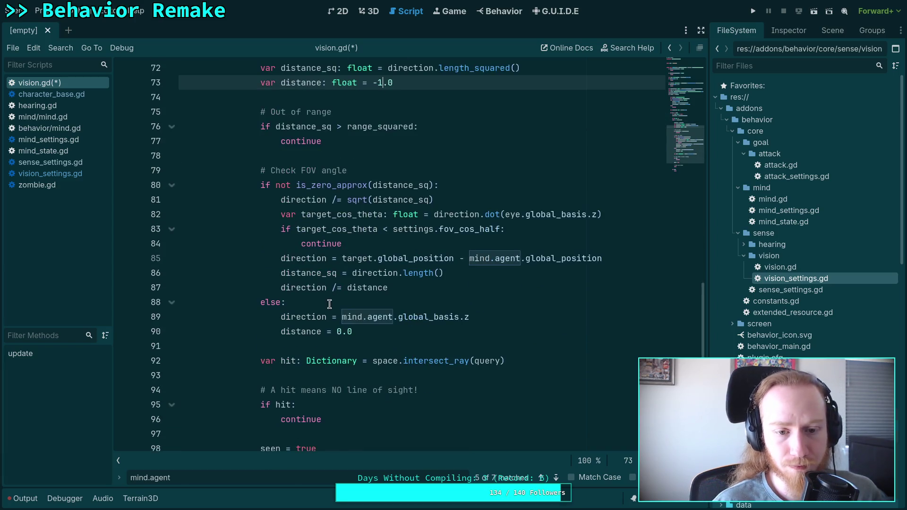
left_click(325, 275)
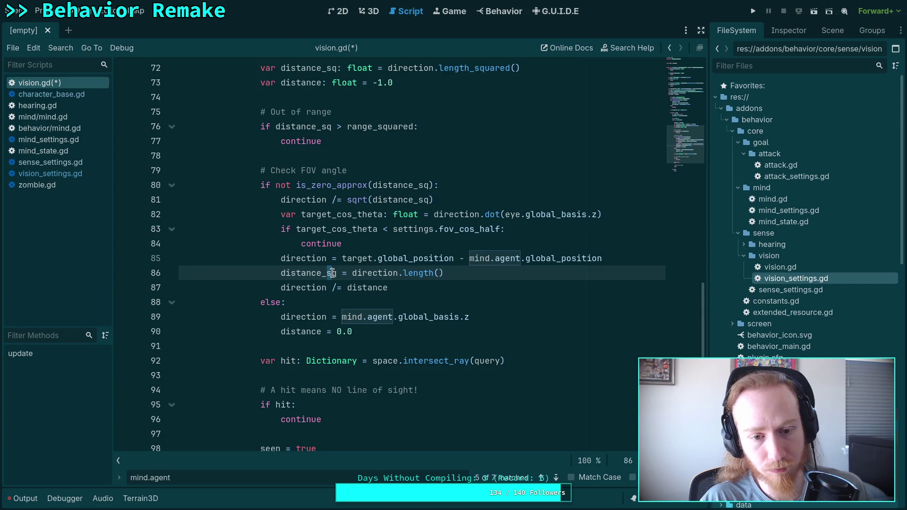
left_click(436, 273)
type("_s")
key("Return")
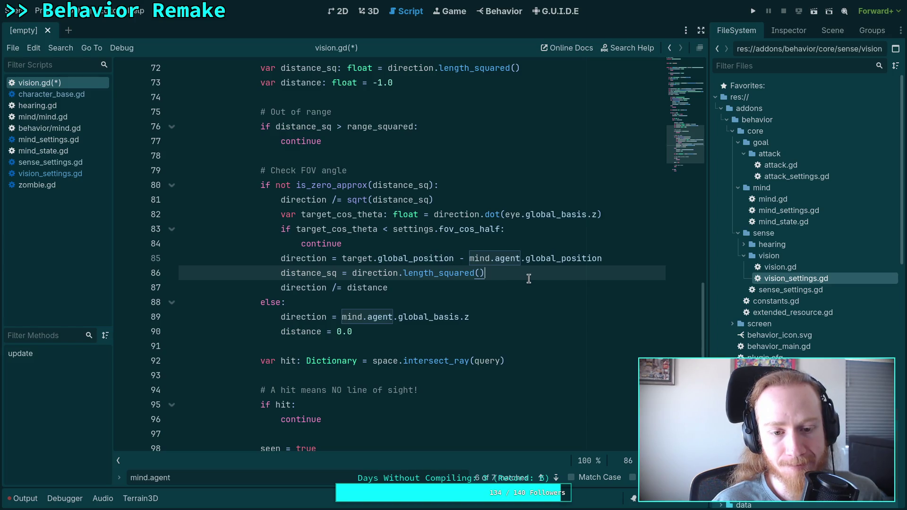
key("Return")
type("distance")
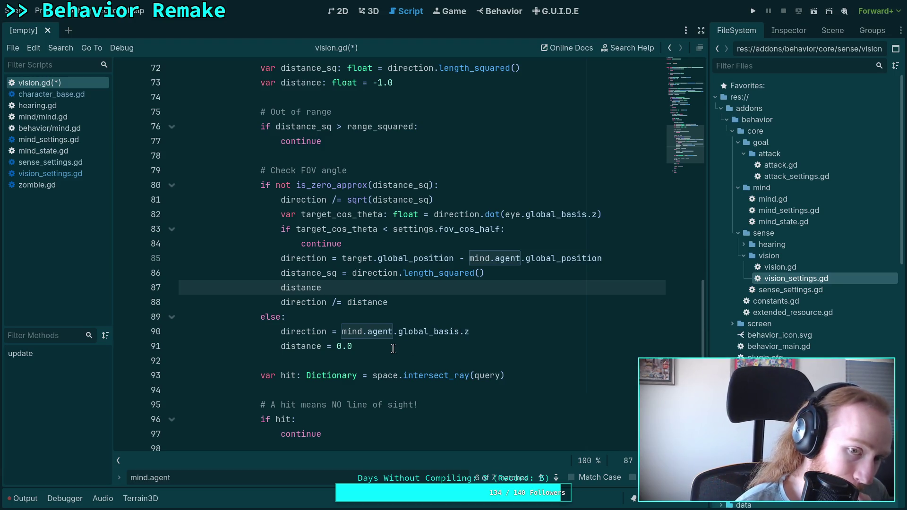
left_click_drag(497, 300, 565, 274)
key("BackSpace")
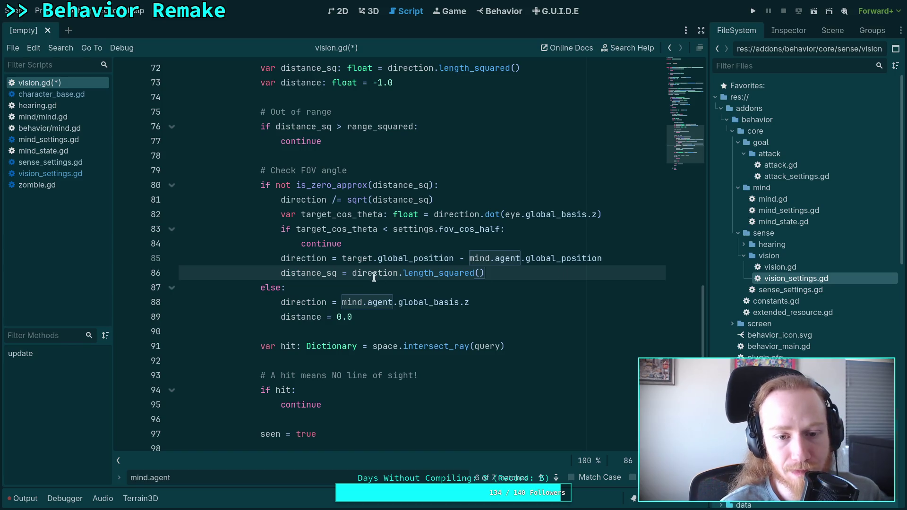
- Delete the var distance declaration on line 73 and make the else branch use distance_sq
scroll(378, 277, "up", 2)
left_click_drag(548, 170, 562, 162)
key("BackSpace")
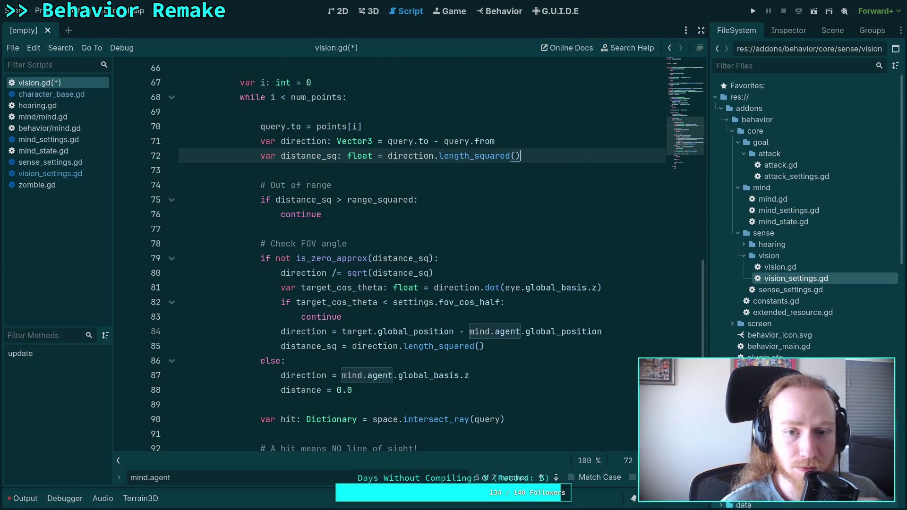
scroll(540, 174, "down", 1)
left_click(340, 348)
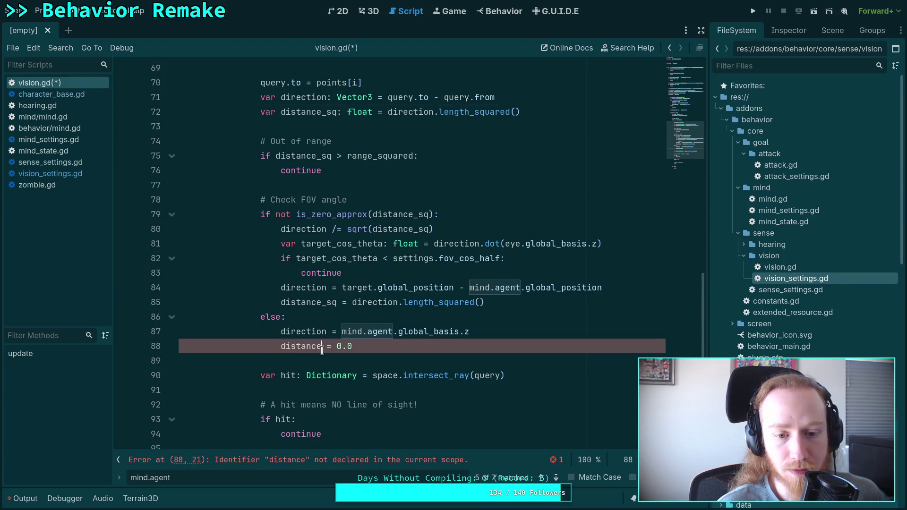
type("_s;")
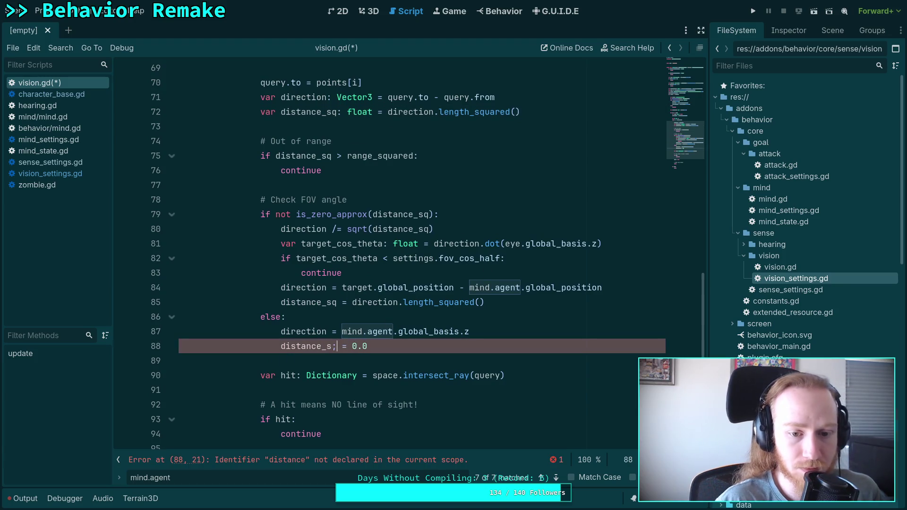
left_click(318, 262)
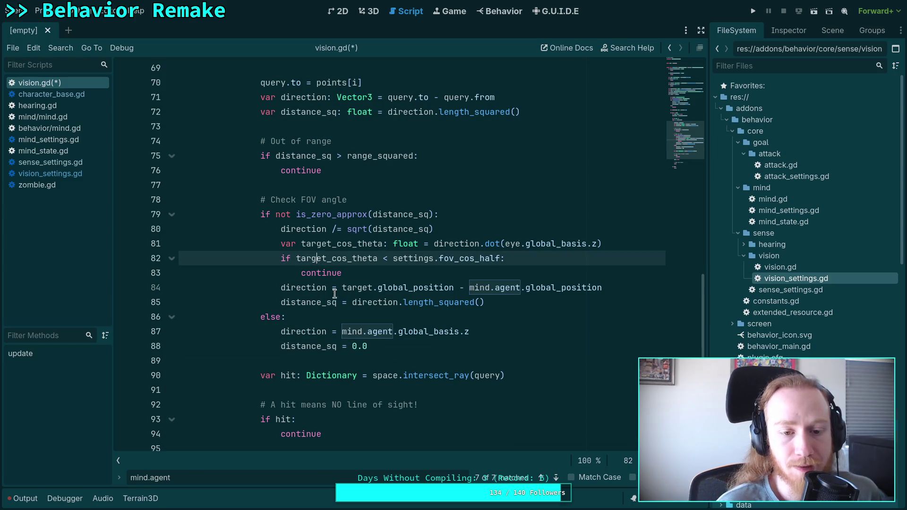
double_click(316, 302)
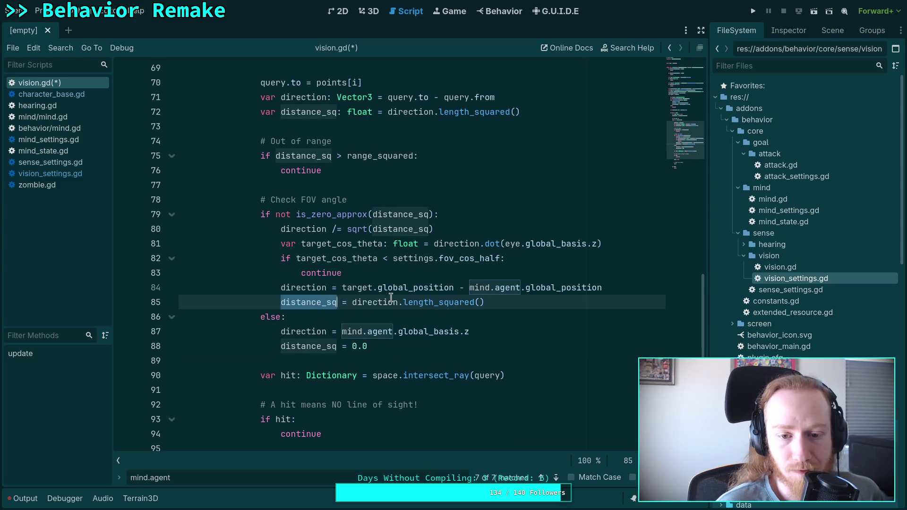
double_click(293, 288)
- Add a blank line under the '# TODO: save memory' comment and save vision.gd
scroll(445, 331, "down", 2)
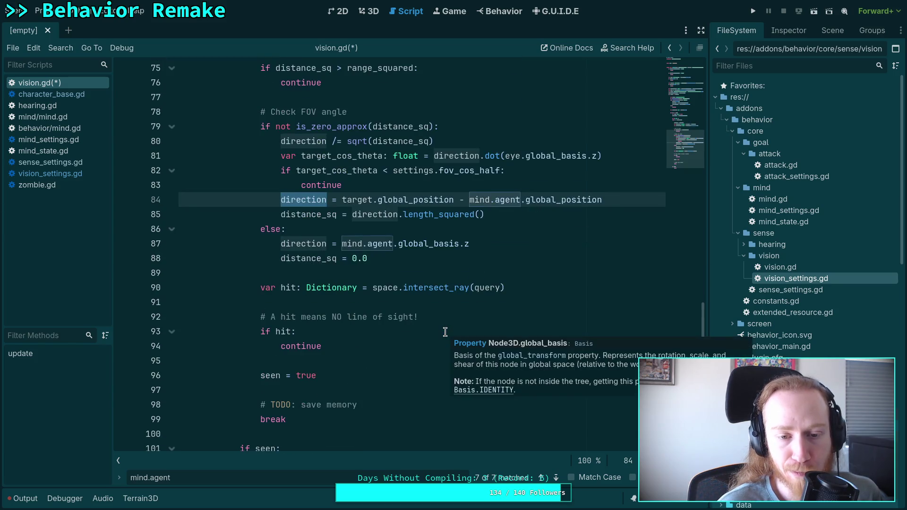
scroll(384, 334, "down", 1)
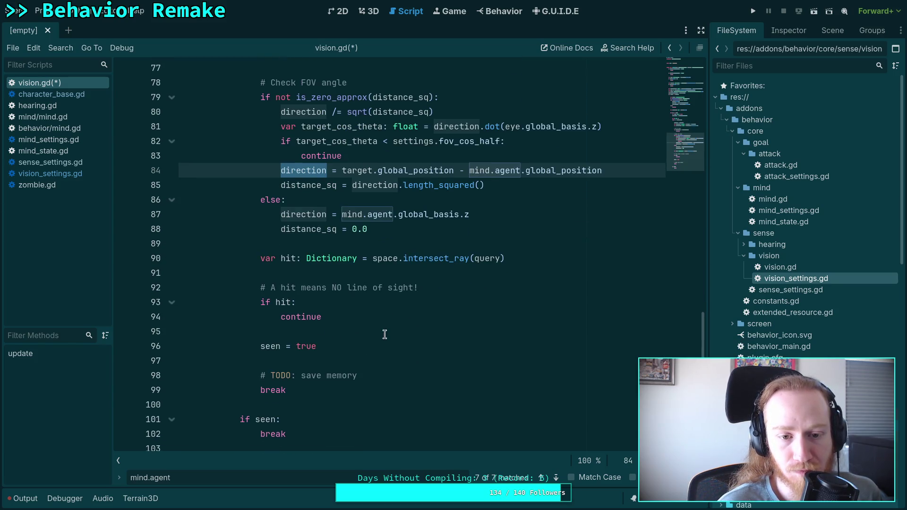
left_click(428, 377)
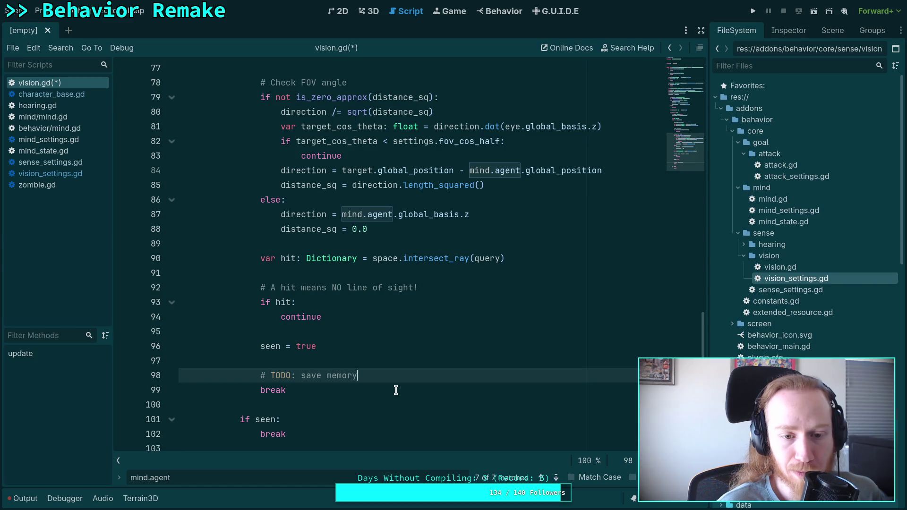
key("Return")
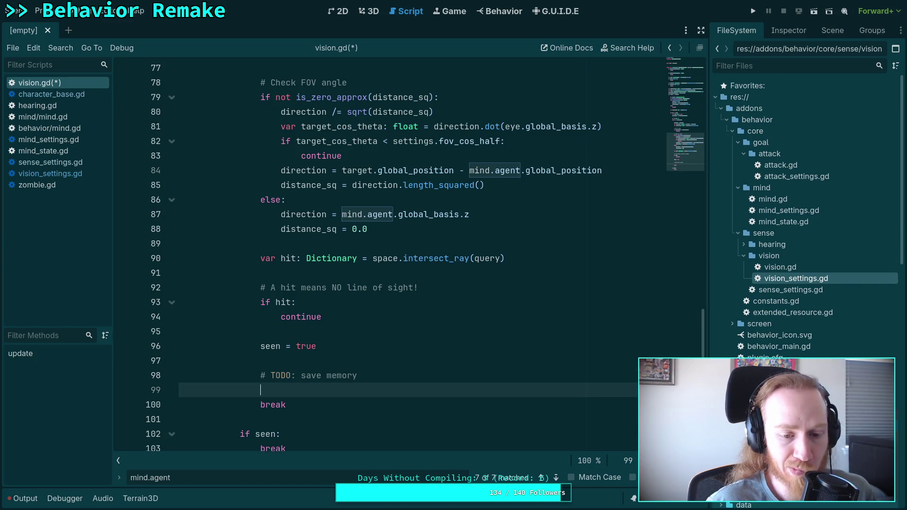
scroll(301, 286, "up", 7)
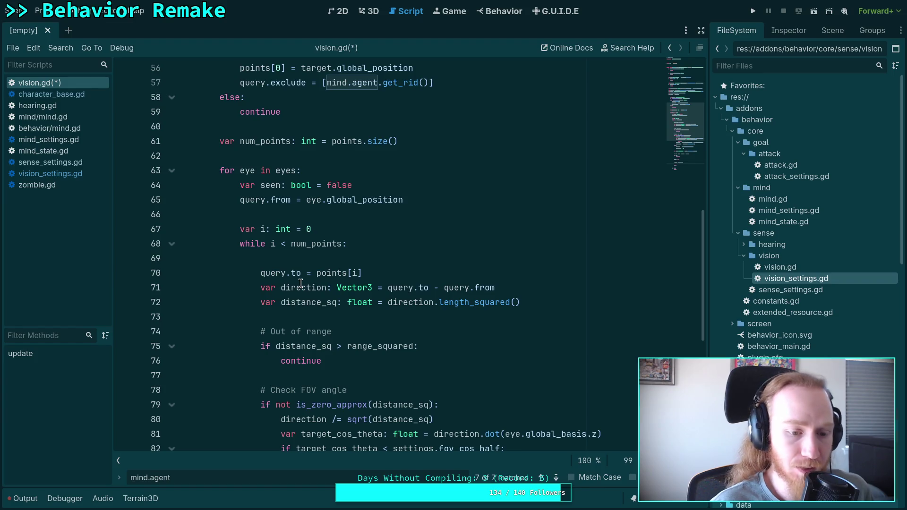
key("ctrl+s")
scroll(299, 284, "down", 7)
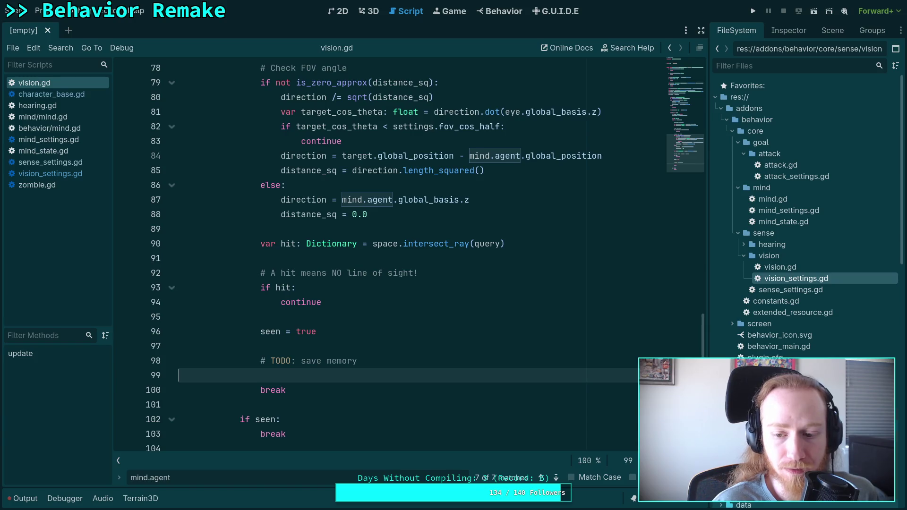
- Dismiss the mind.agent search, scroll through vision.gd, and open mind/mind.gd
key("Escape")
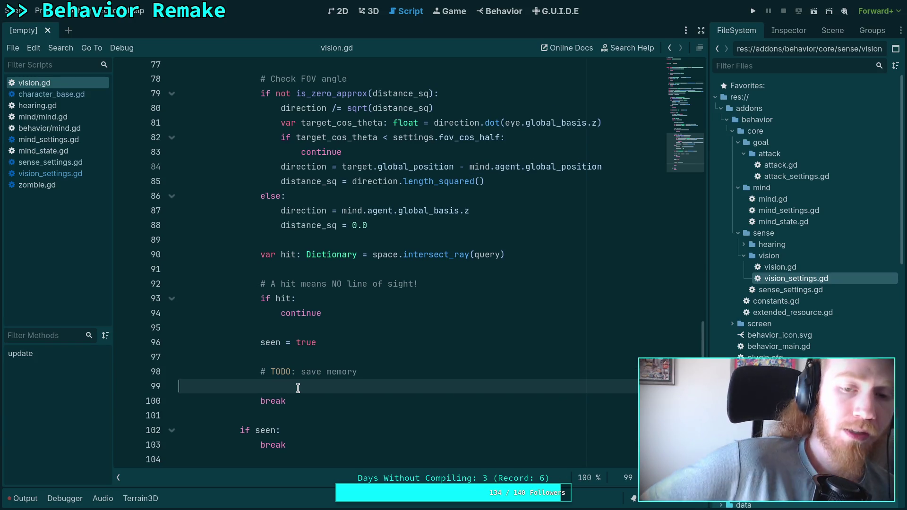
scroll(298, 383, "up", 20)
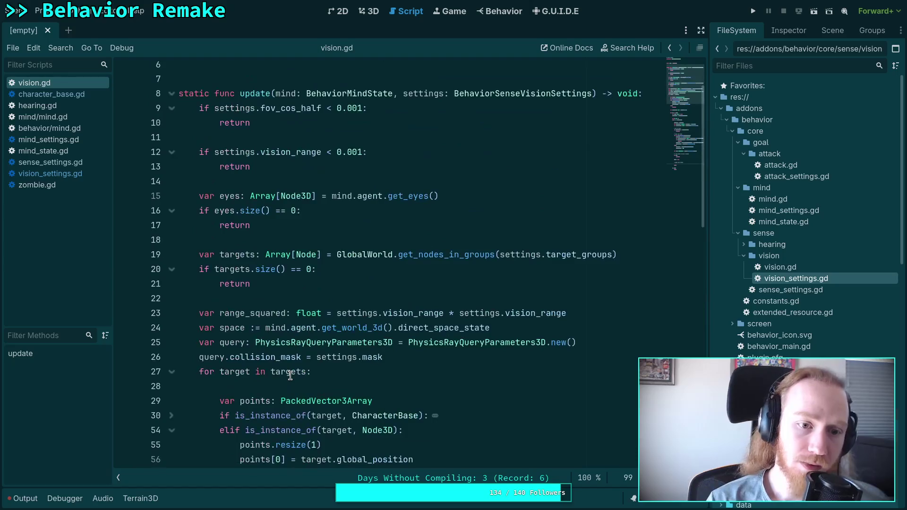
scroll(301, 326, "down", 5)
scroll(302, 323, "down", 15)
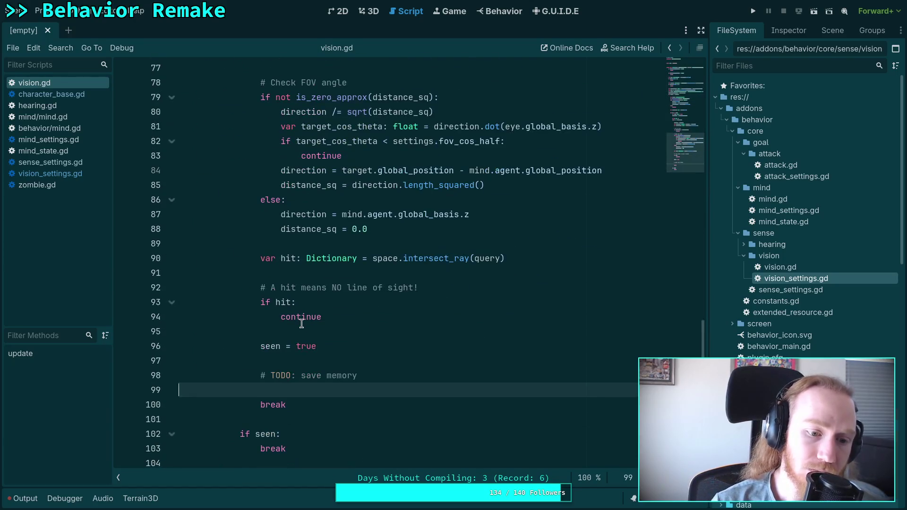
scroll(301, 323, "up", 18)
scroll(302, 323, "up", 1)
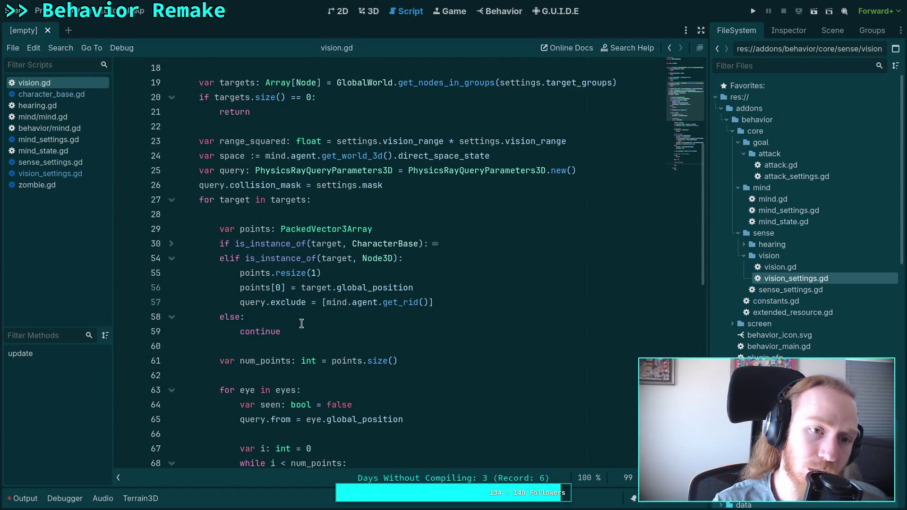
scroll(301, 323, "up", 6)
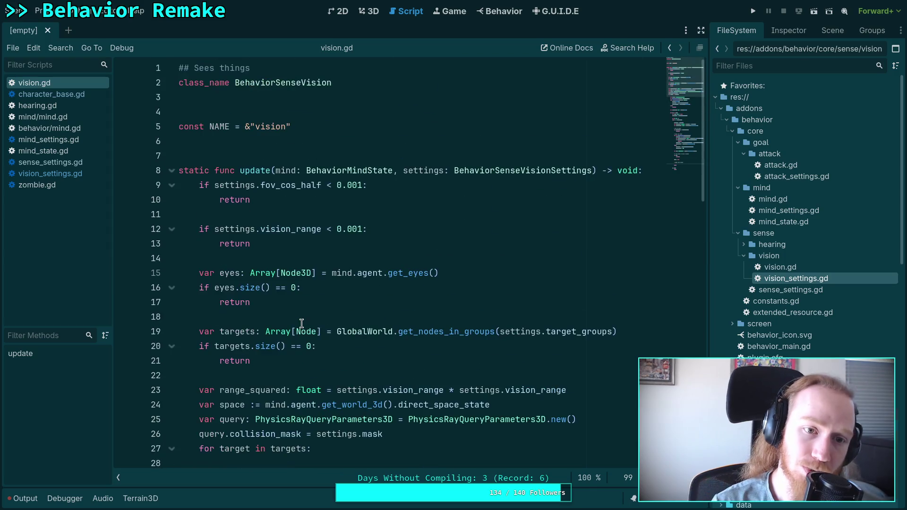
left_click(56, 117)
left_click(68, 150)
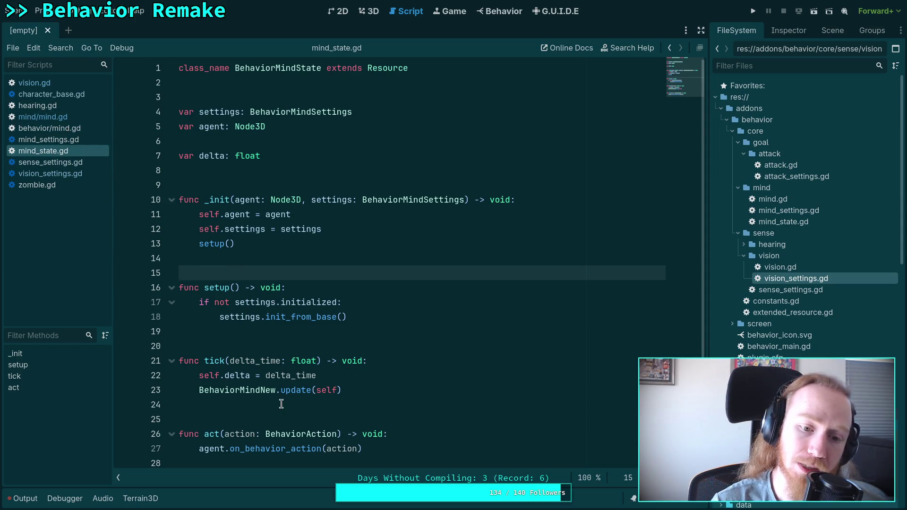
left_click(70, 129)
scroll(296, 263, "up", 20)
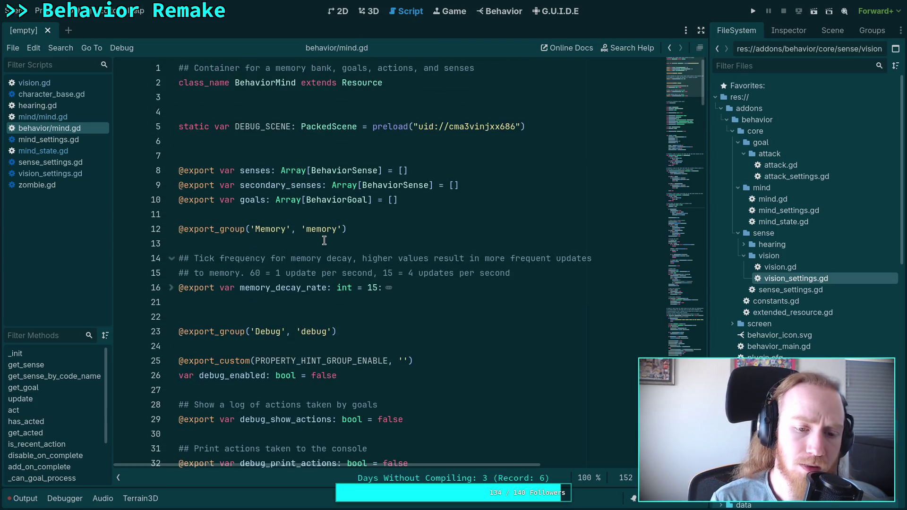
scroll(323, 242, "down", 6)
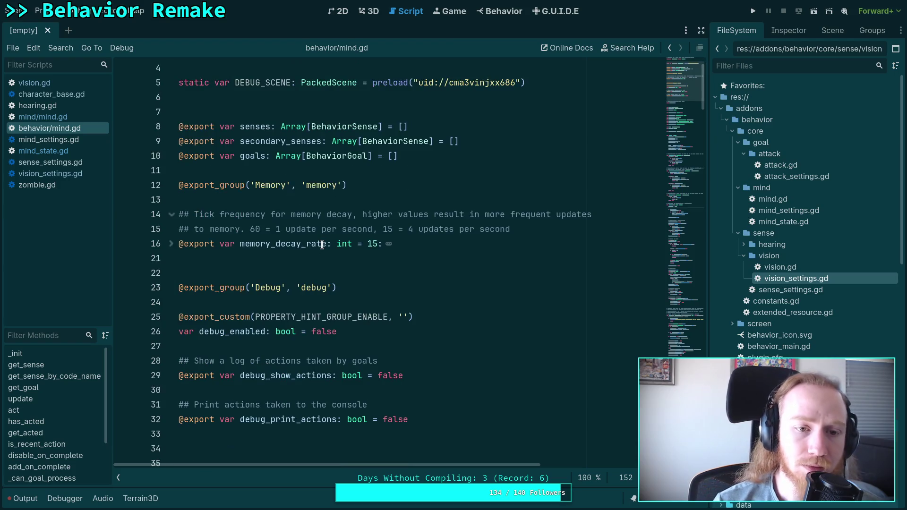
scroll(371, 286, "up", 6)
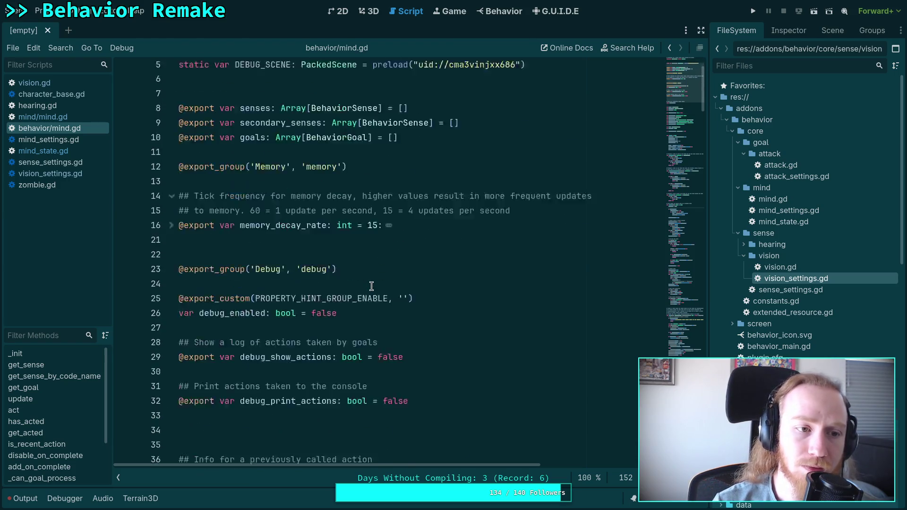
left_click(58, 118)
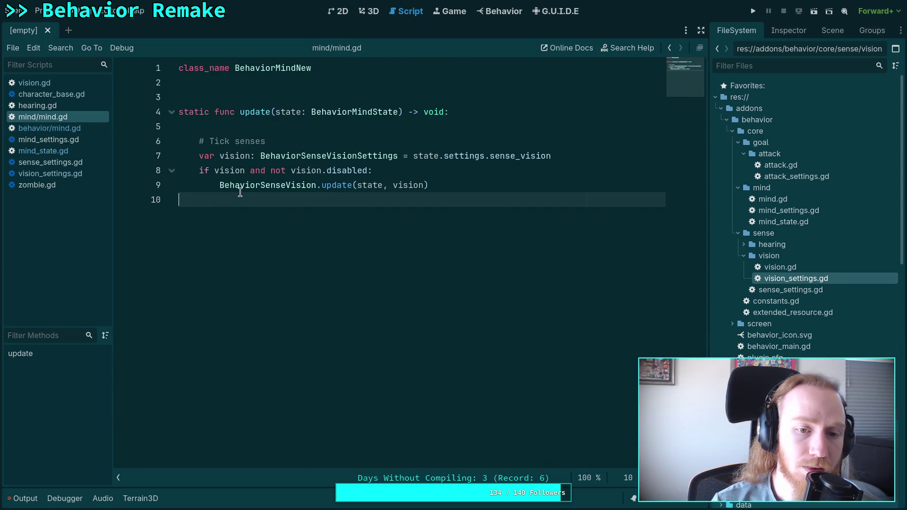
key("Return")
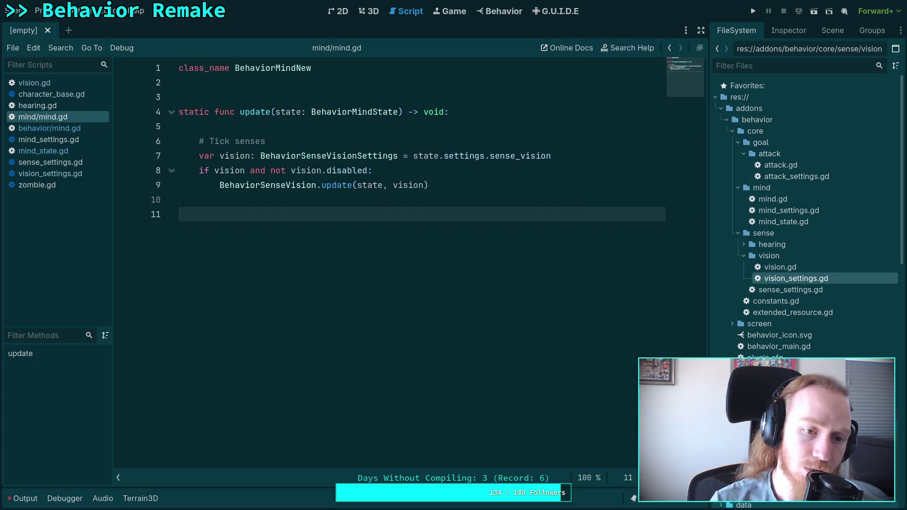
key("BackSpace")
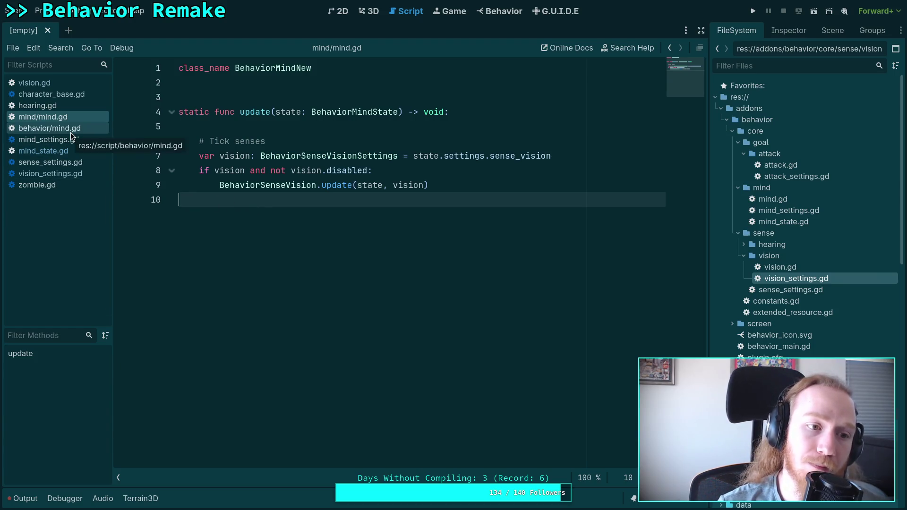
left_click(50, 173)
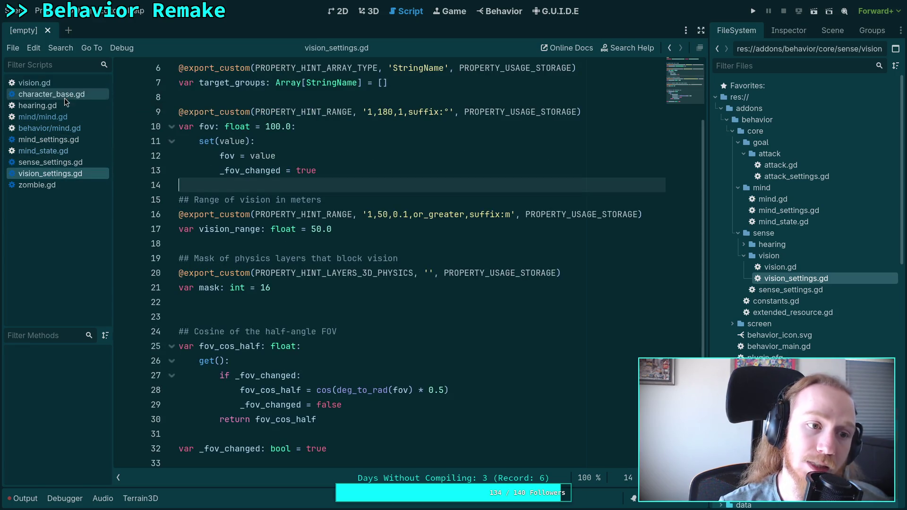
left_click(57, 117)
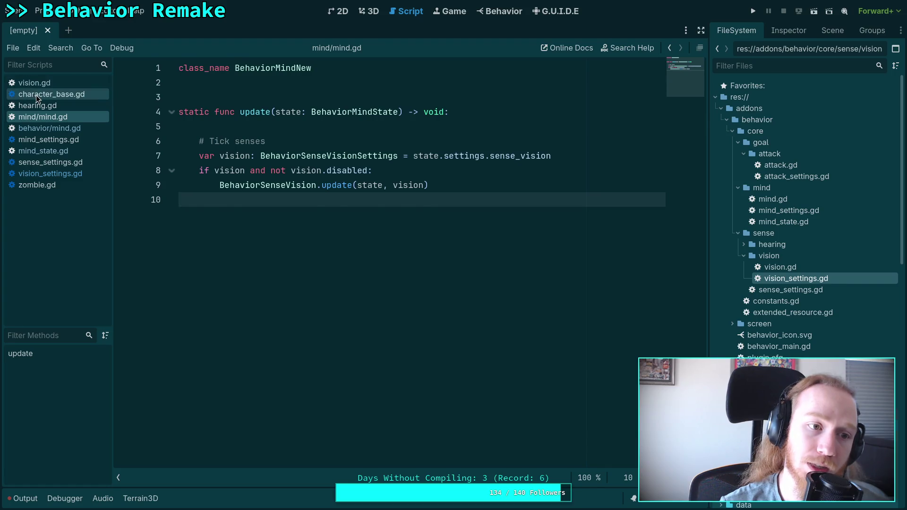
left_click(36, 95)
left_click(37, 83)
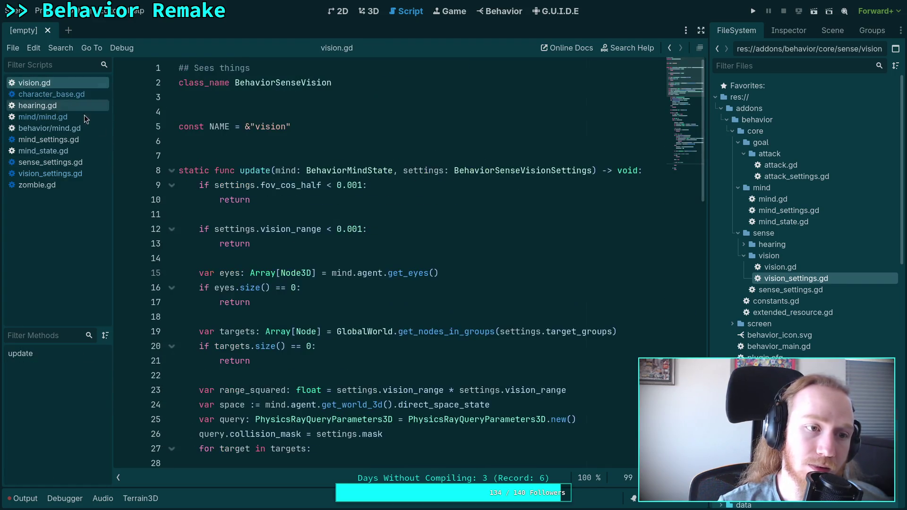
scroll(252, 249, "down", 15)
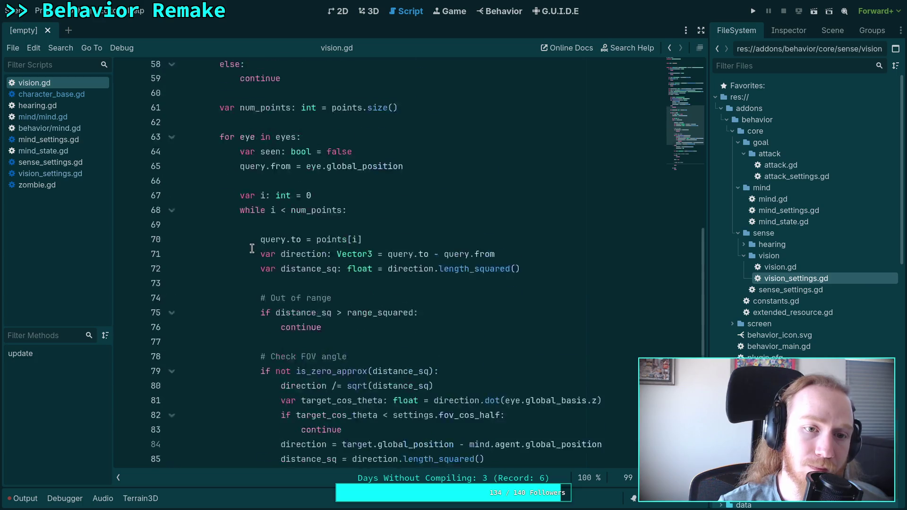
- Fold and unfold the for-eye loop, then continue the print with "Distance %.2f' % [target.name,"
scroll(251, 249, "up", 13)
left_click(172, 373)
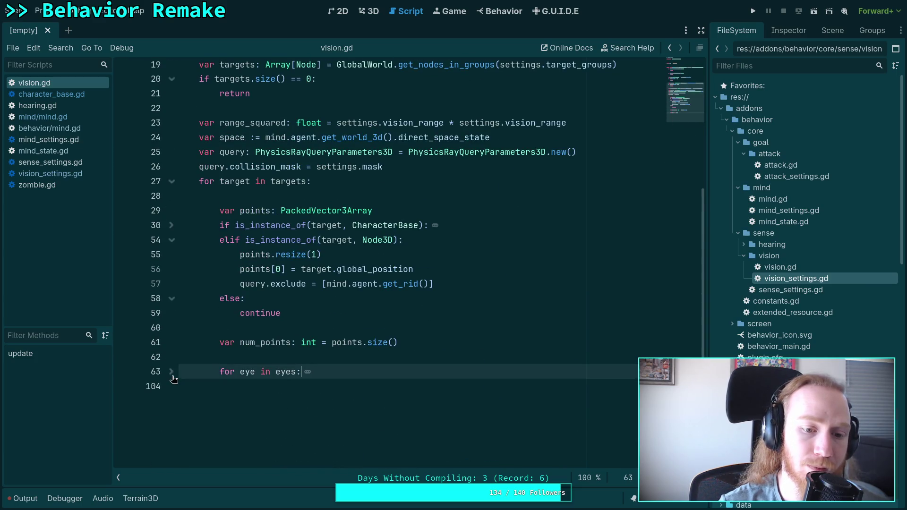
left_click(172, 372)
scroll(205, 374, "down", 7)
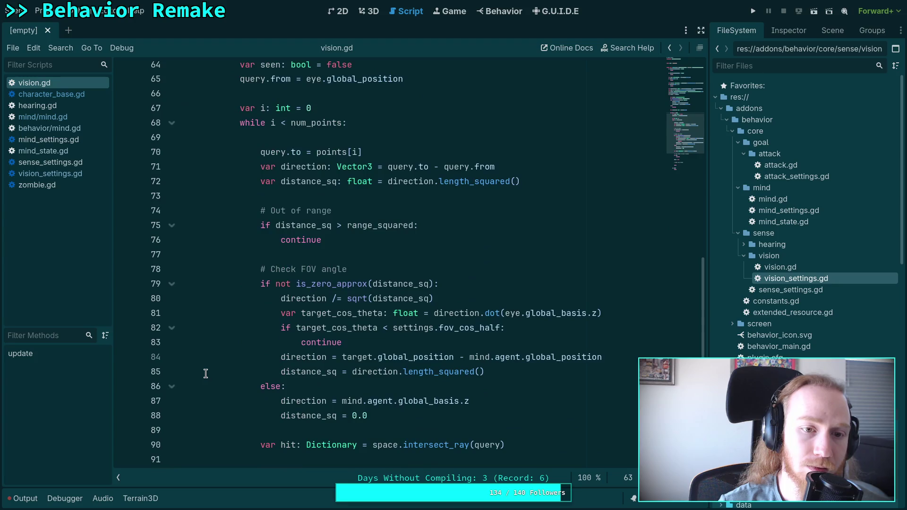
scroll(205, 373, "down", 4)
scroll(206, 374, "up", 18)
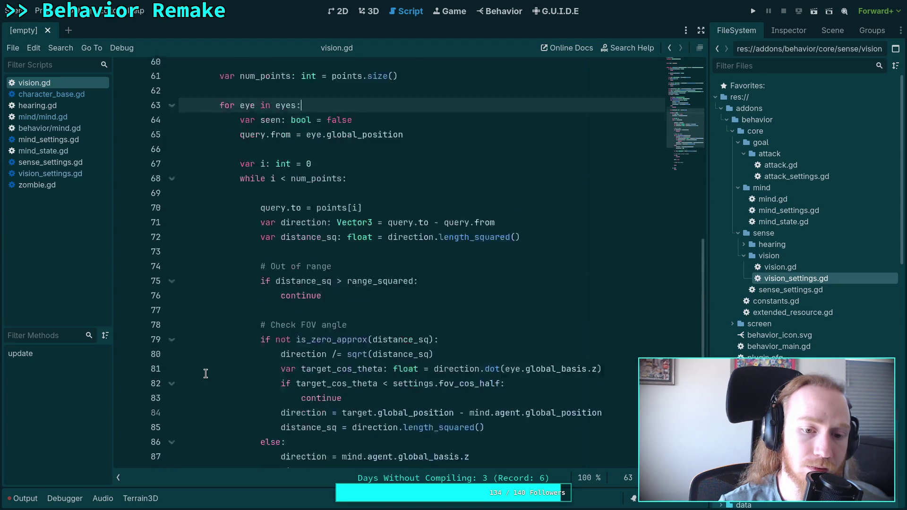
left_click(268, 319)
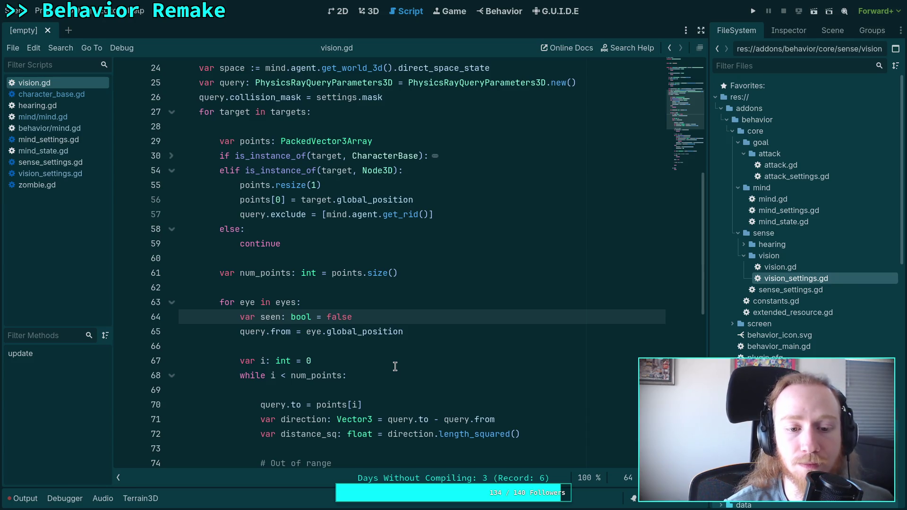
key("alt+Left")
type("Distance ")
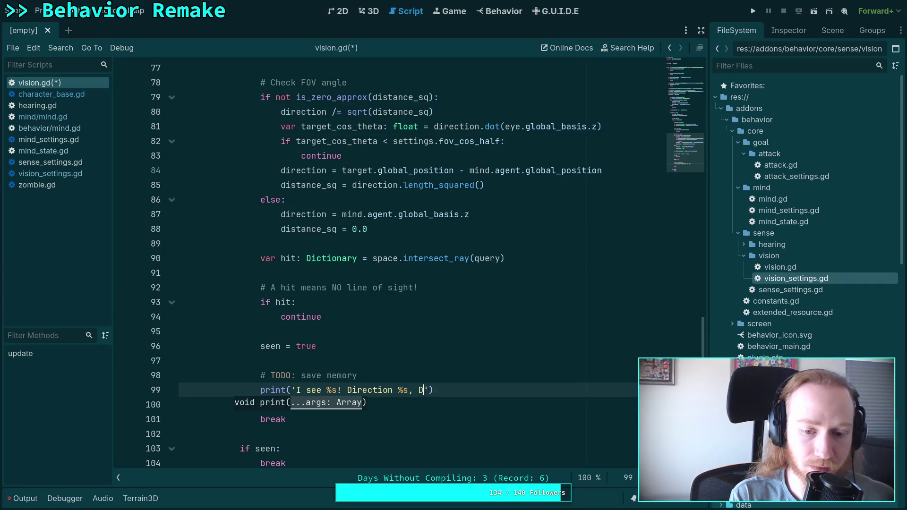
type("%.")
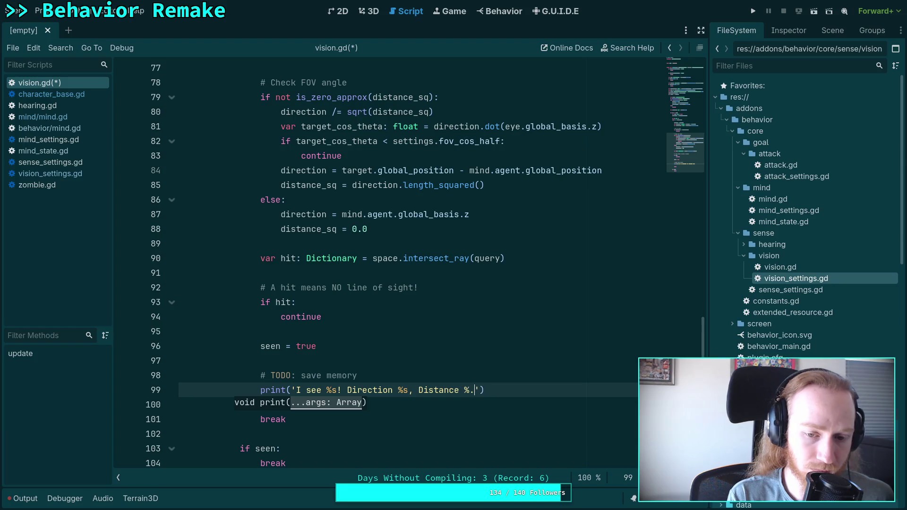
type("2f'")
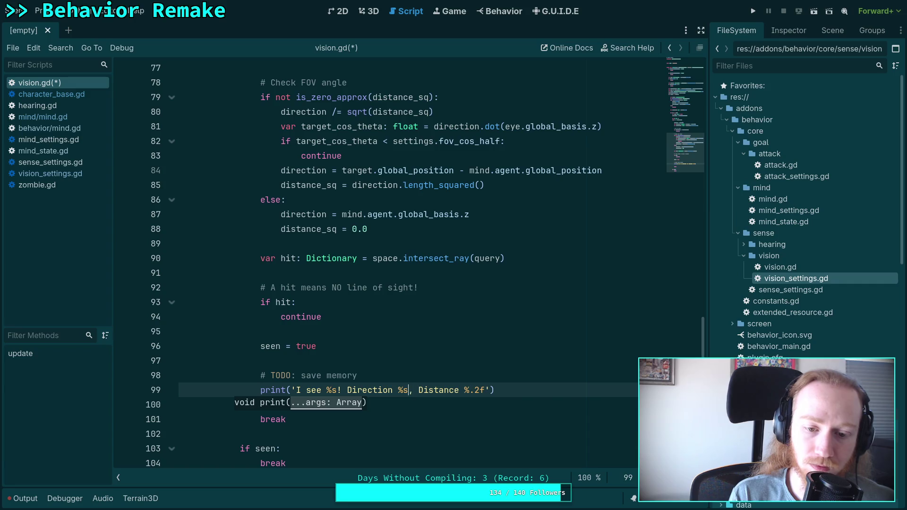
type(" % [")
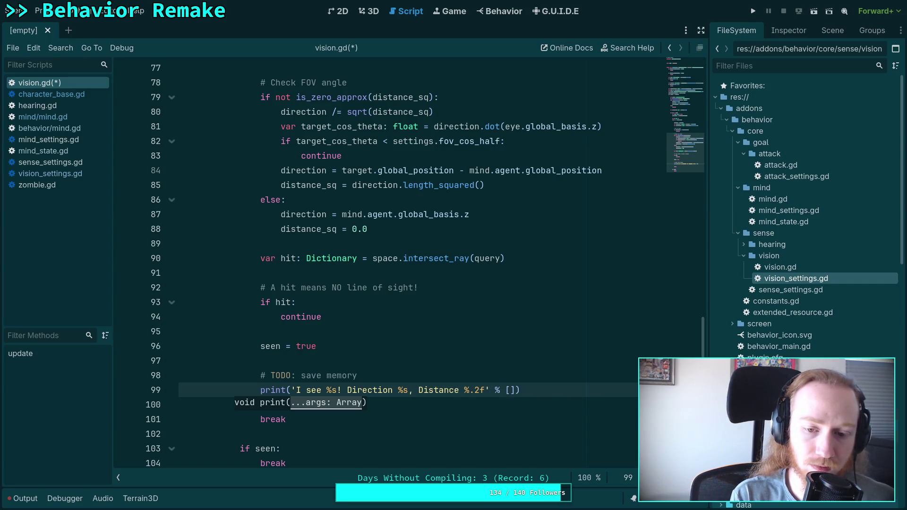
type("target.name")
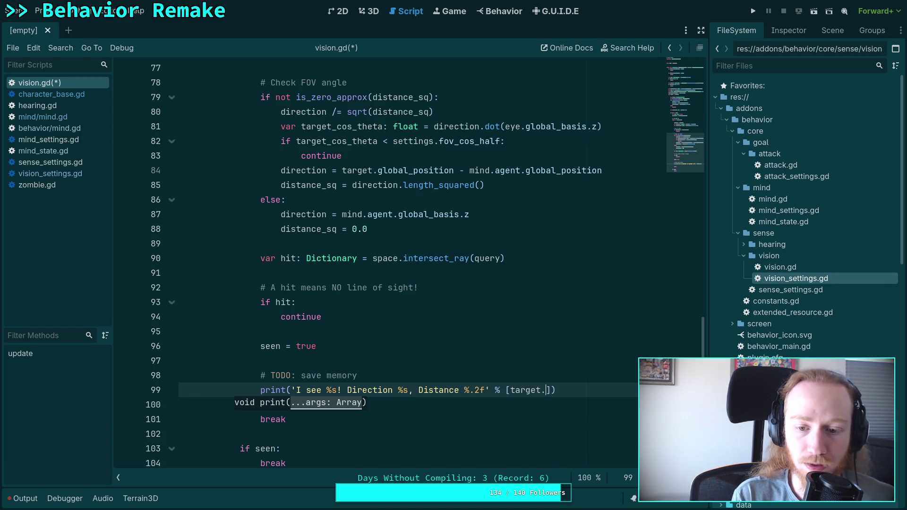
type(",")
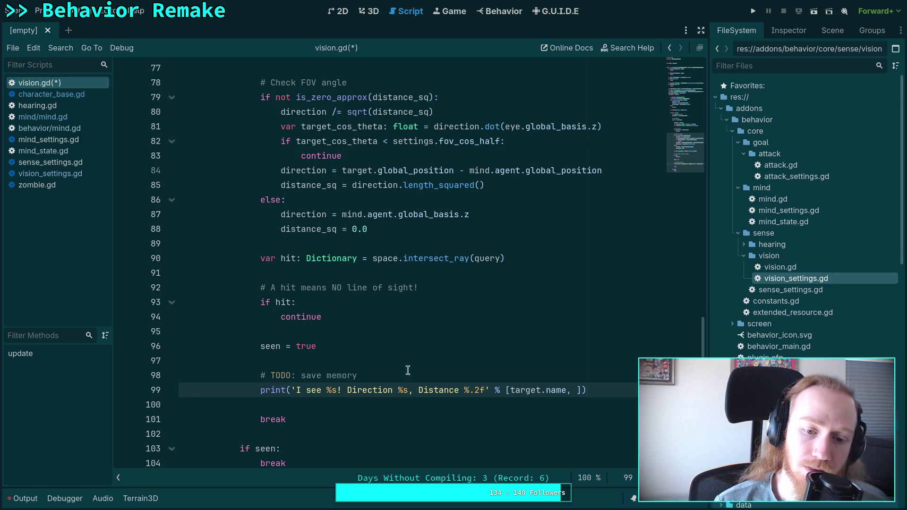
- Return the caret to the end of the save-memory TODO comment
left_click(379, 372)
- Add a not is_zero_approx(distance_sq): condition on a new line after the TODO
key("Return")
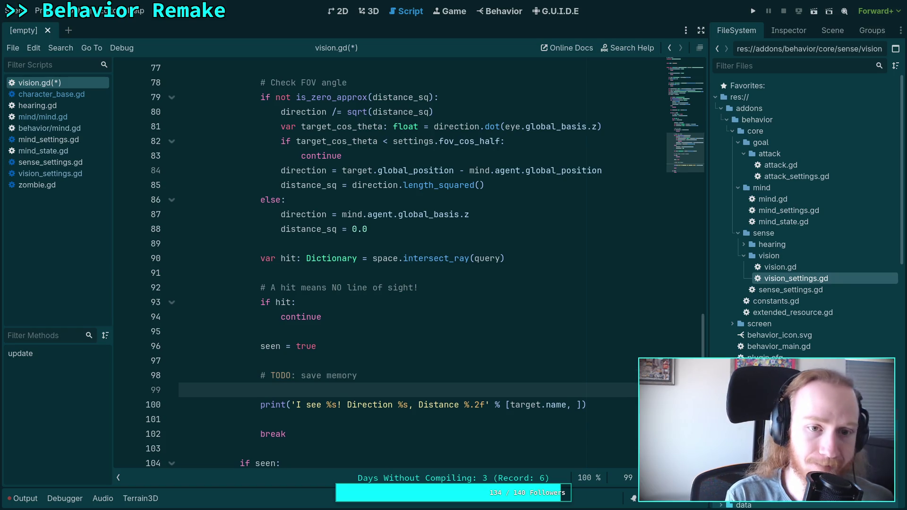
type("if not")
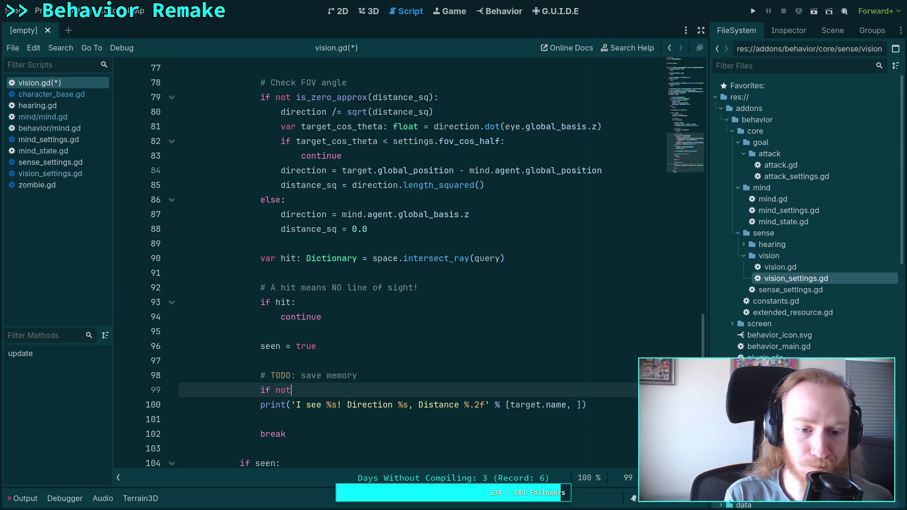
type(" is_ze")
key("Return")
type("dis")
key("Return")
type(":")
key("Return")
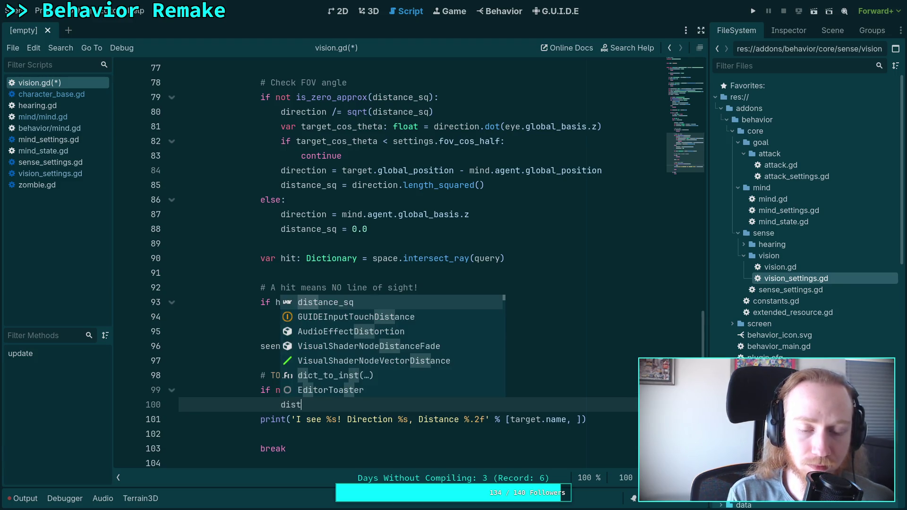
key("BackSpace")
key("BackSpace")
key("BackSpace")
- Declare var distance: float just above the new condition
key("Up")
key("Up")
key("End")
key("Return")
type("var d")
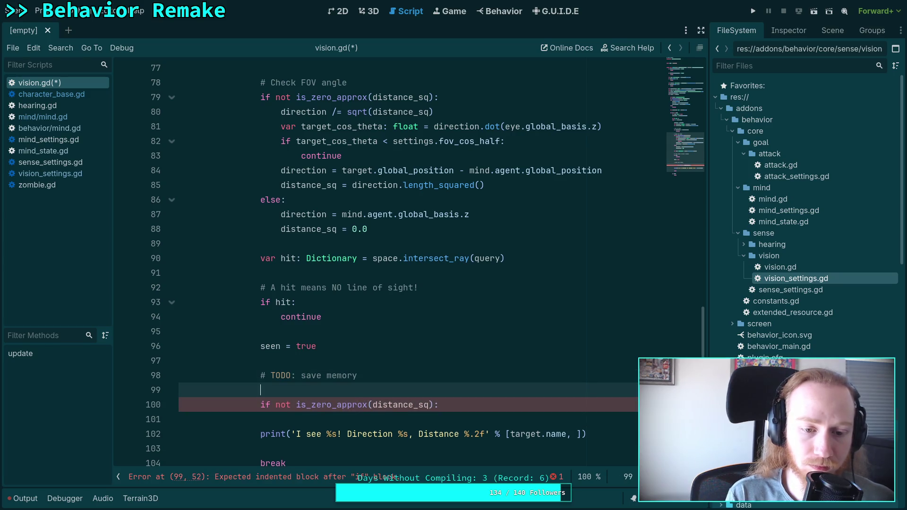
type("istance")
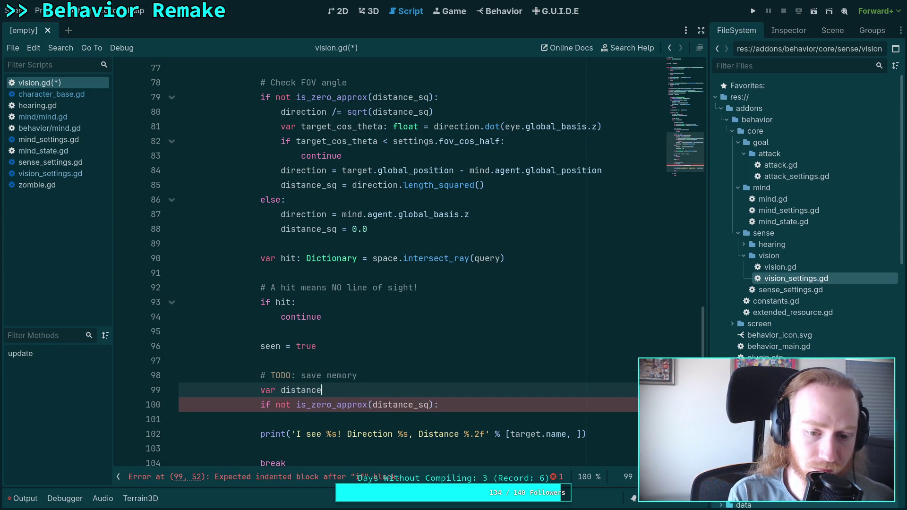
type(": float")
key("Escape")
- Fill the condition body with distance = sqrt(distance_sq) and direction /= distance
key("Down")
key("Down")
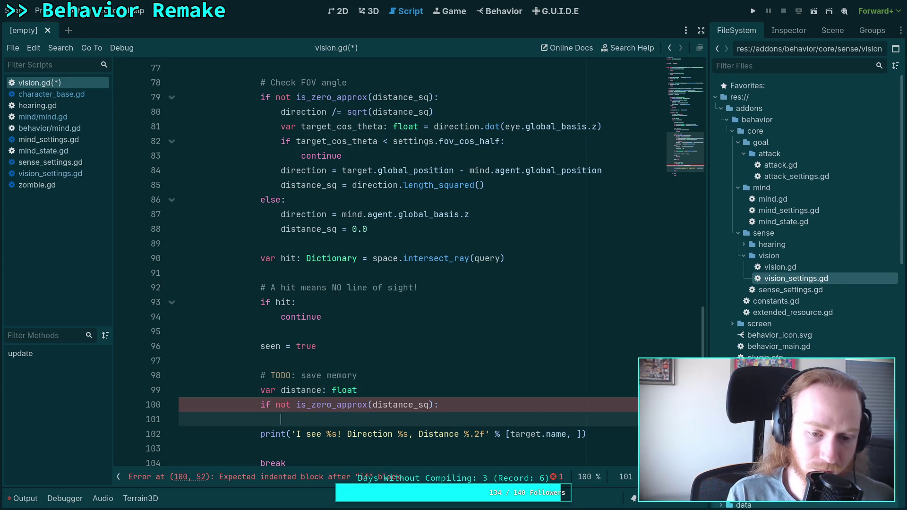
type("distance = ")
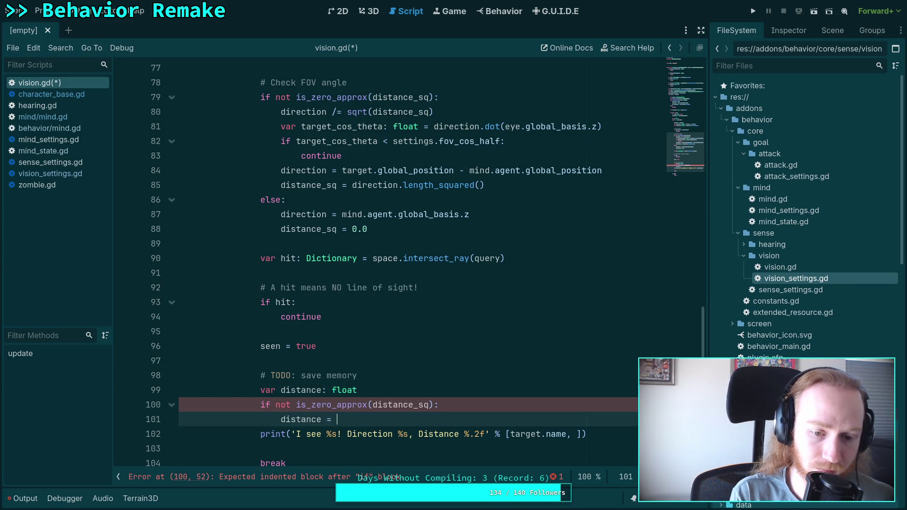
type("sqrt(dist")
key("Down")
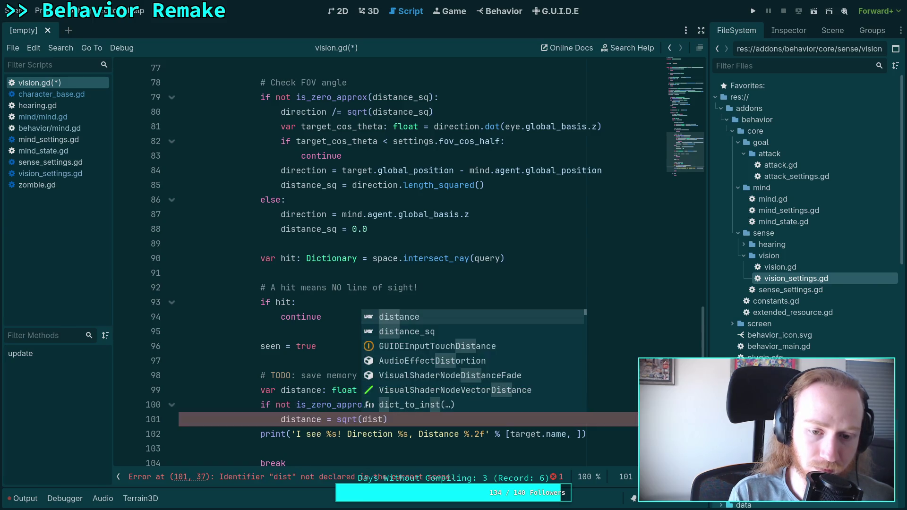
key("Return")
type(")")
key("Return")
type("direction /")
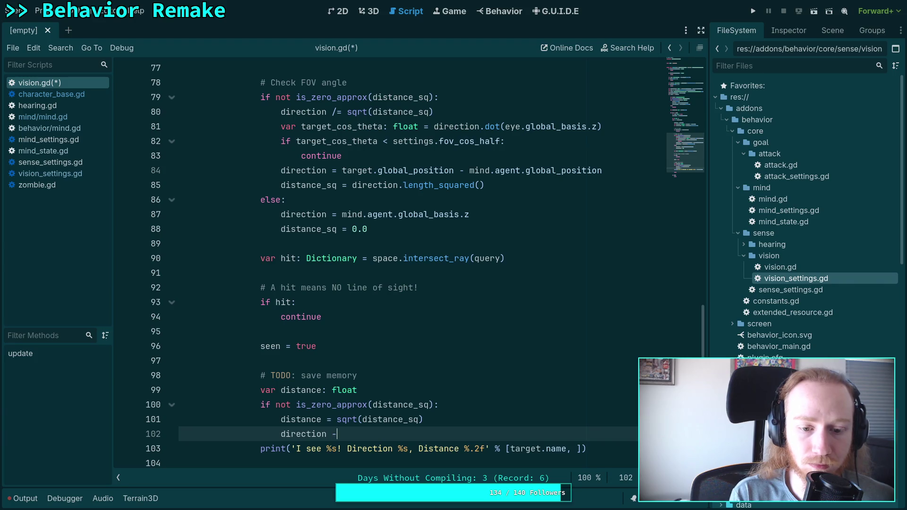
type("=")
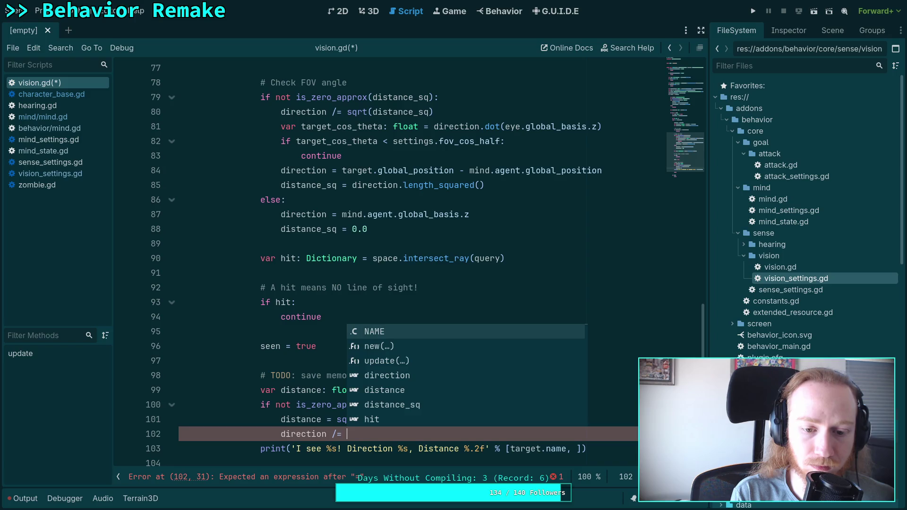
type(" distanc")
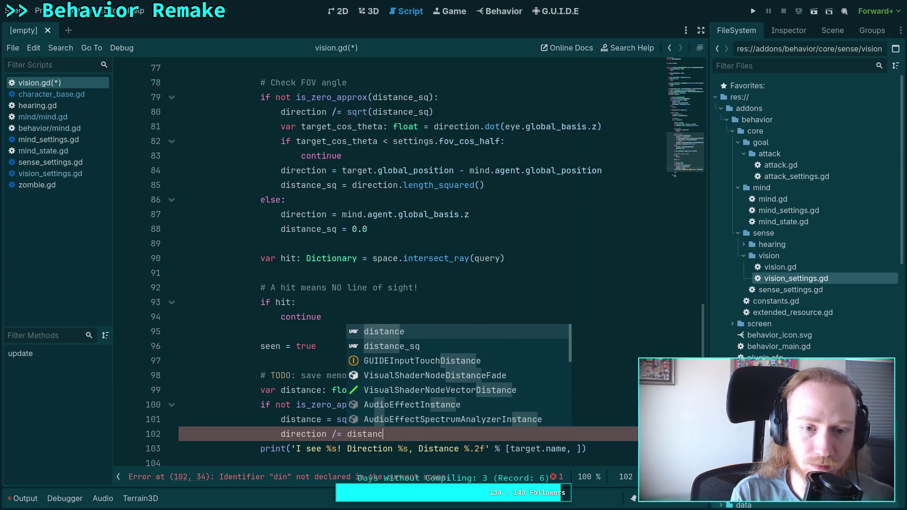
type("e")
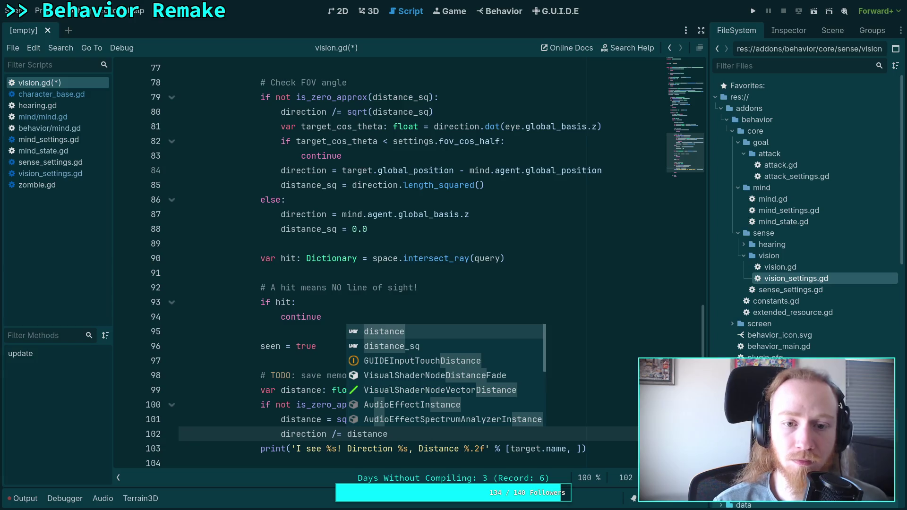
left_click(289, 327)
- Add and remove a trial else line after direction /= distance, then select the distance_sq = 0.0 line
scroll(318, 359, "down", 1)
scroll(318, 359, "up", 1)
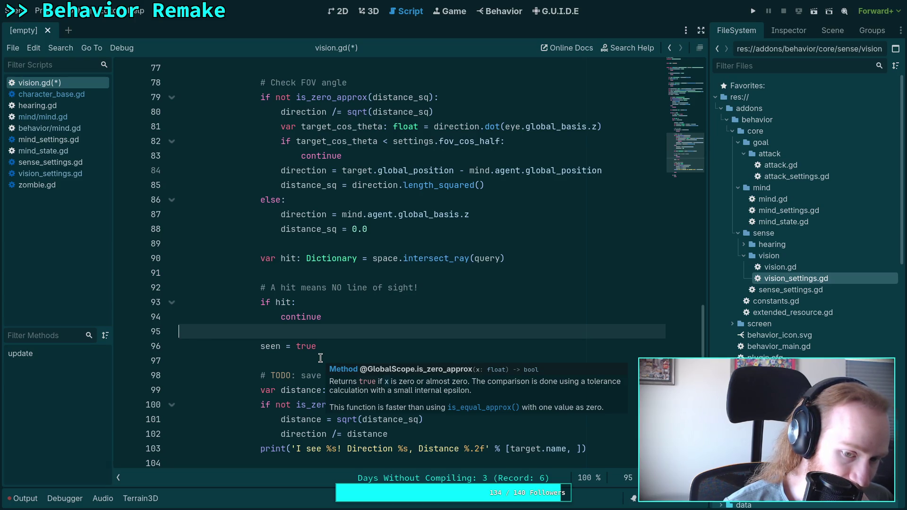
left_click(420, 445)
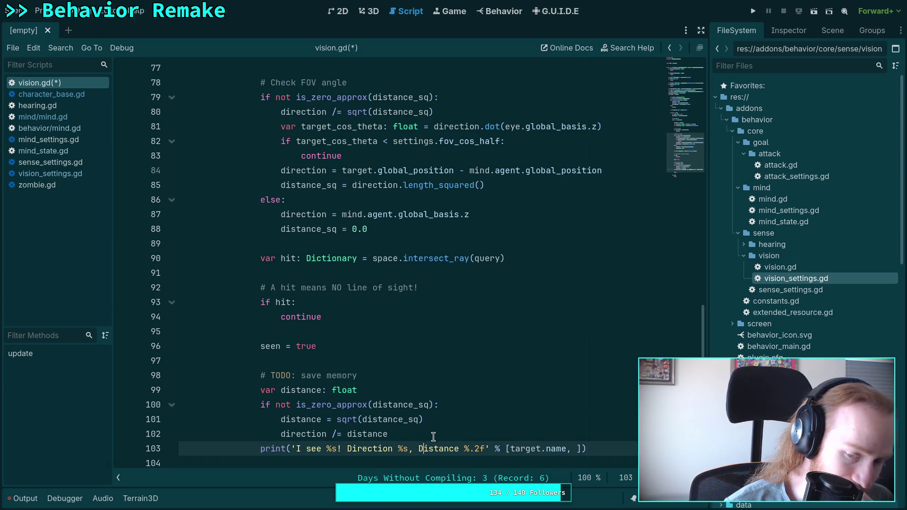
left_click(435, 435)
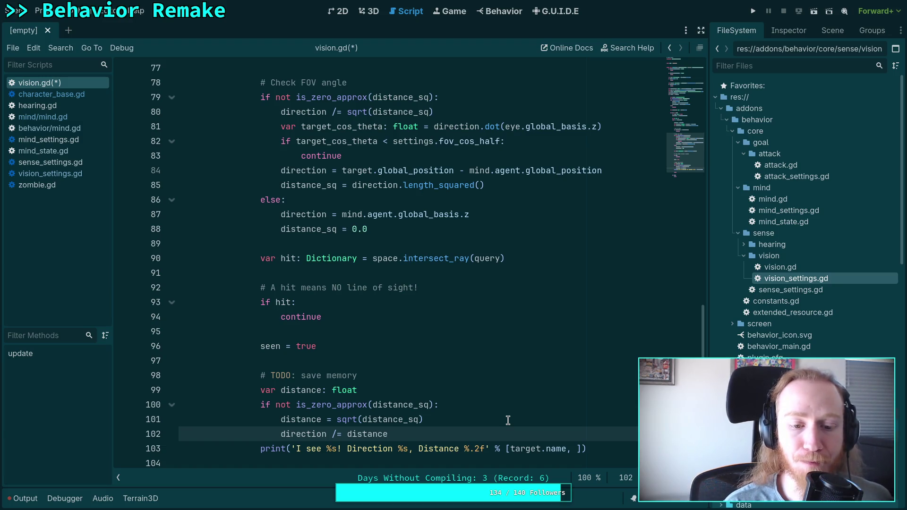
key("Return")
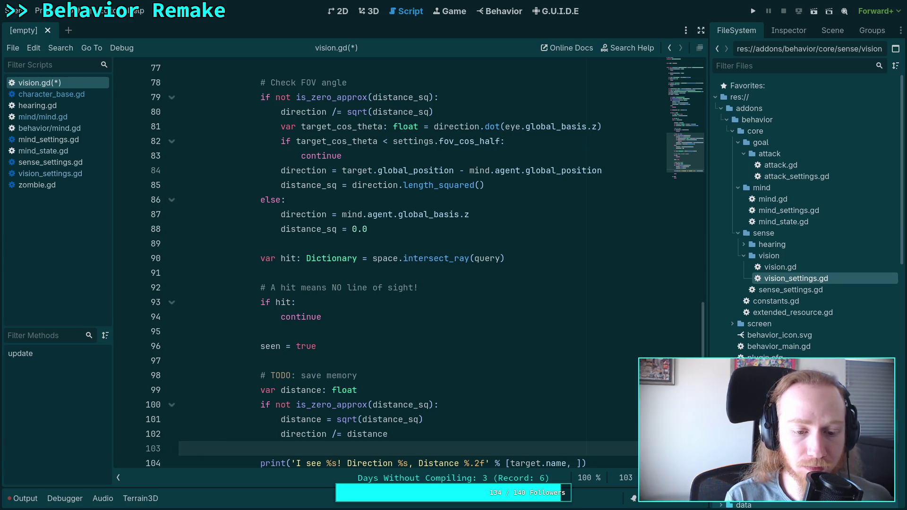
type("else")
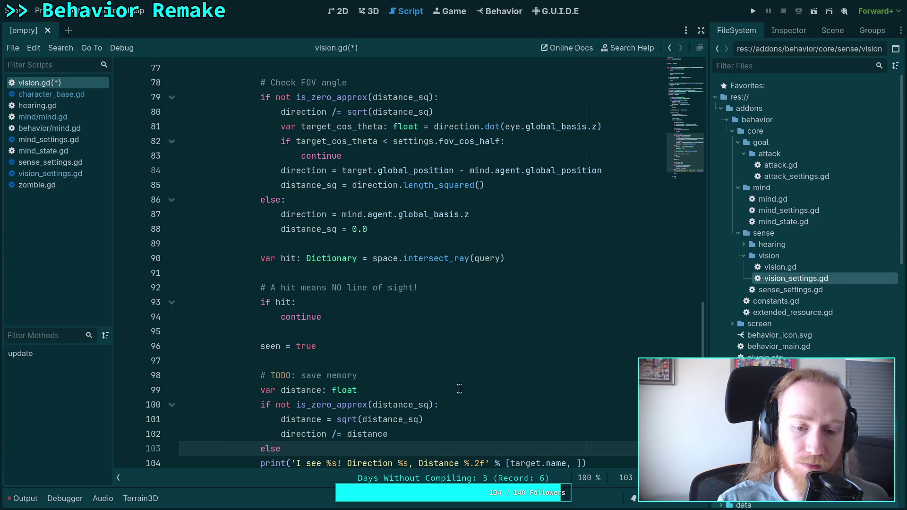
left_click(399, 438)
key("shift+Down")
key("BackSpace")
left_click(389, 389)
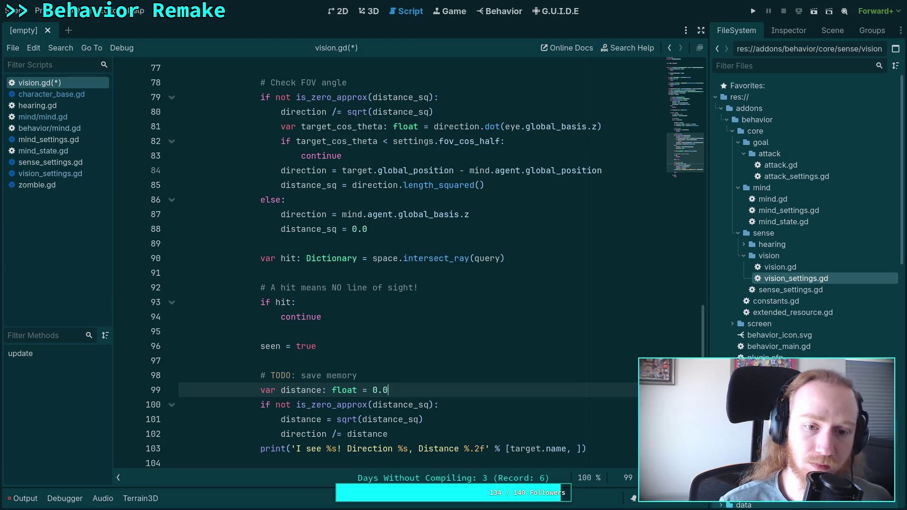
triple_click(398, 232)
- Delete the else-branch distance_sq reset and add direction, distance after target.name in the print
left_click_drag(398, 231, 127, 227)
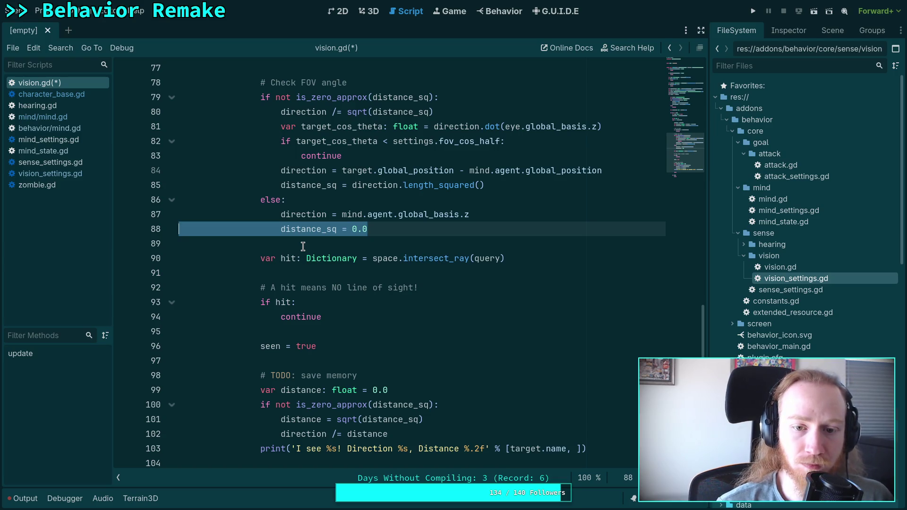
key("BackSpace")
key("BackSpace")
scroll(432, 344, "down", 1)
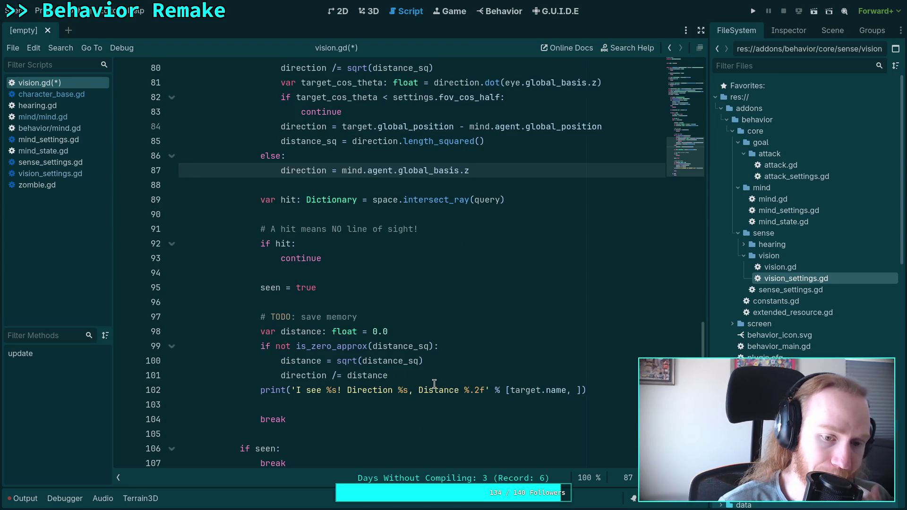
left_click(573, 390)
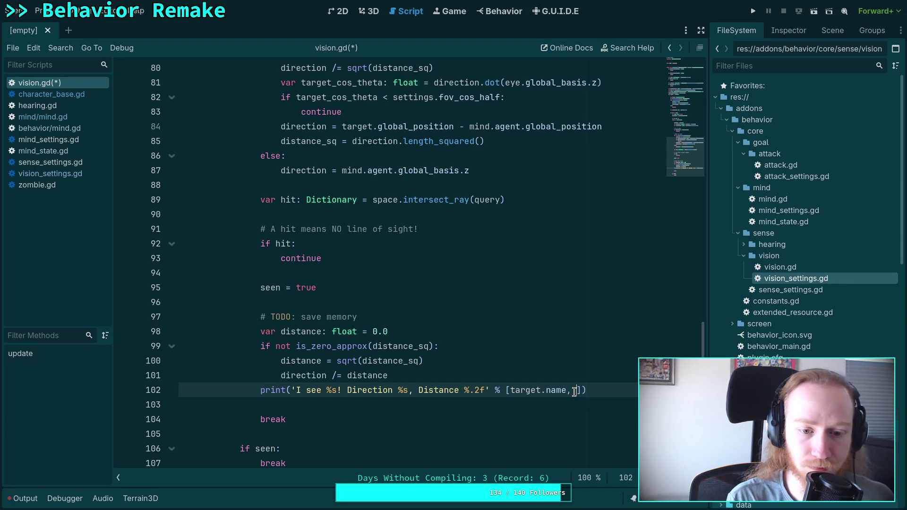
type("str(")
key("BackSpace")
key("BackSpace")
key("BackSpace")
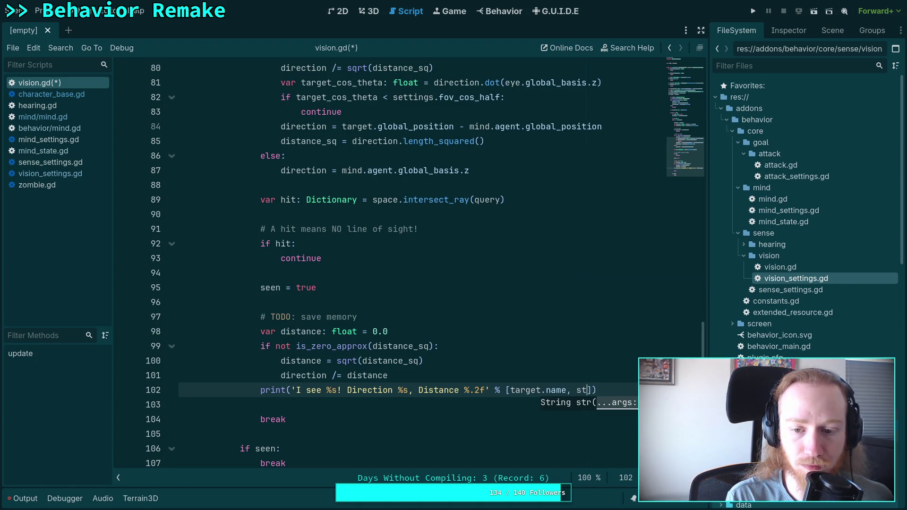
type("direction, ")
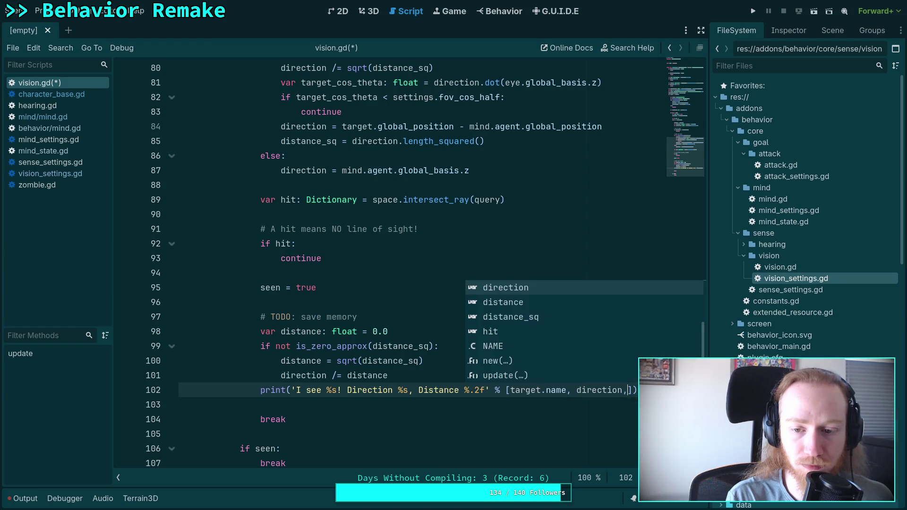
type("dista")
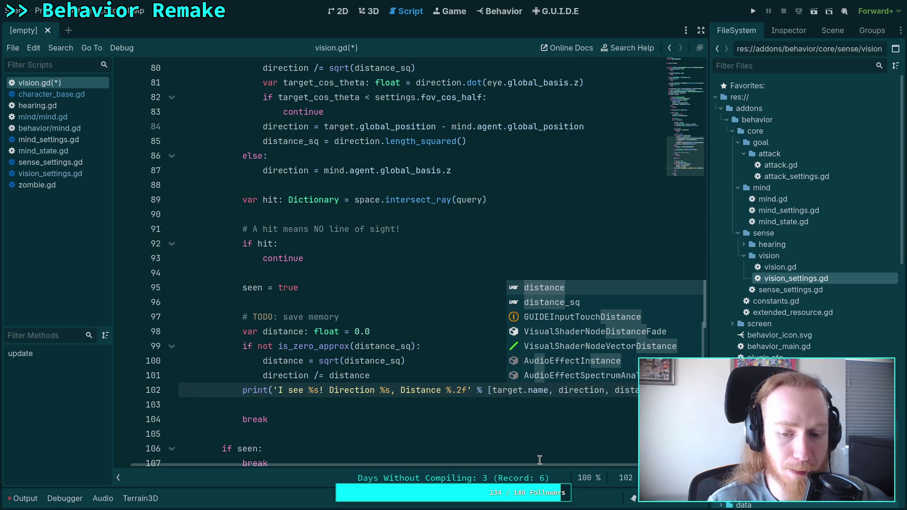
scroll(538, 465, "left", 1)
left_click(352, 404)
- Save vision.gd and review the updated raycast loop code
key("ctrl+s")
scroll(411, 338, "down", 2)
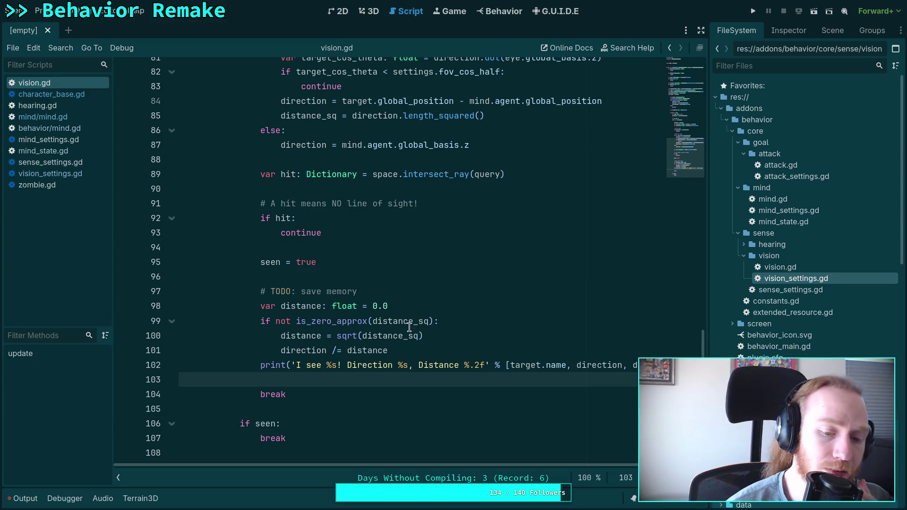
scroll(394, 328, "up", 9)
scroll(365, 320, "down", 9)
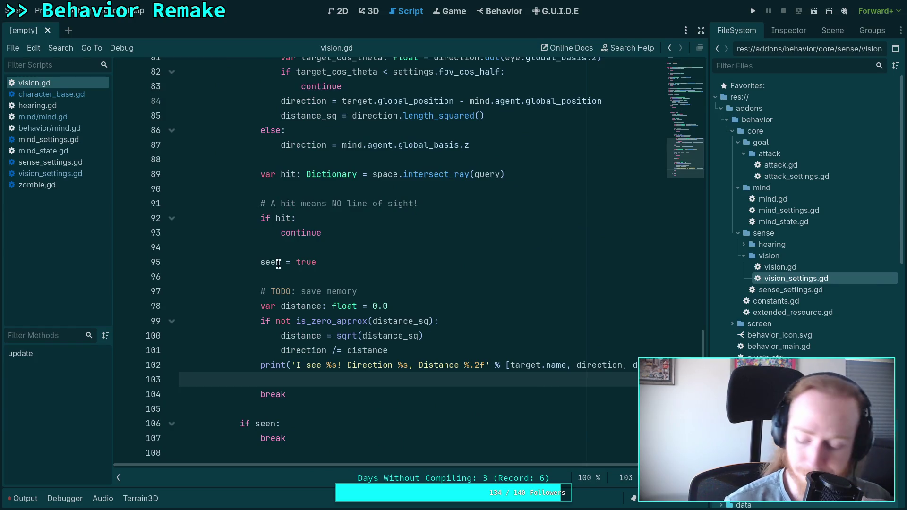
mouse_move(278, 263)
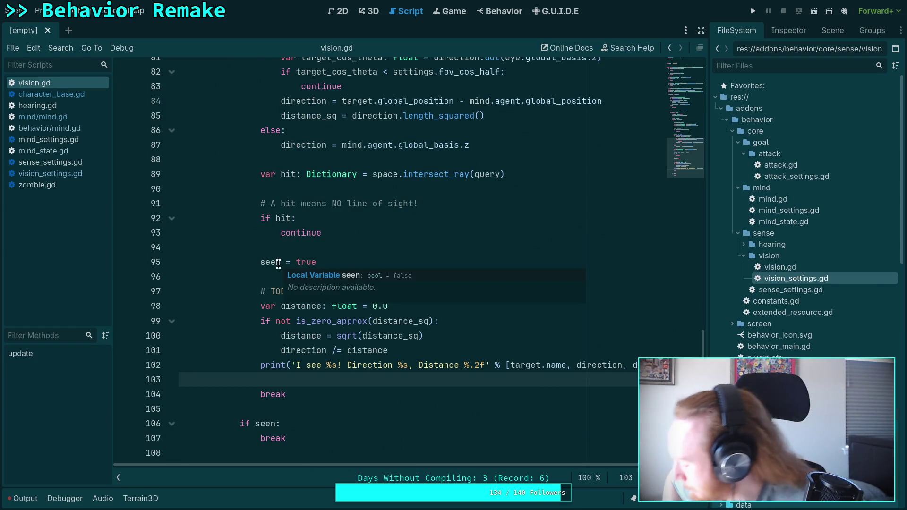
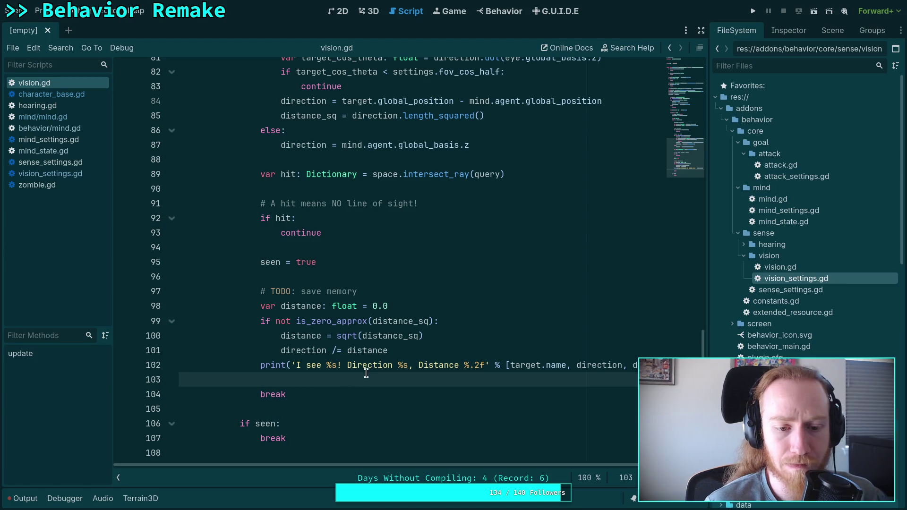
- Review vision.gd and check its parse errors in the Output panel
scroll(350, 382, "up", 2)
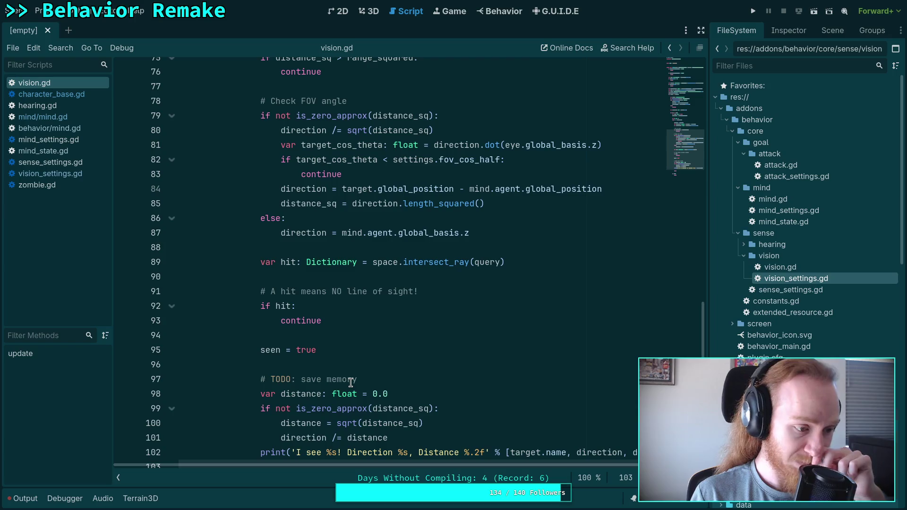
scroll(496, 396, "up", 6)
left_click(415, 324)
scroll(417, 326, "down", 5)
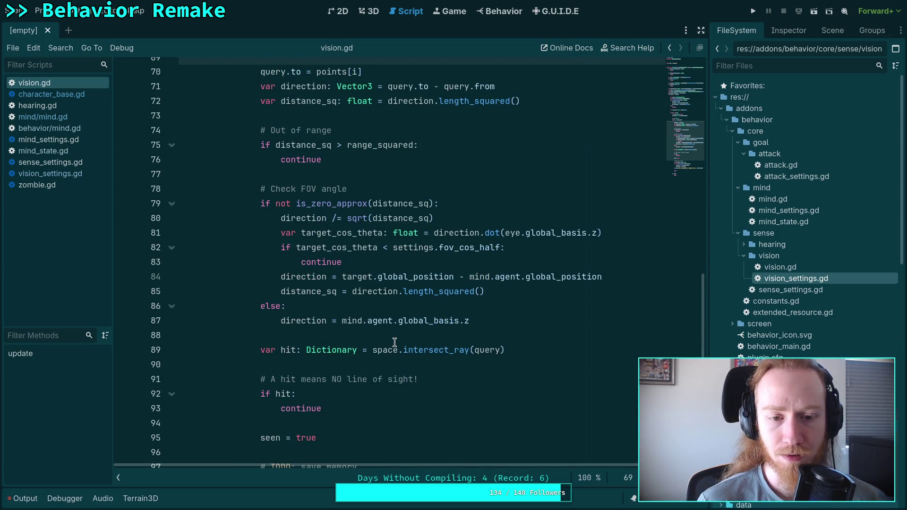
mouse_move(412, 343)
scroll(412, 343, "down", 4)
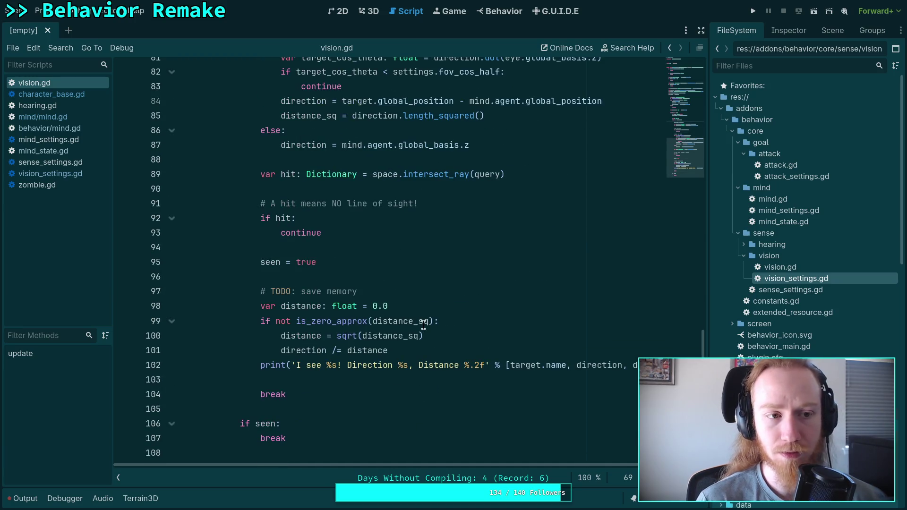
mouse_move(423, 325)
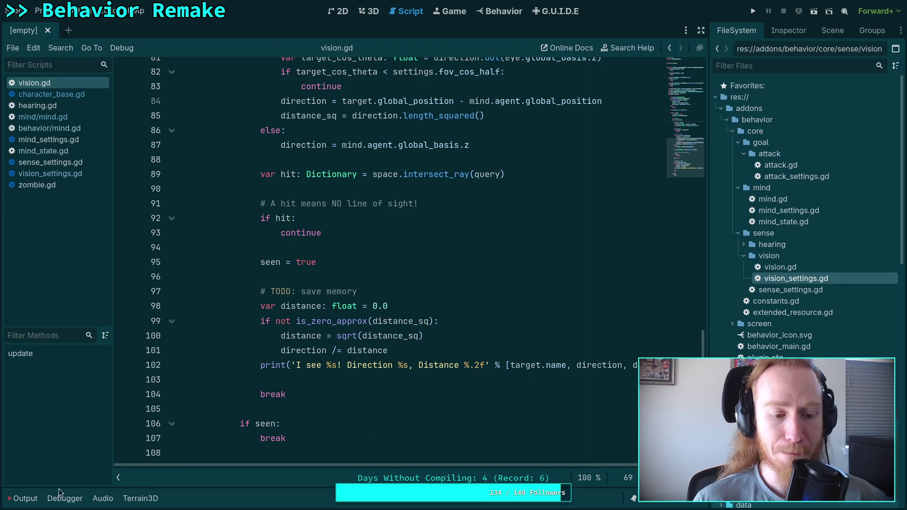
left_click(23, 498)
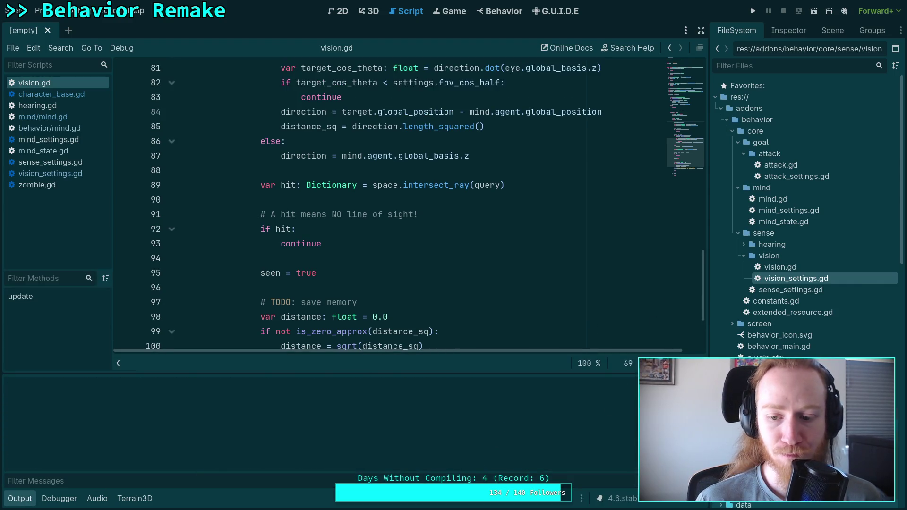
left_click(57, 501)
- Open character/zombie/zombie.gd from the FileSystem dock
scroll(812, 301, "down", 10)
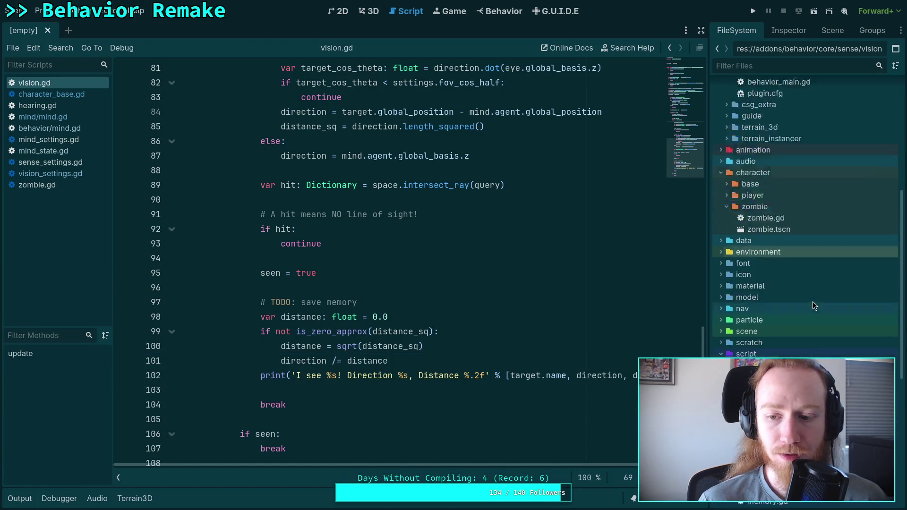
scroll(790, 330, "down", 4)
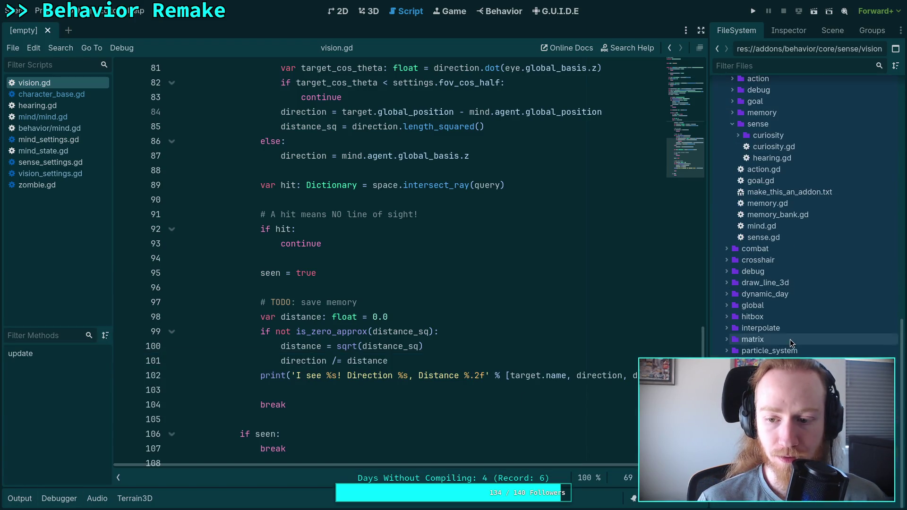
scroll(780, 355, "up", 10)
double_click(772, 237)
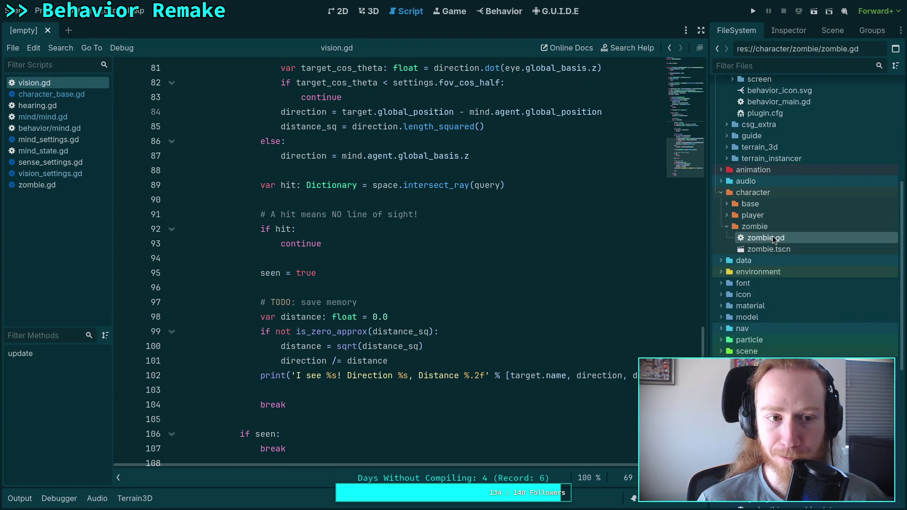
- Delete the erroring vision-sense lines 183–185 from zombie.gd
scroll(434, 244, "down", 20)
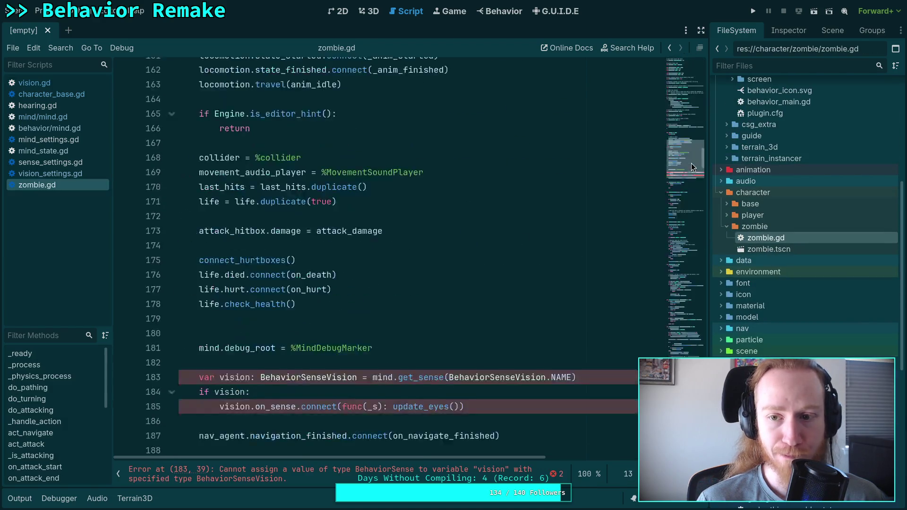
scroll(473, 250, "up", 2)
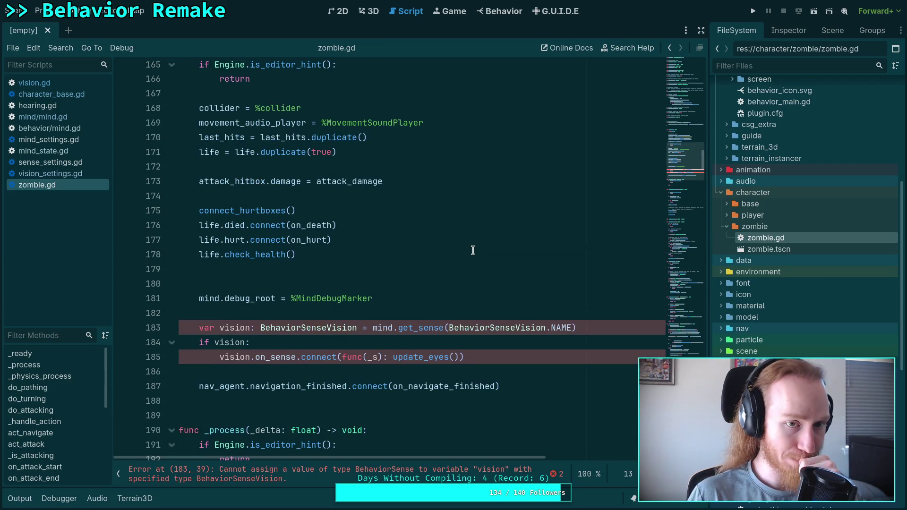
left_click_drag(508, 357, 510, 313)
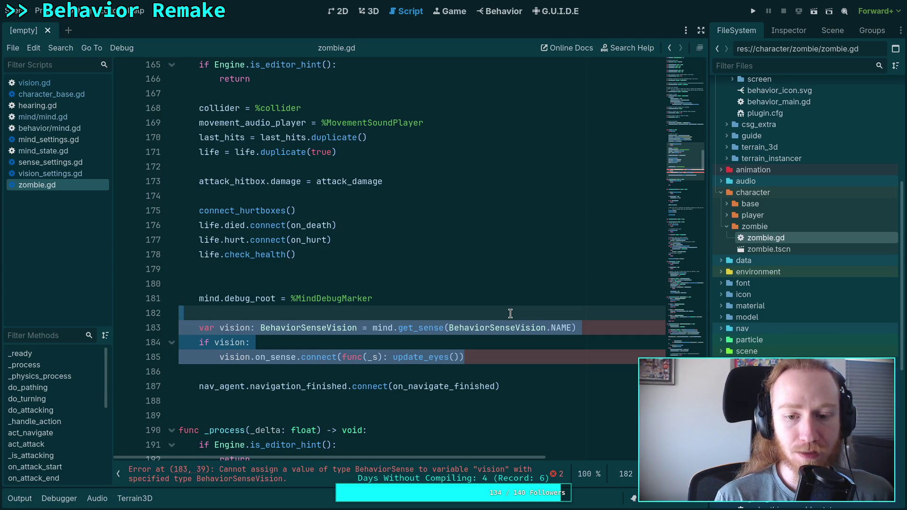
key("BackSpace")
key("BackSpace")
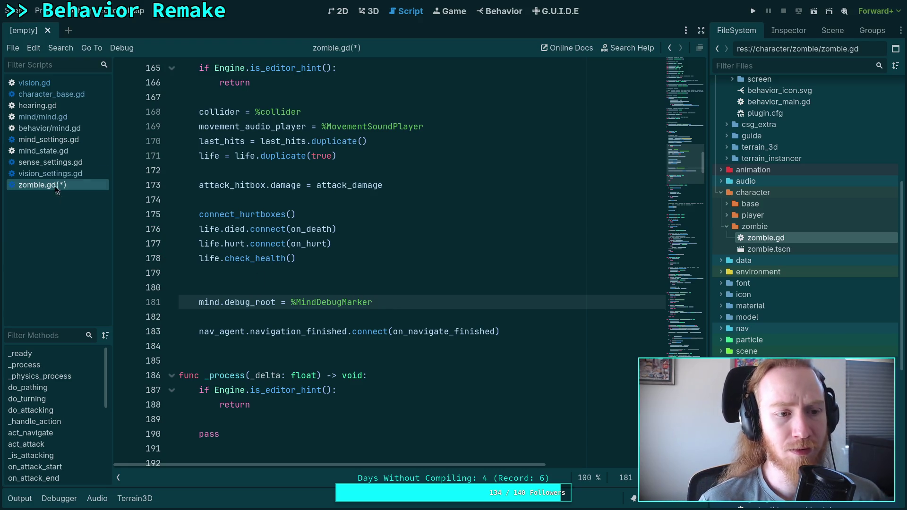
- Look over mind.gd and mind_state.gd, then bring up character_base.gd
left_click(64, 116)
mouse_move(279, 191)
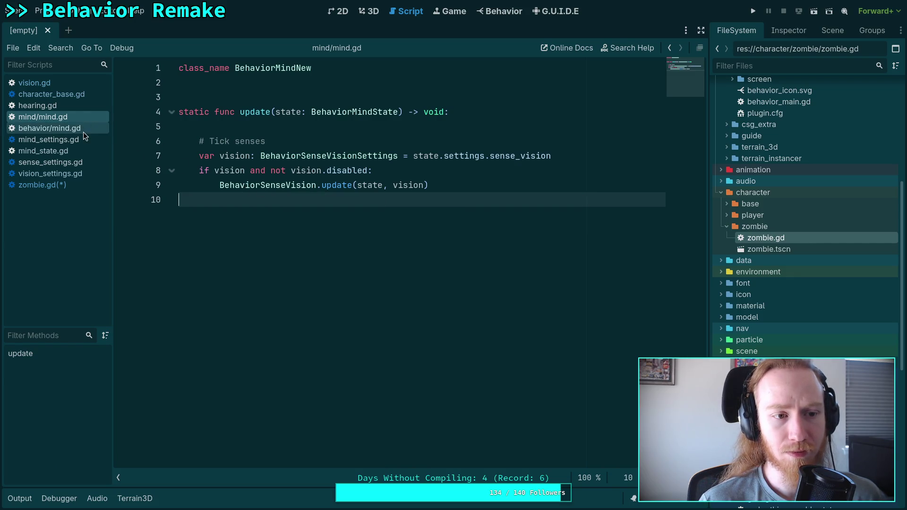
left_click(79, 152)
left_click(80, 184)
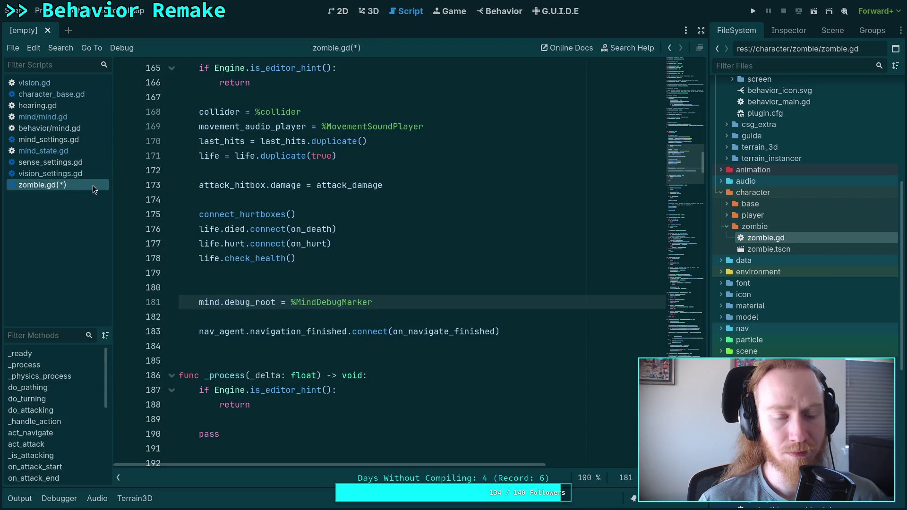
left_click(401, 285)
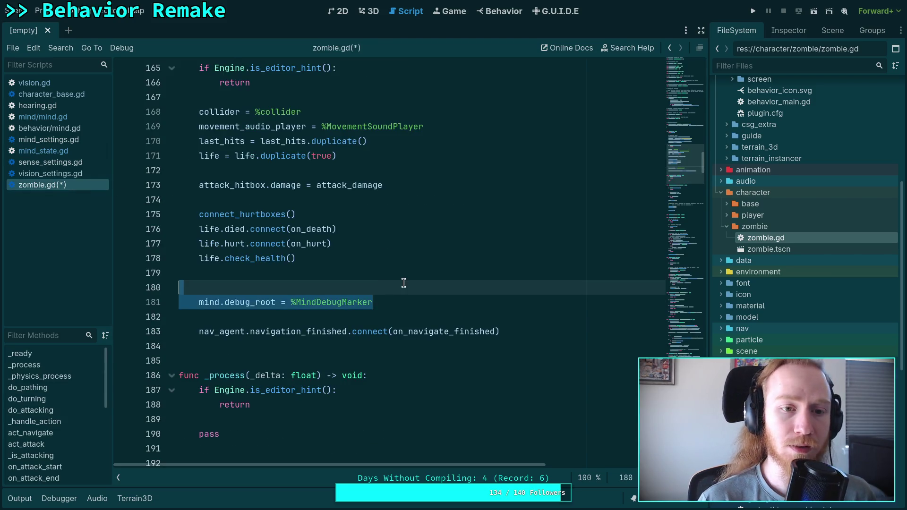
scroll(404, 283, "up", 10)
scroll(412, 281, "up", 20)
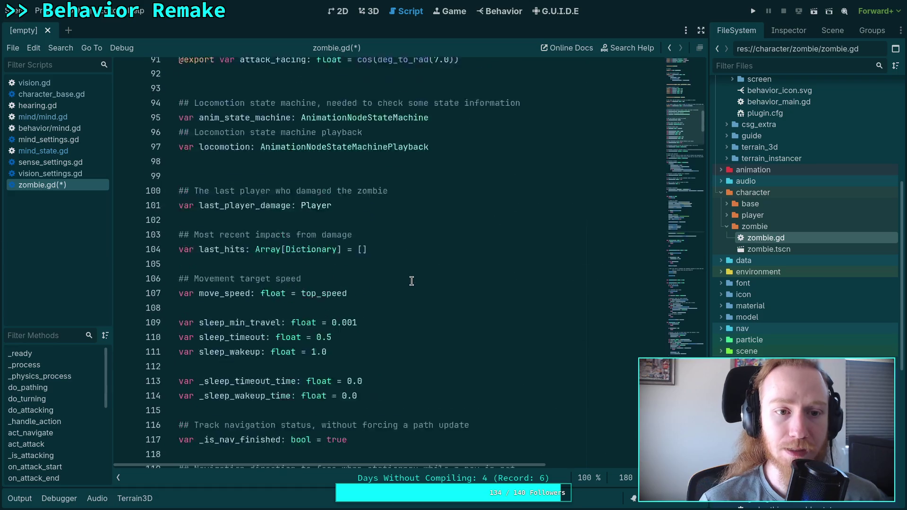
scroll(411, 280, "up", 8)
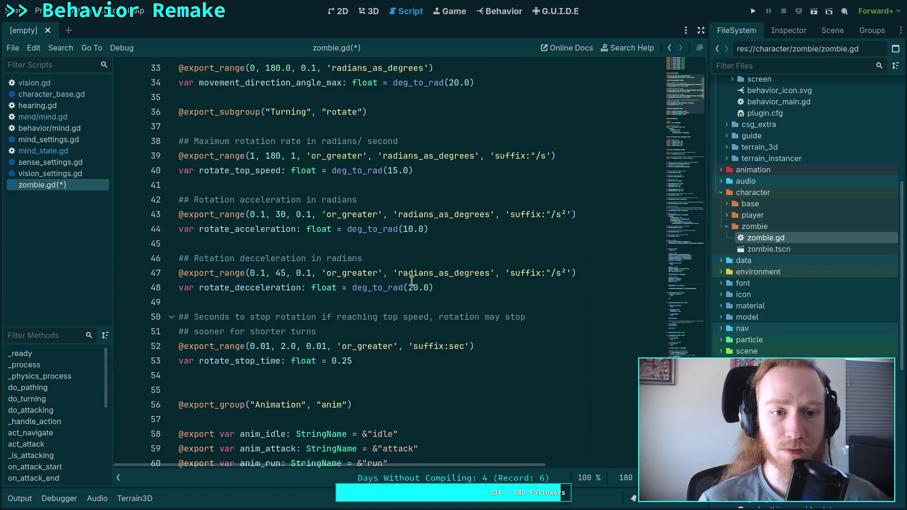
left_click(75, 94)
scroll(379, 218, "down", 10)
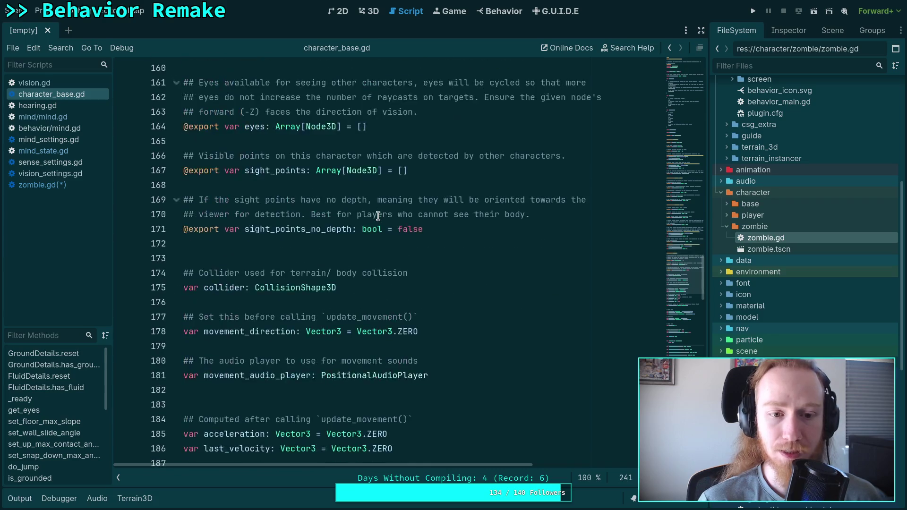
- Scroll through character_base.gd and glance at mind.gd and zombie.gd
scroll(379, 218, "down", 6)
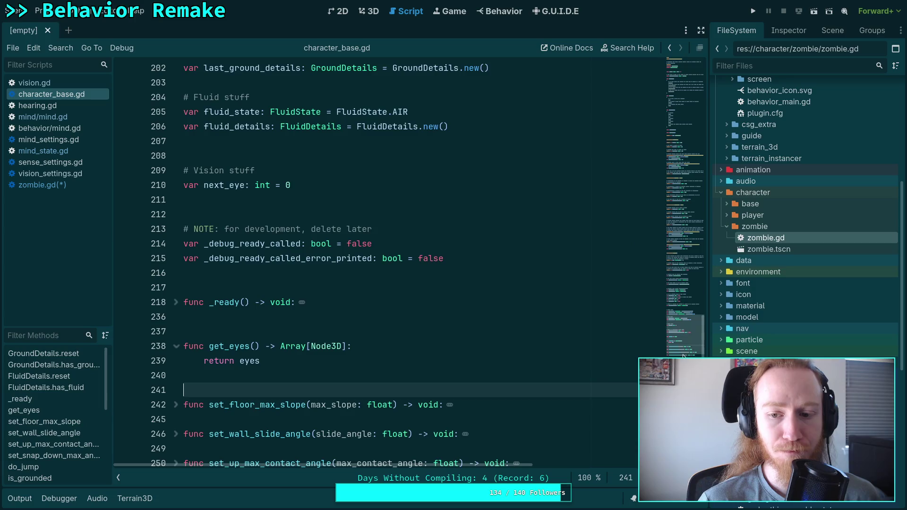
left_click(682, 66)
scroll(522, 259, "down", 3)
scroll(523, 259, "down", 20)
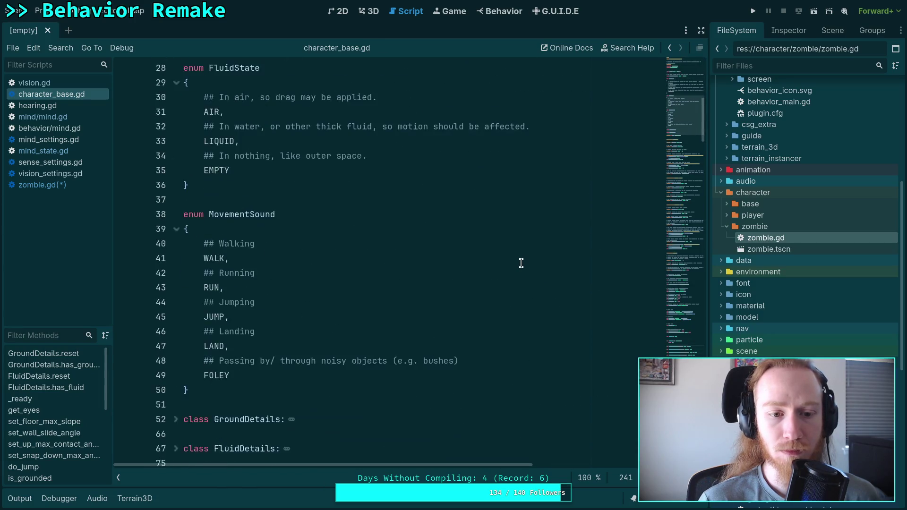
scroll(521, 263, "down", 20)
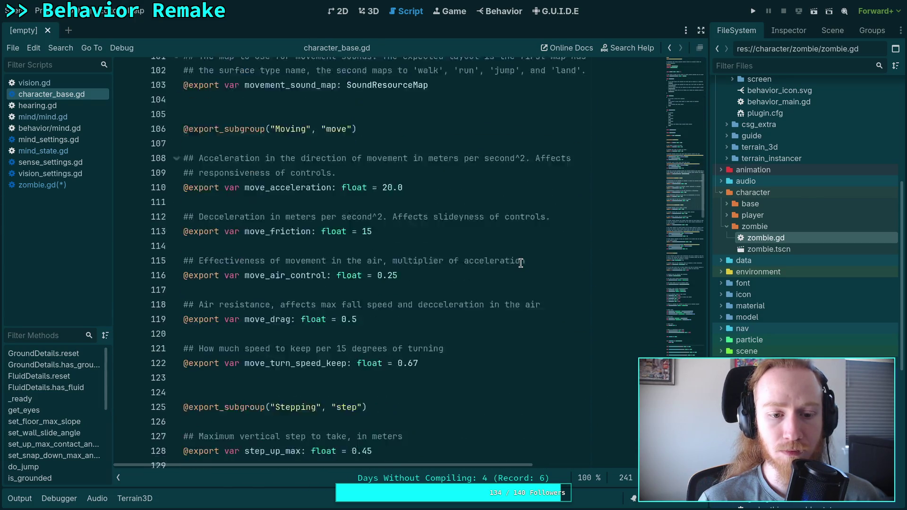
scroll(520, 262, "down", 10)
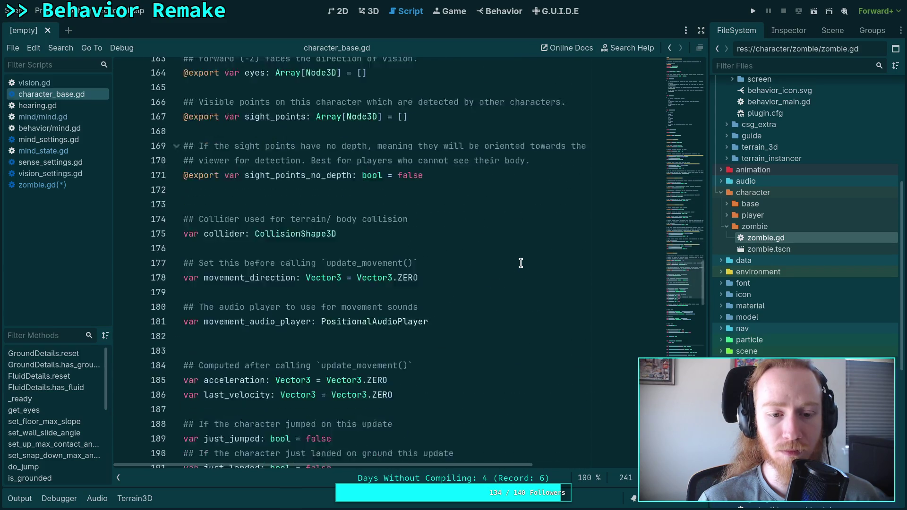
scroll(520, 263, "up", 3)
scroll(521, 263, "down", 6)
scroll(520, 263, "down", 8)
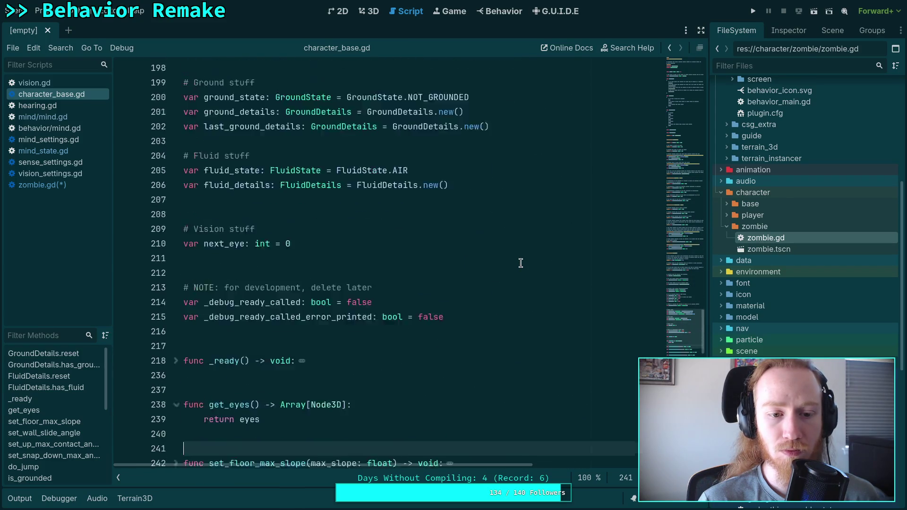
left_click(58, 119)
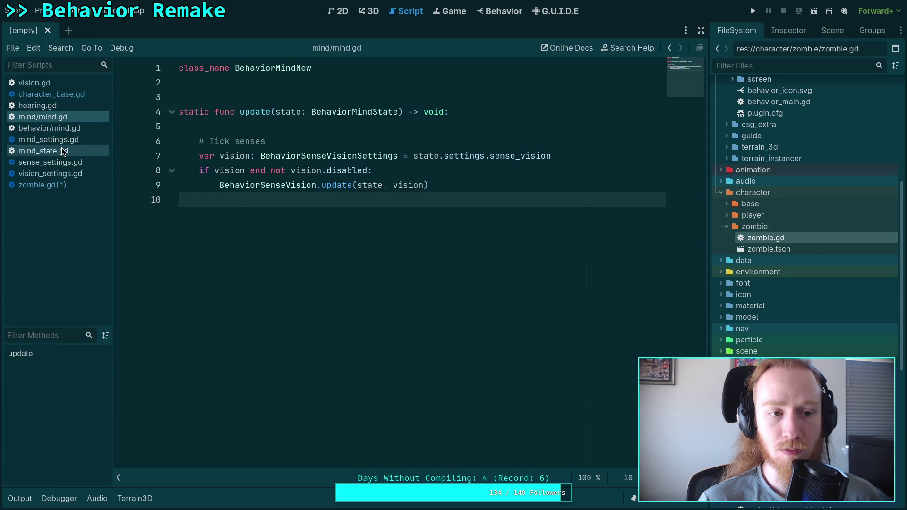
left_click(62, 185)
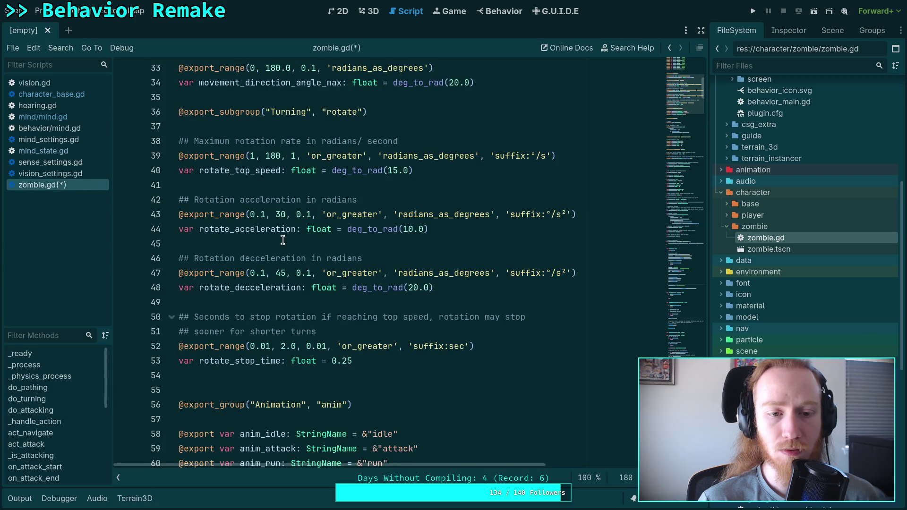
- Delete the get_eyes() function from character_base.gd
scroll(303, 239, "down", 9)
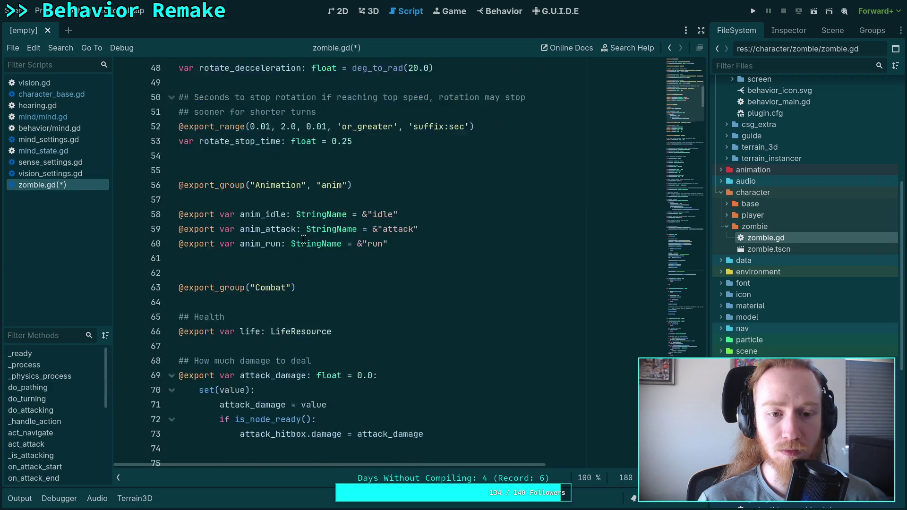
scroll(303, 239, "down", 3)
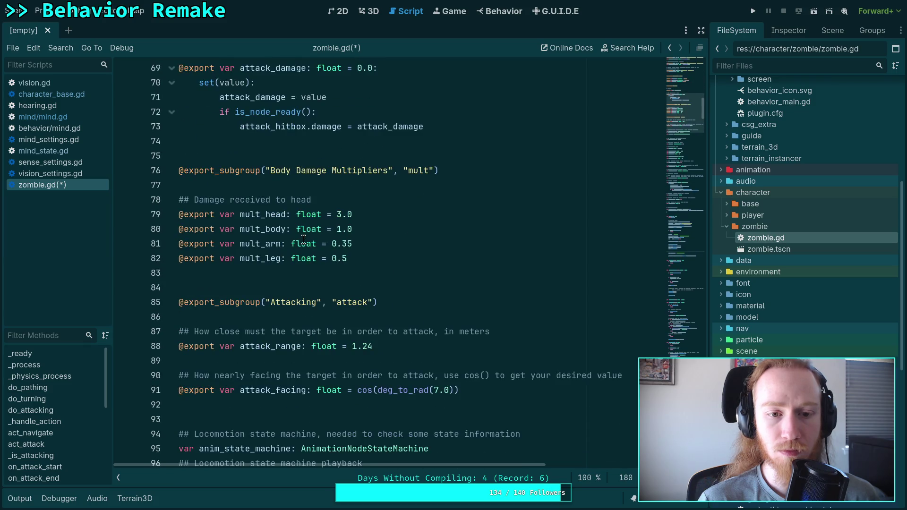
scroll(303, 239, "down", 7)
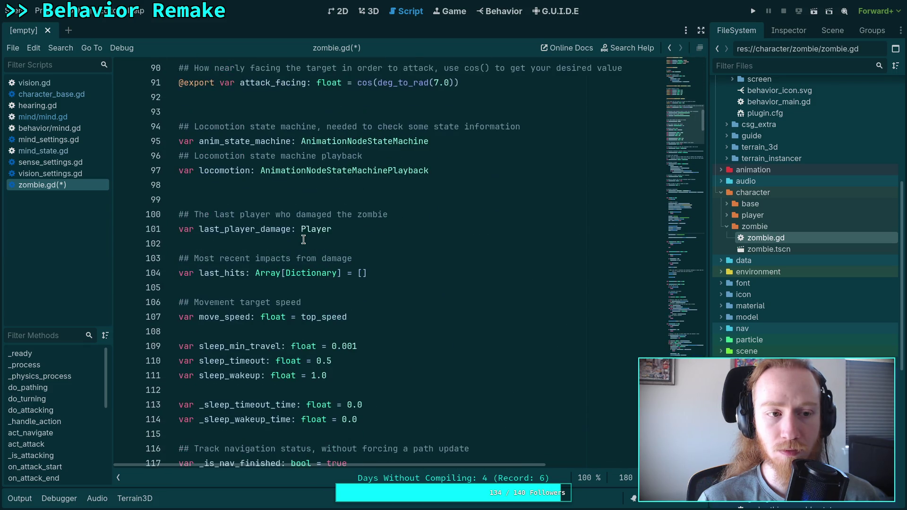
left_click(47, 94)
scroll(237, 279, "up", 3)
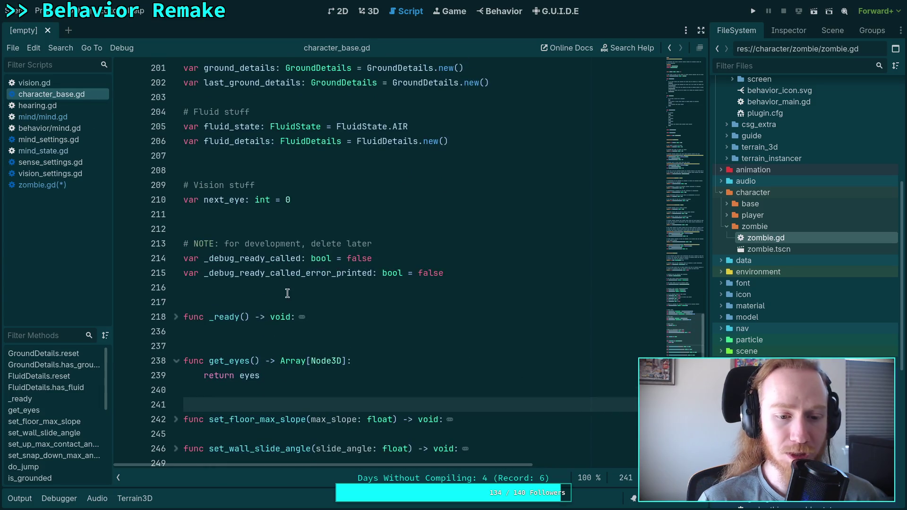
left_click_drag(265, 380, 185, 346)
key("ctrl+c")
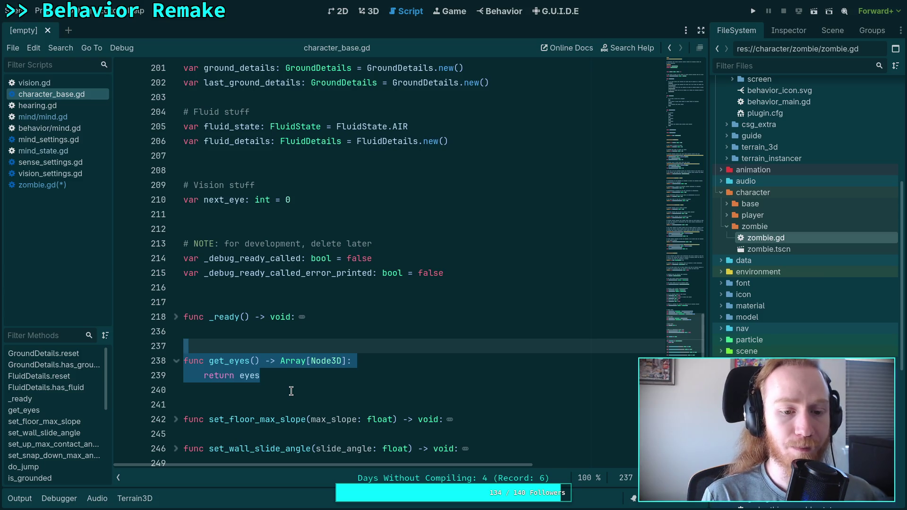
key("BackSpace")
key("BackSpace")
key("BackSpace")
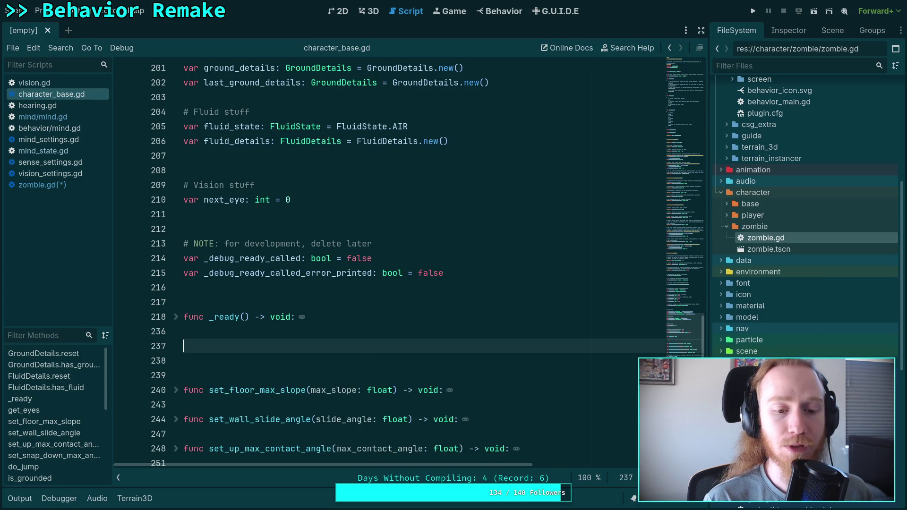
left_click(42, 184)
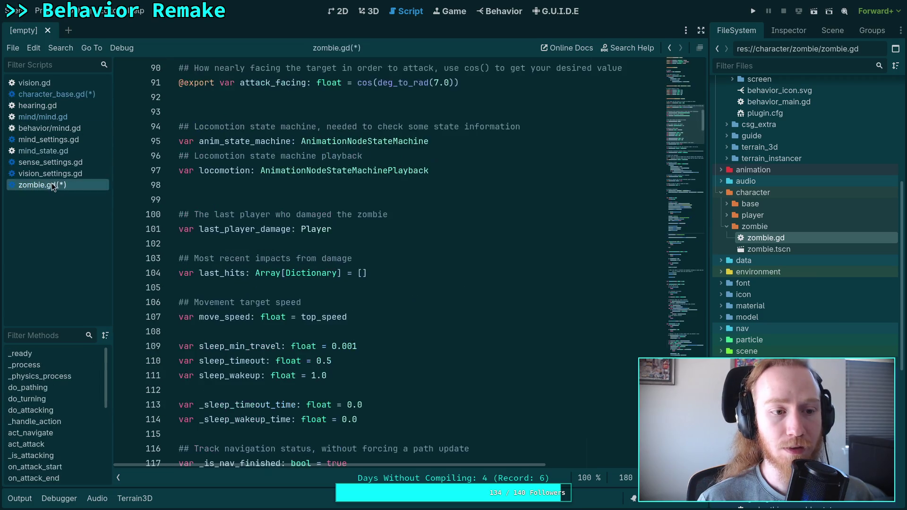
- Add a get_eyes() function returning eyes above the Movement group in zombie.gd
scroll(650, 160, "down", 3)
mouse_move(684, 160)
left_mouse_down()
mouse_move(687, 180)
mouse_move(688, 158)
left_mouse_up()
scroll(565, 164, "up", 2)
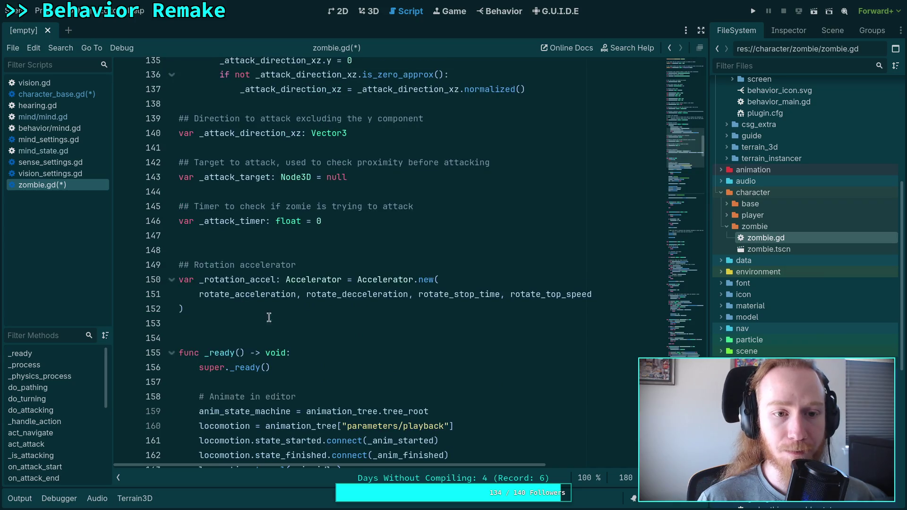
scroll(272, 328, "up", 9)
scroll(272, 328, "up", 15)
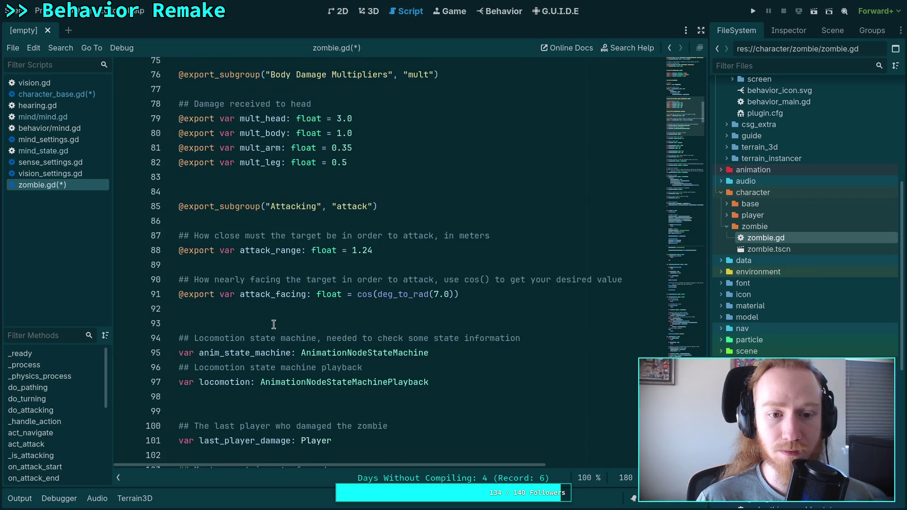
scroll(274, 324, "up", 15)
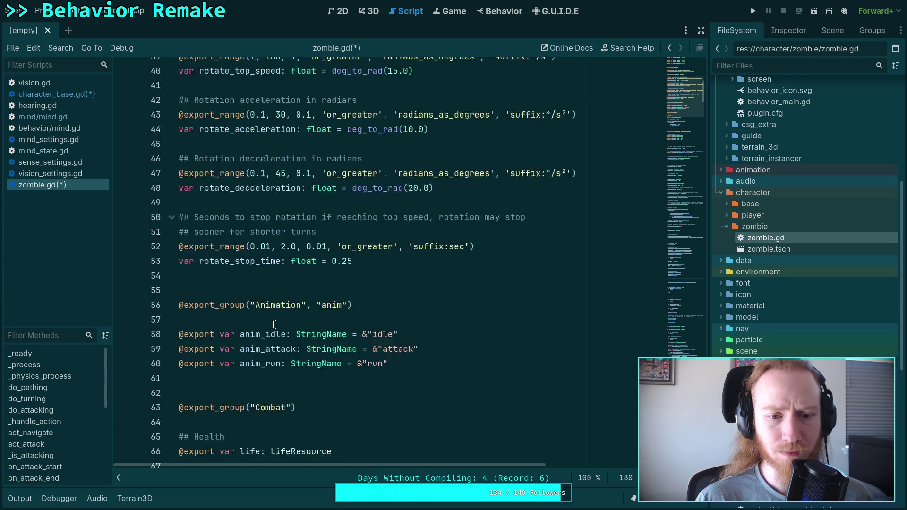
scroll(274, 324, "up", 4)
scroll(273, 324, "down", 5)
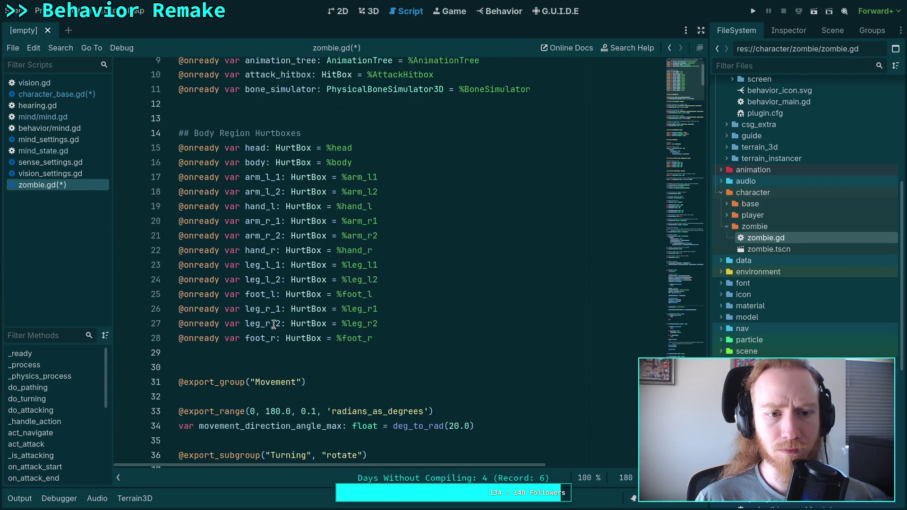
left_click(329, 277)
scroll(329, 278, "down", 2)
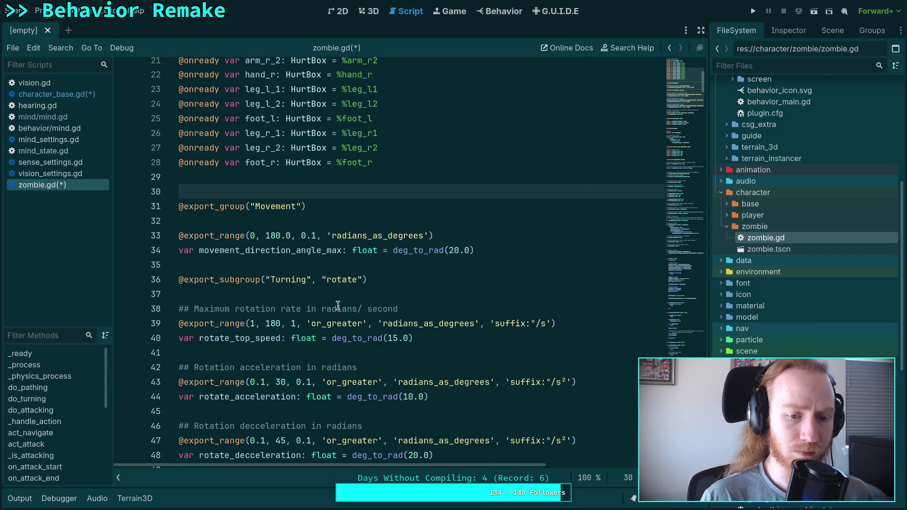
key("Return")
key("Return")
key("ctrl+v")
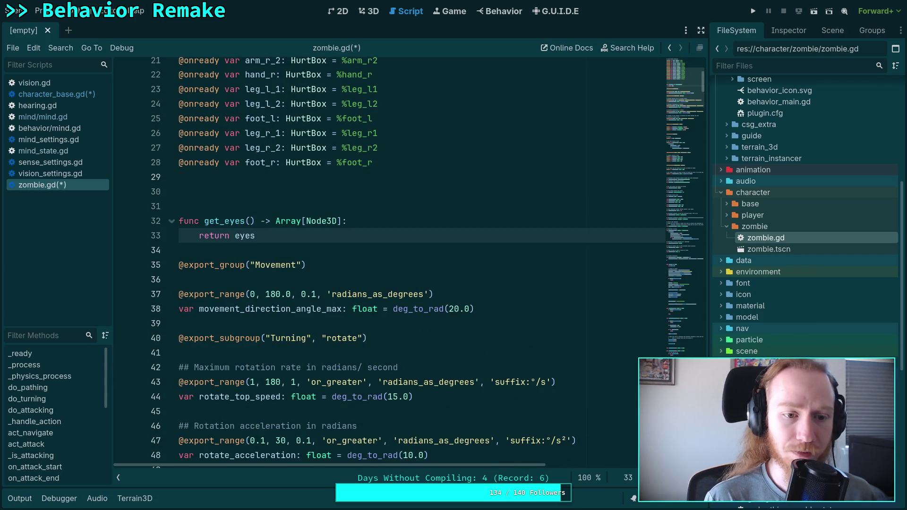
key("Return")
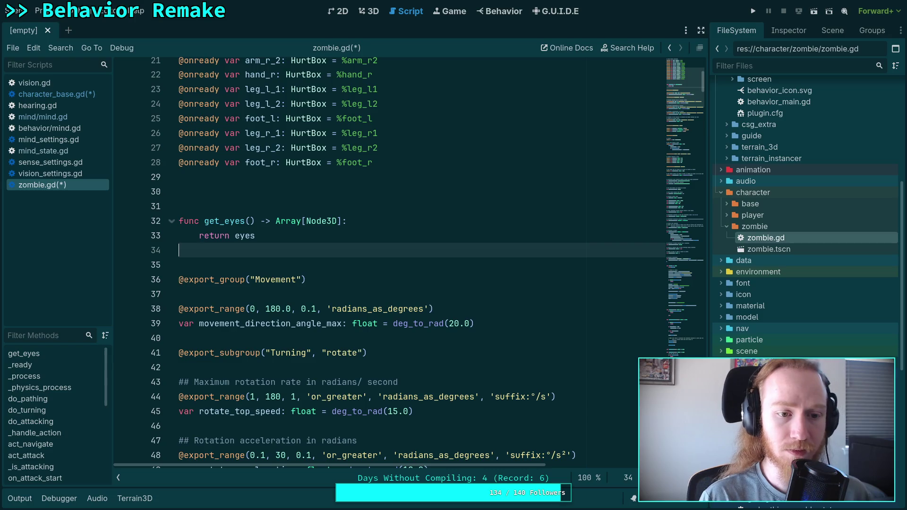
- Delete the Vision variable lines and cut the Vision export group from character_base.gd
left_click(57, 93)
scroll(272, 296, "up", 8)
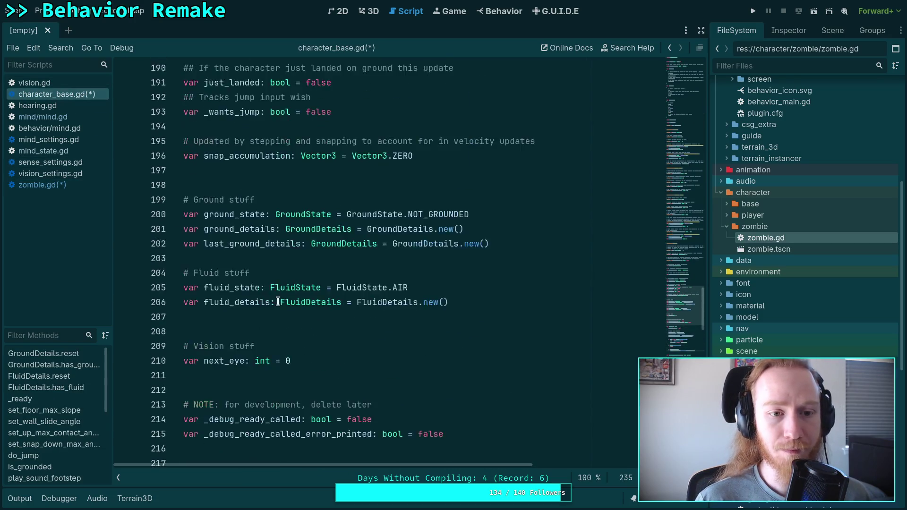
scroll(272, 296, "down", 1)
left_click_drag(299, 401, 300, 373)
key("BackSpace")
key("BackSpace")
key("BackSpace")
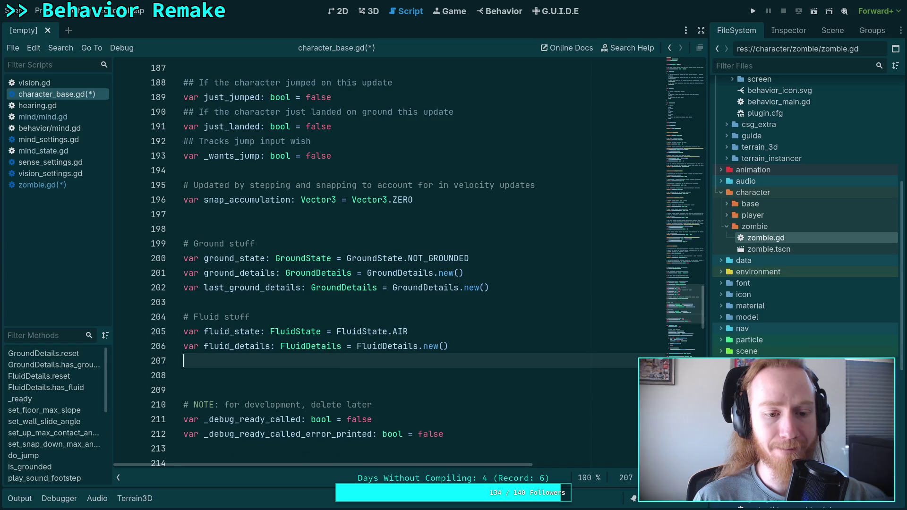
scroll(298, 334, "up", 10)
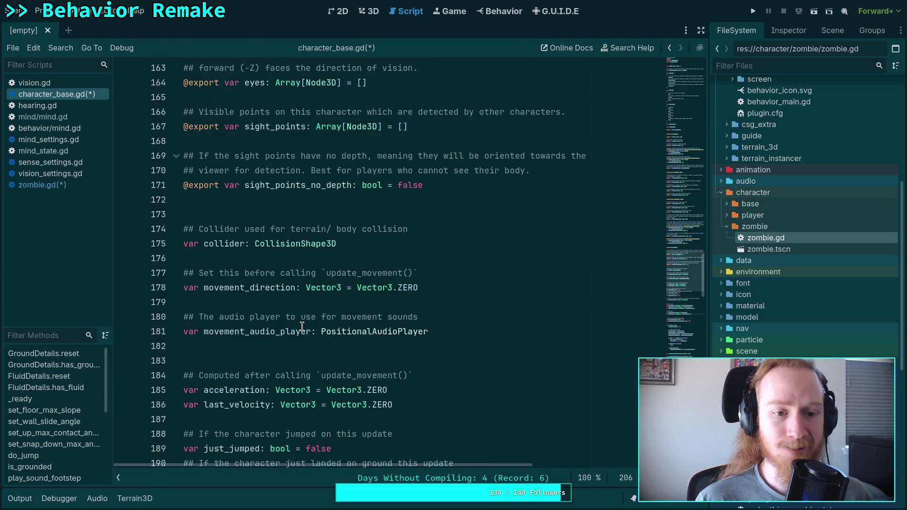
scroll(310, 310, "up", 1)
mouse_move(455, 315)
left_mouse_down()
mouse_move(187, 182)
mouse_move(125, 140)
left_mouse_up()
key("ctrl+c")
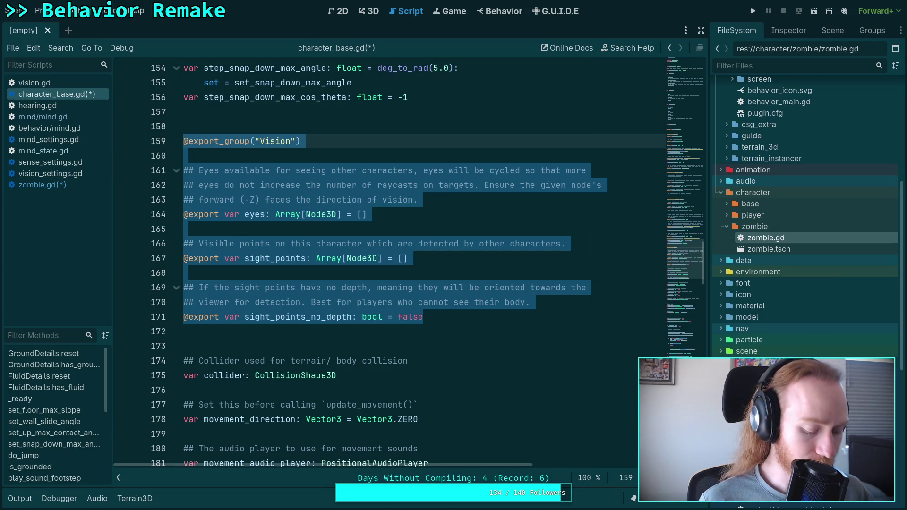
key("BackSpace")
key("BackSpace")
key("BackSpace")
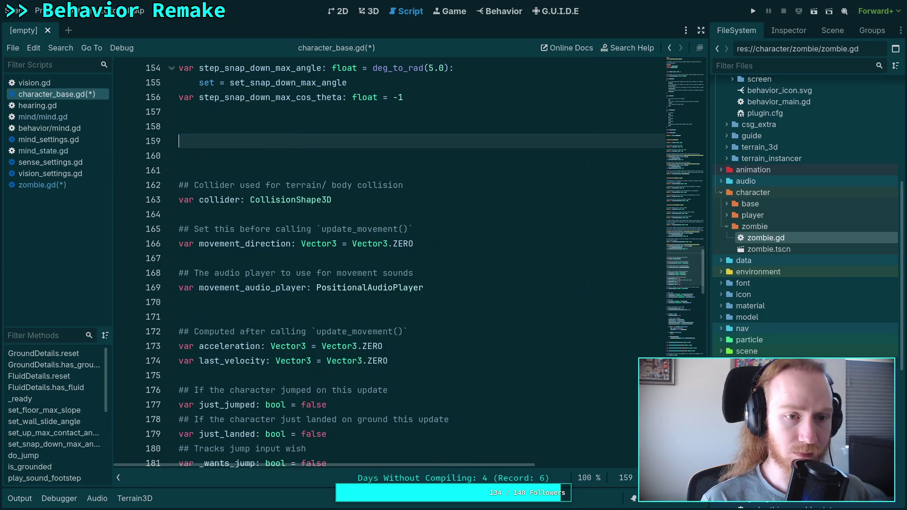
- Paste the Vision export group into zombie.gd above get_eyes() and save all scripts
scroll(333, 227, "up", 3)
scroll(333, 227, "up", 2)
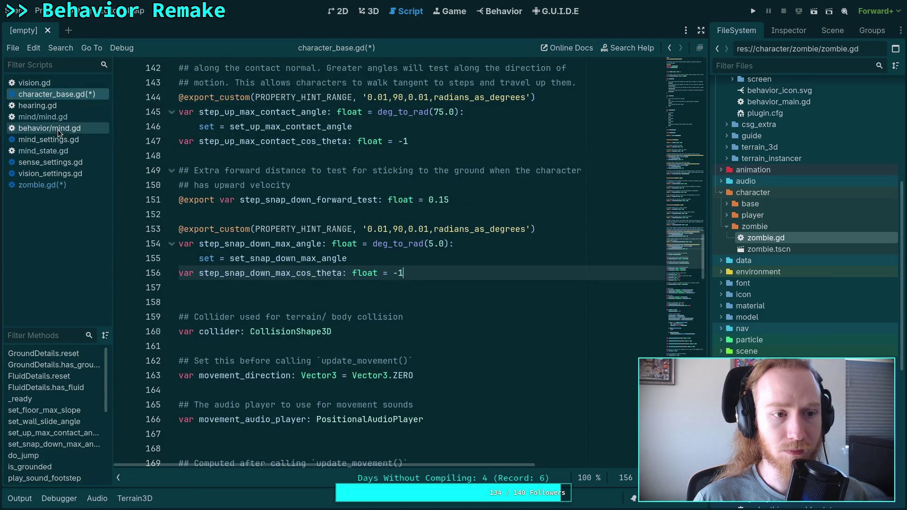
left_click(48, 185)
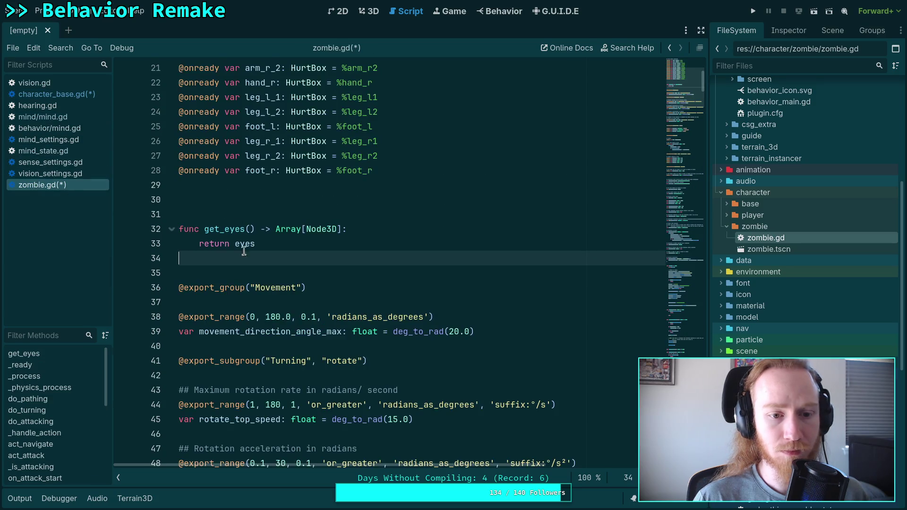
left_click(229, 201)
key("ctrl+v")
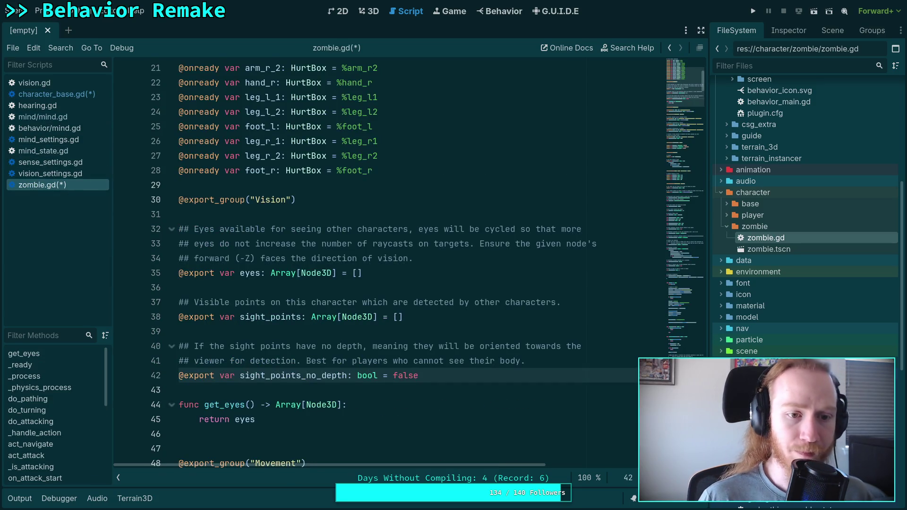
scroll(238, 143, "down", 1)
left_click(238, 143)
key("Return")
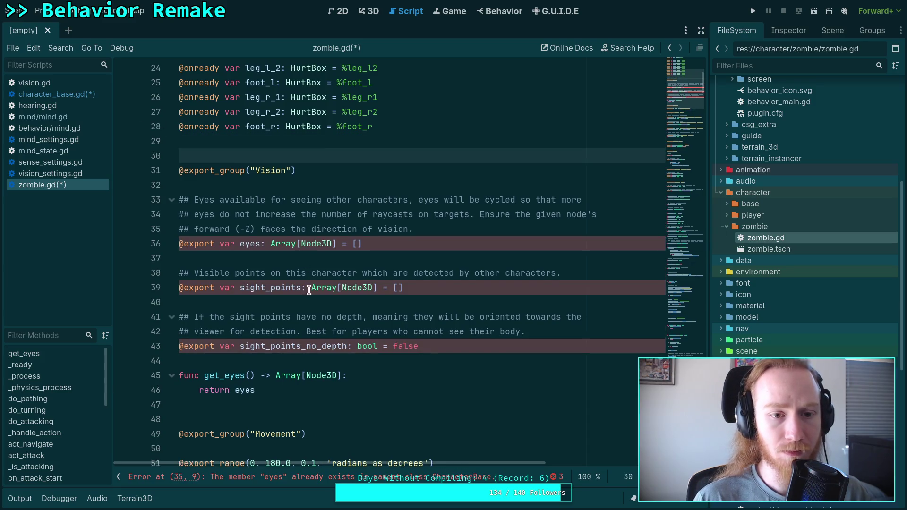
scroll(340, 350, "down", 2)
scroll(336, 348, "up", 2)
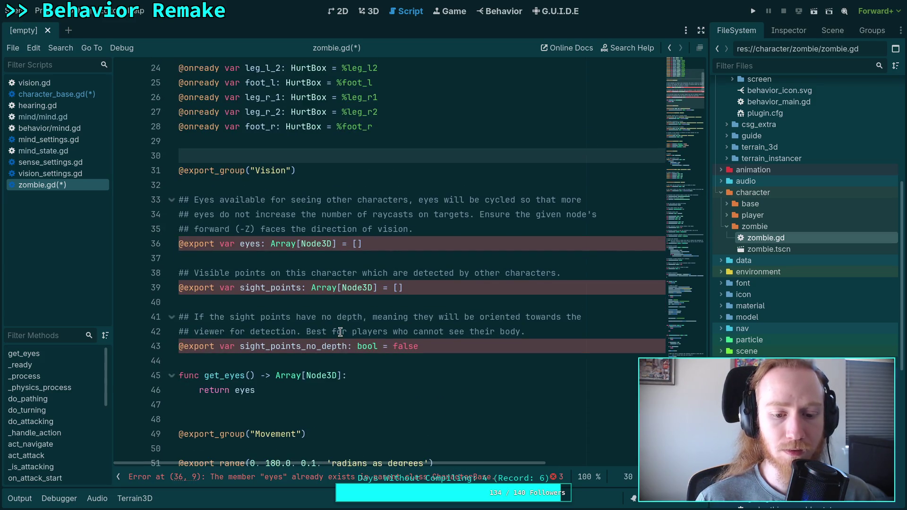
left_click(332, 346)
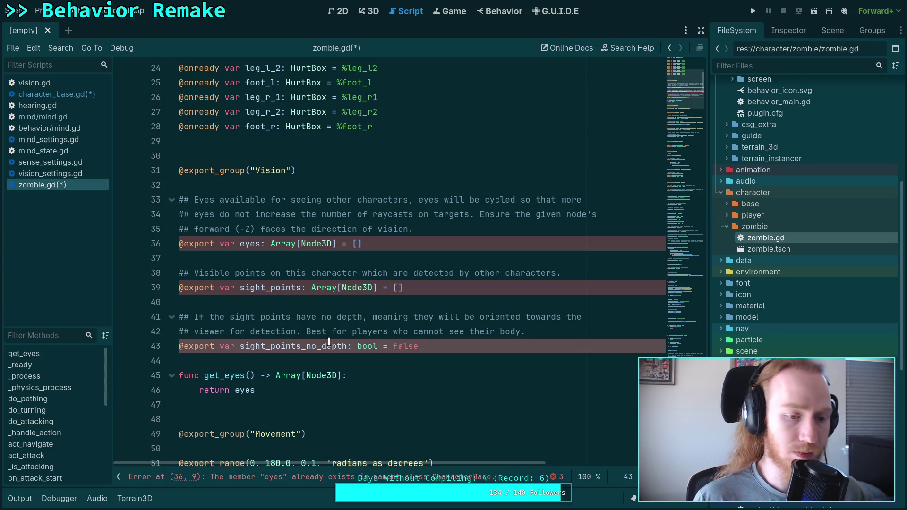
key("ctrl+s")
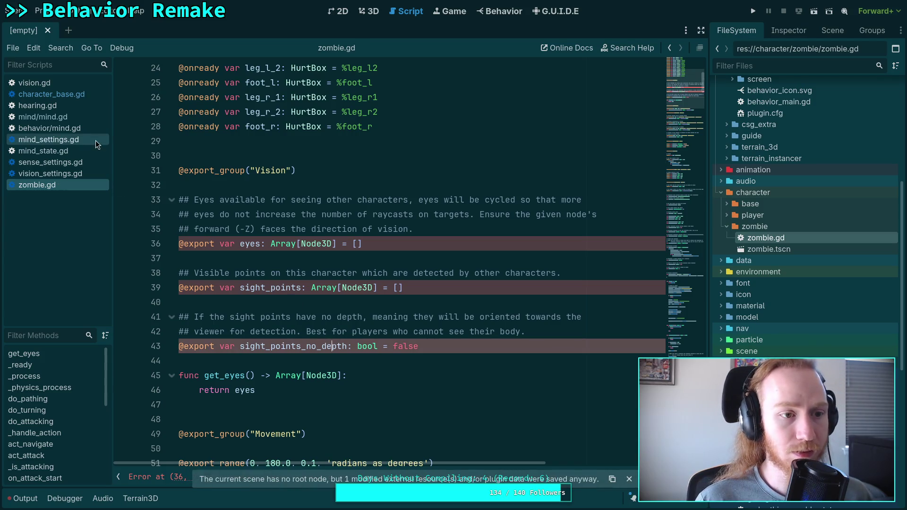
left_click(725, 214)
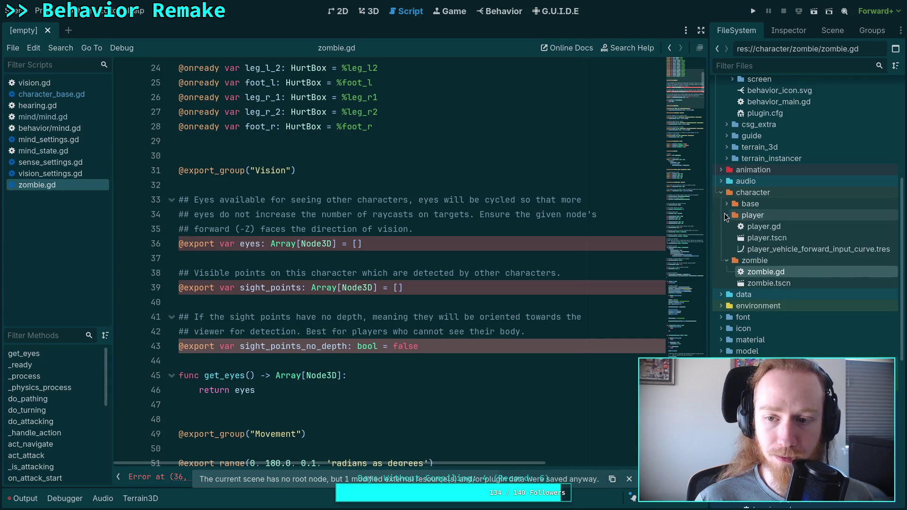
left_click(770, 230)
- Paste the Vision export group into player.gd after its onready variables
double_click(764, 231)
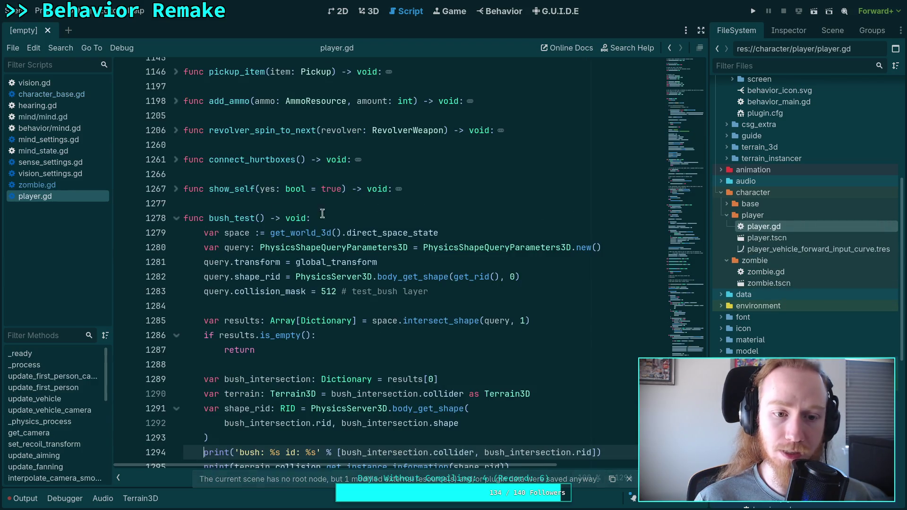
scroll(378, 213, "up", 10)
scroll(362, 221, "up", 20)
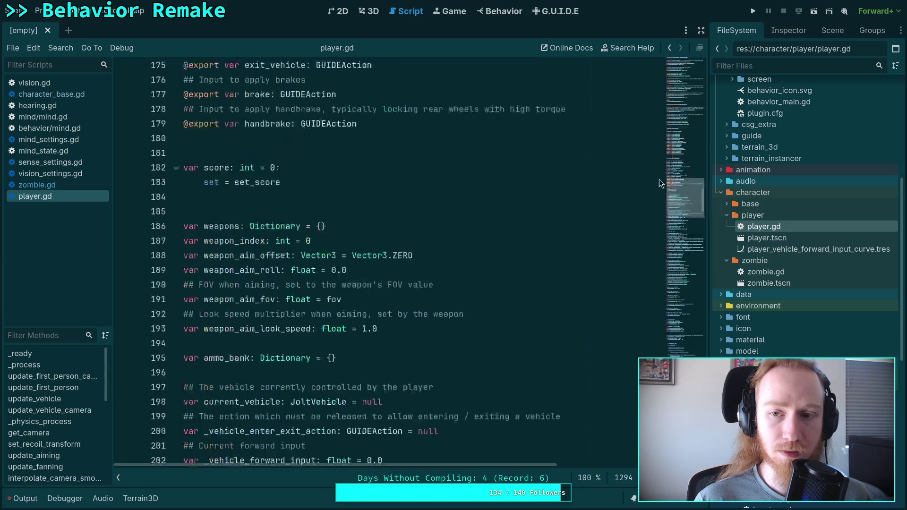
scroll(318, 211, "down", 2)
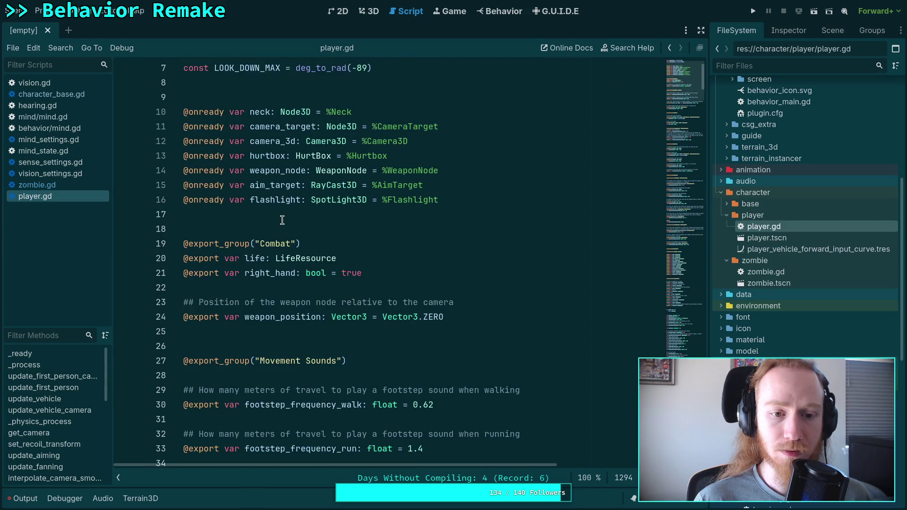
left_click(317, 211)
key("Return")
key("Return")
key("ctrl+v")
- Remove the eyes export and its comment from player.gd and save it
scroll(269, 305, "down", 2)
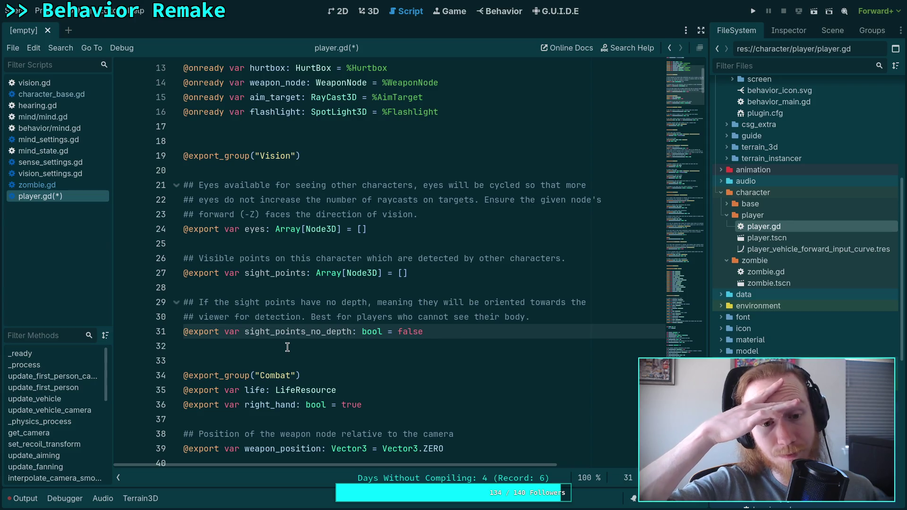
mouse_move(391, 229)
left_mouse_down()
mouse_move(283, 230)
mouse_move(136, 171)
left_mouse_up()
key("Delete")
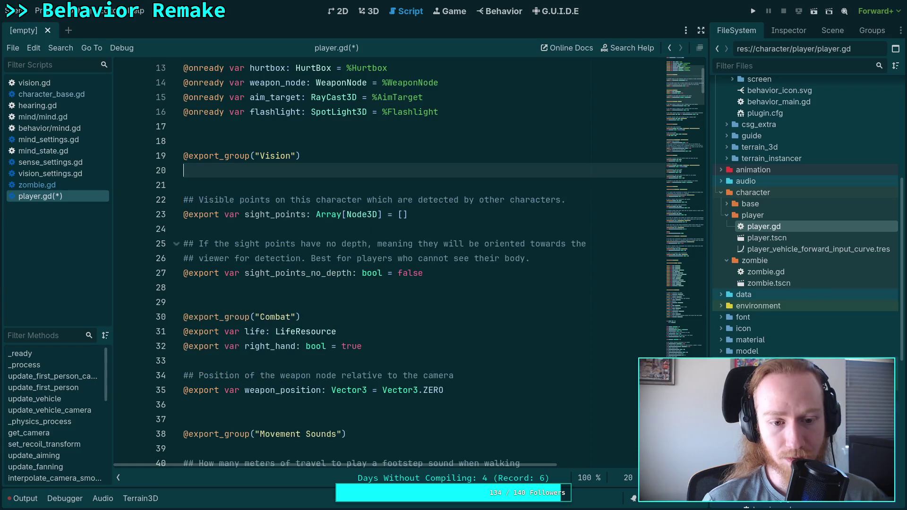
key("Delete")
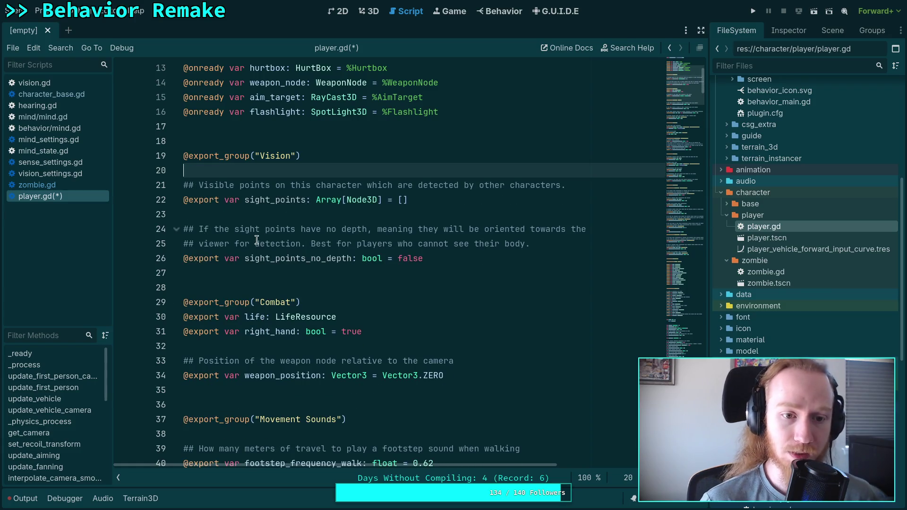
key("ctrl+s")
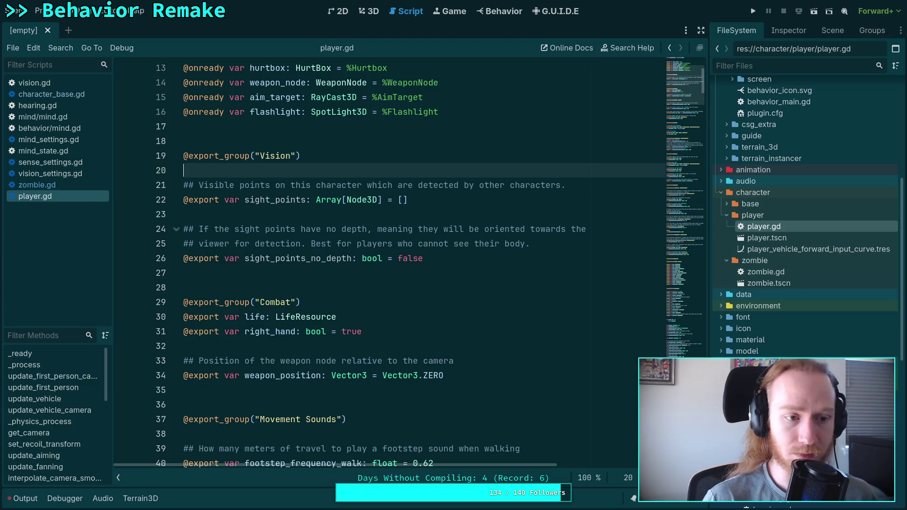
left_click(57, 96)
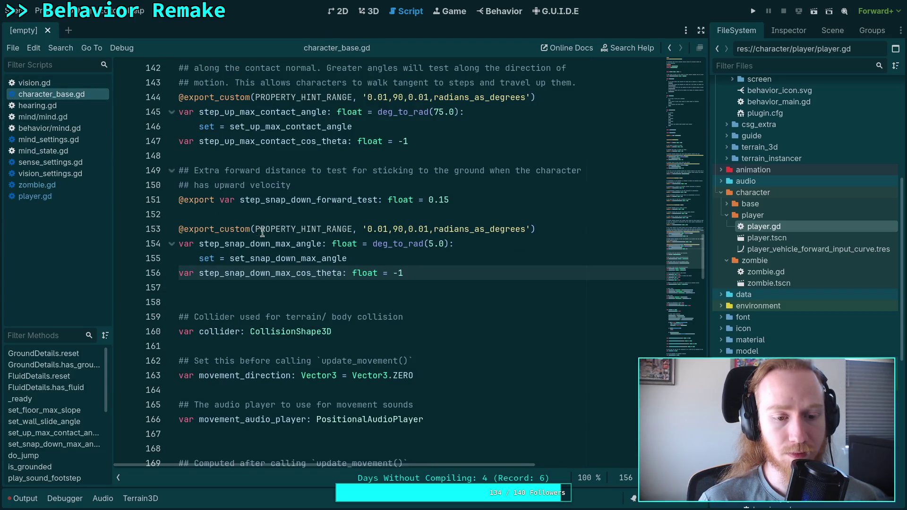
- Delete lines 37–43 (sight_points, sight_points_no_depth and comments) from zombie.gd and save
left_click(80, 85)
scroll(570, 198, "up", 9)
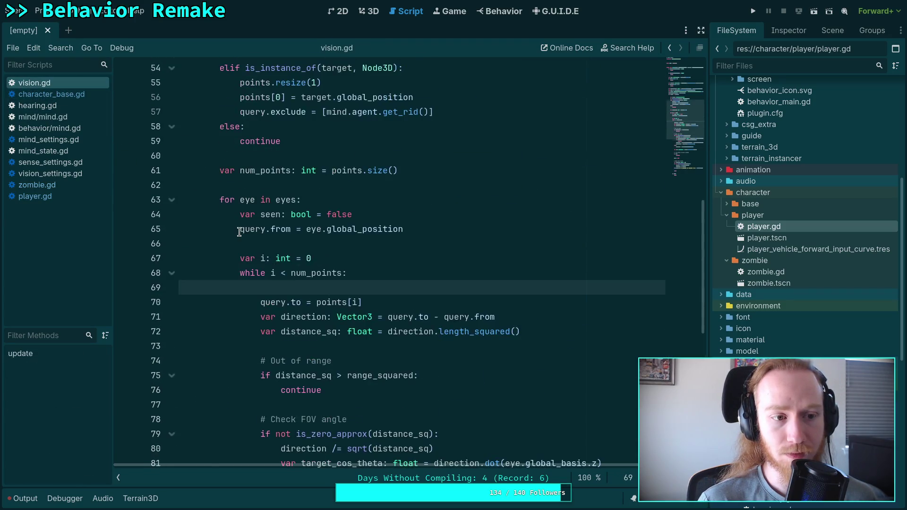
scroll(687, 152, "up", 18)
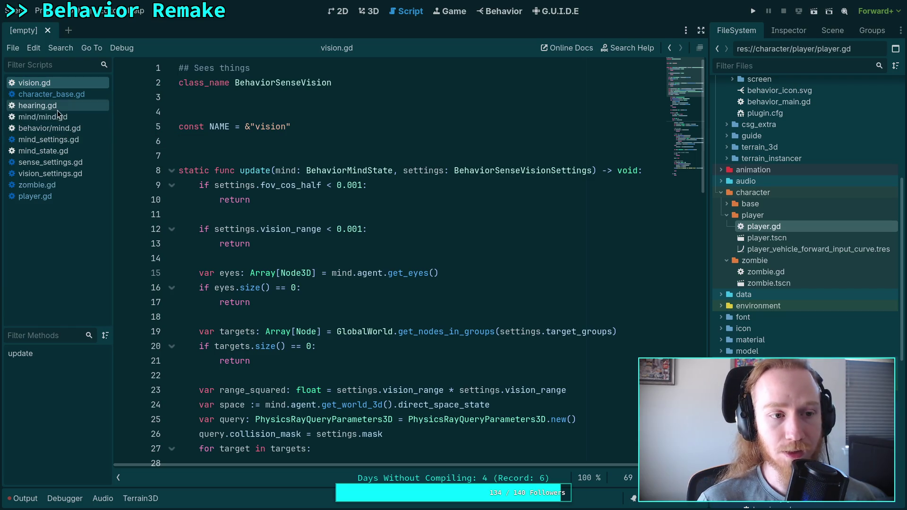
left_click(57, 183)
mouse_move(300, 244)
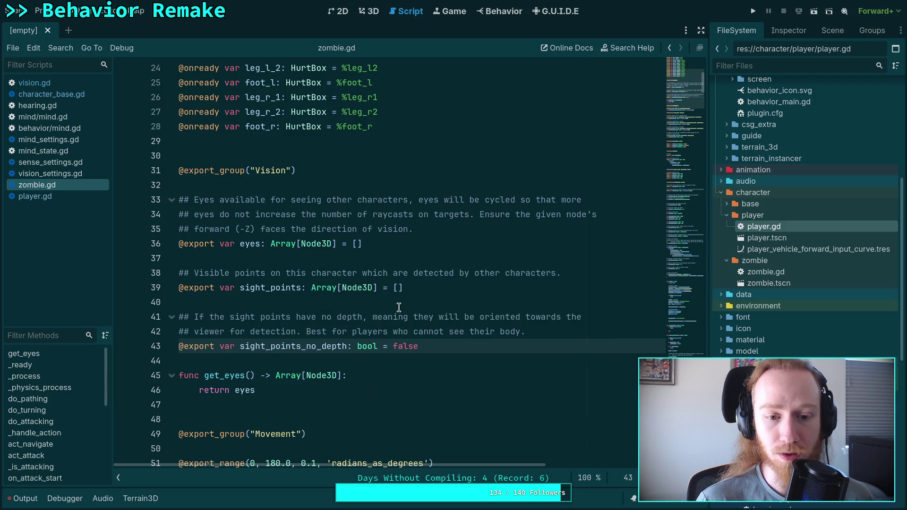
mouse_move(428, 346)
left_mouse_down()
mouse_move(184, 332)
mouse_move(156, 263)
left_mouse_up()
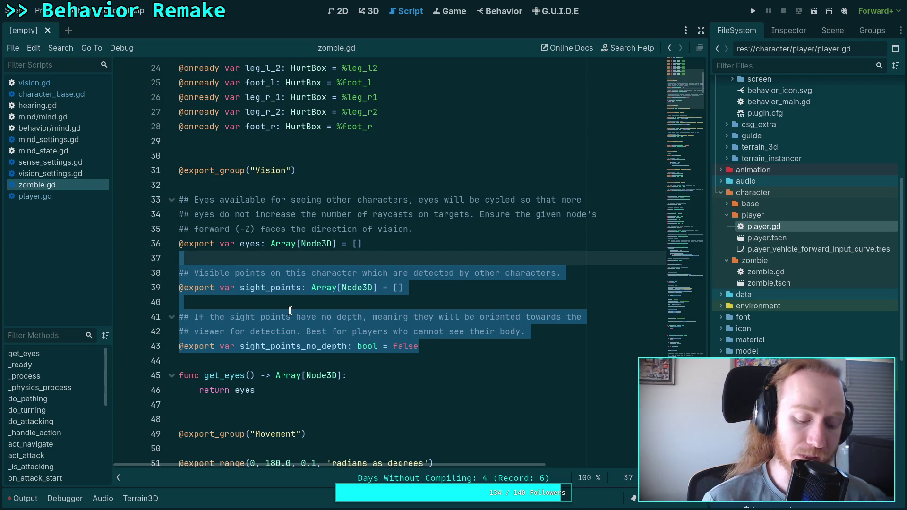
key("Delete")
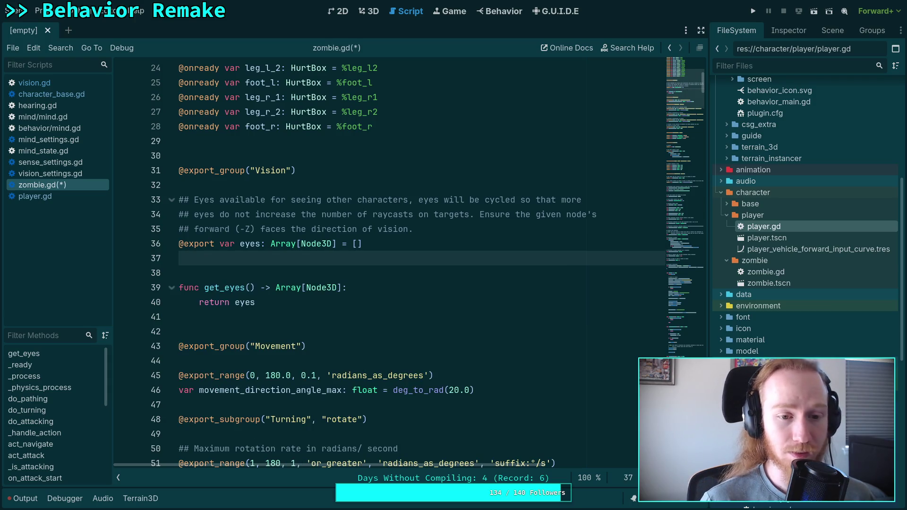
key("ctrl+s")
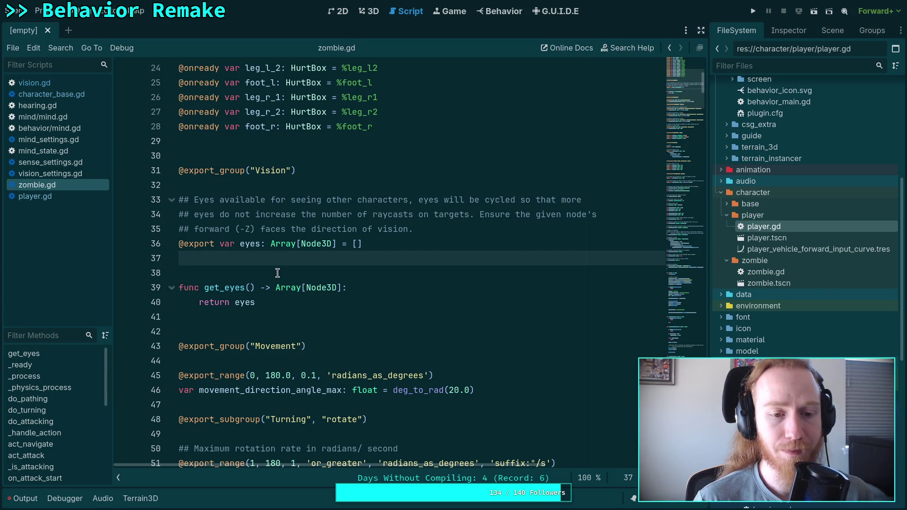
left_click(277, 272)
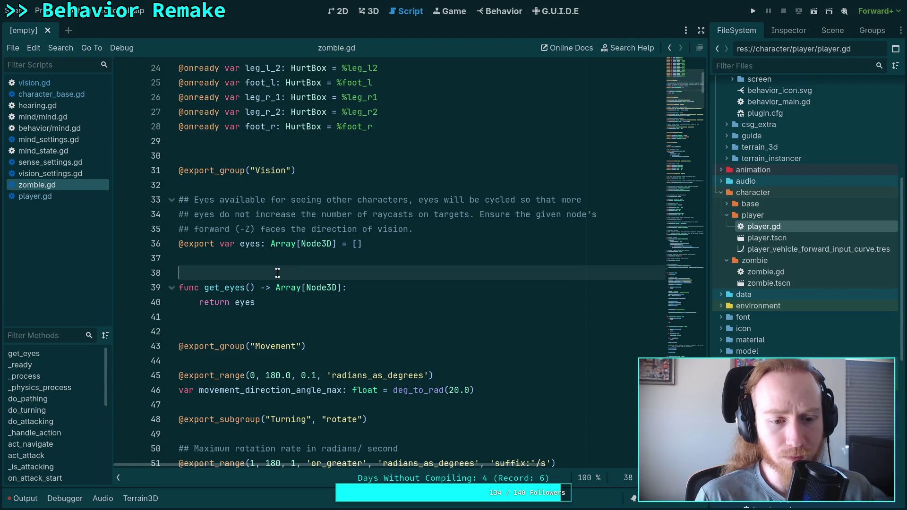
scroll(449, 318, "up", 8)
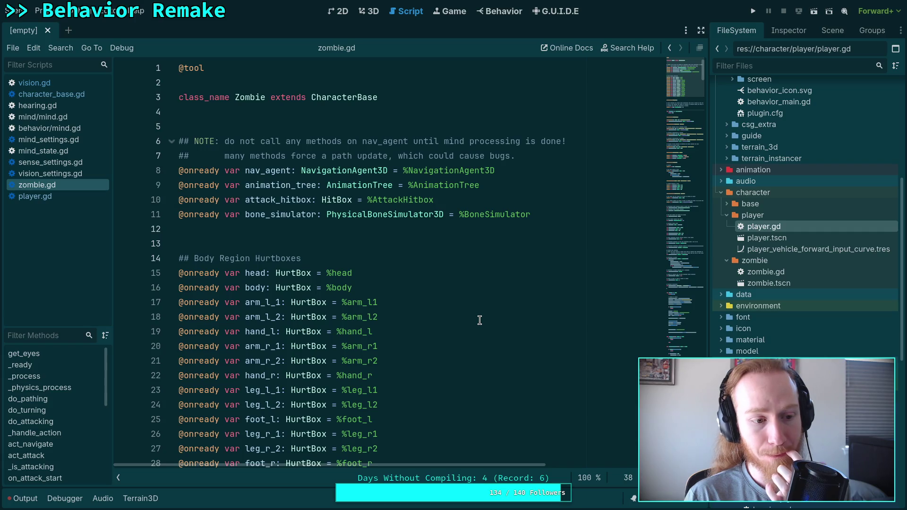
mouse_move(476, 189)
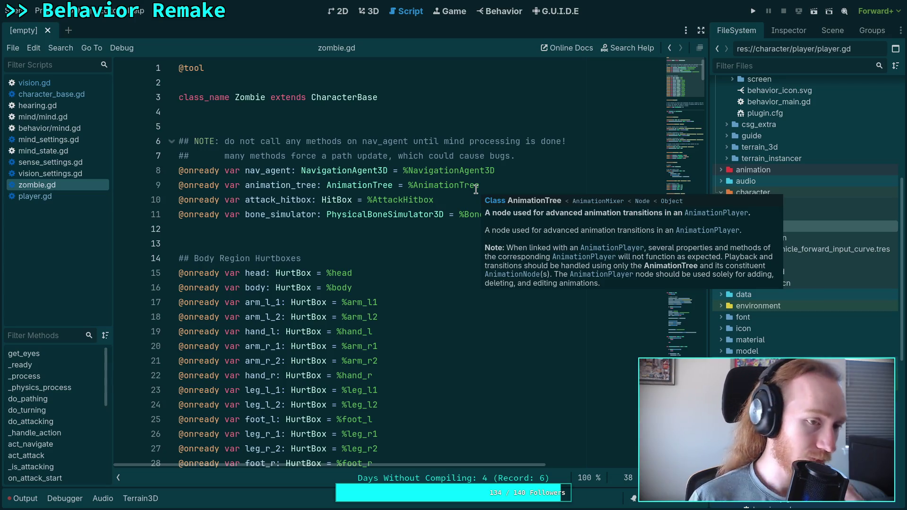
- Adjust the blank lines in vision.gd after the eyes check and above the points declaration
left_click(71, 87)
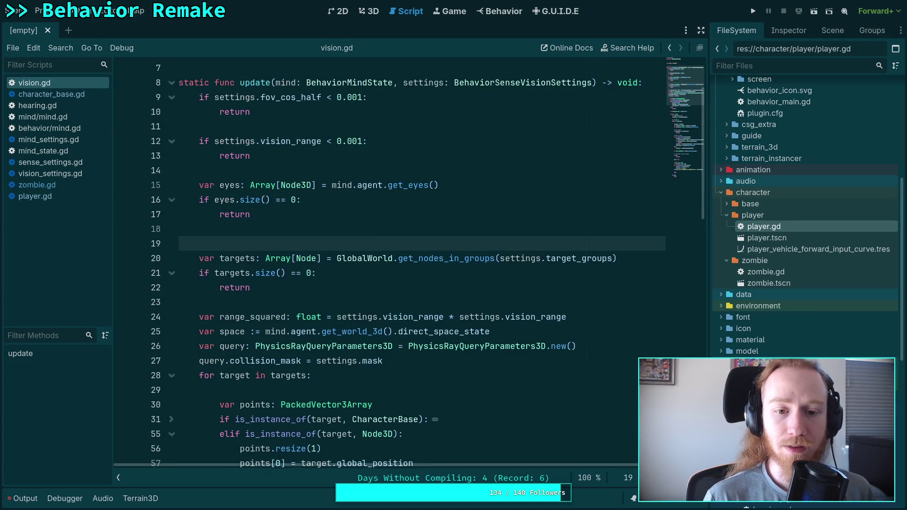
key("Return")
key("BackSpace")
key("BackSpace")
key("BackSpace")
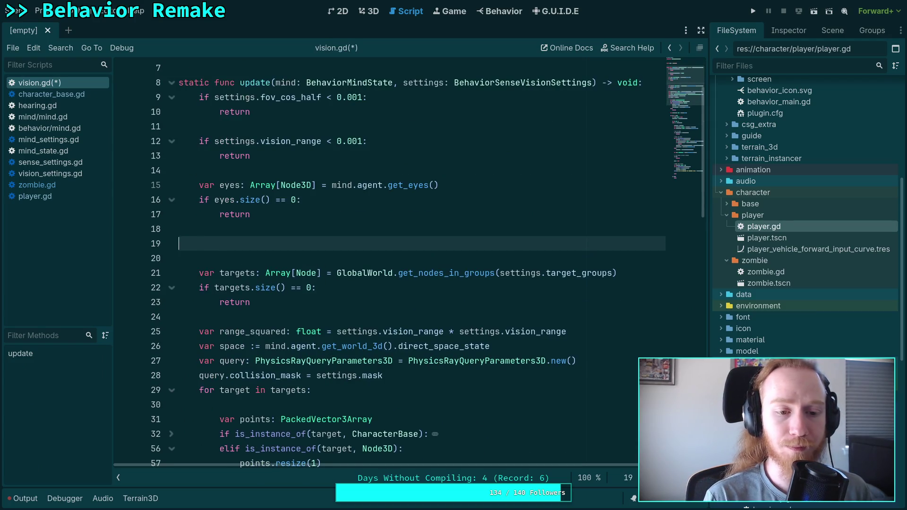
scroll(377, 260, "down", 2)
left_click(199, 302)
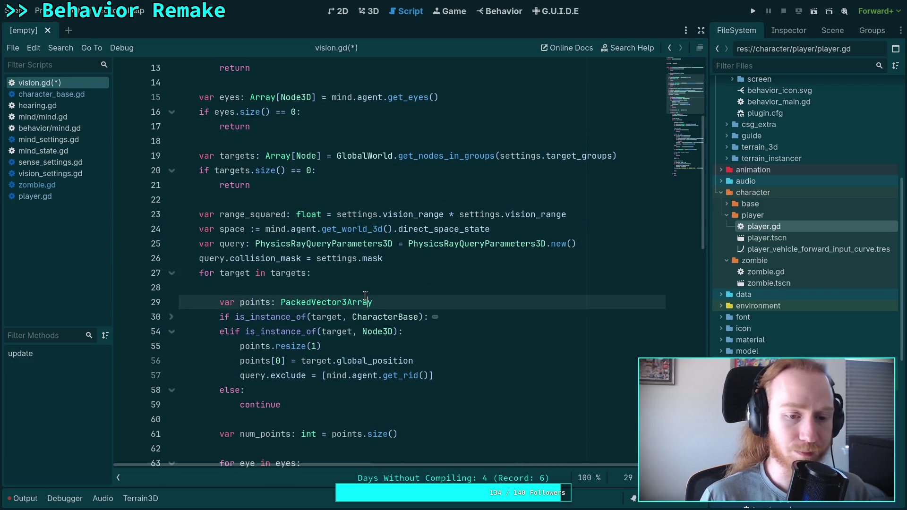
key("Return")
key("Return")
key("Up")
key("Up")
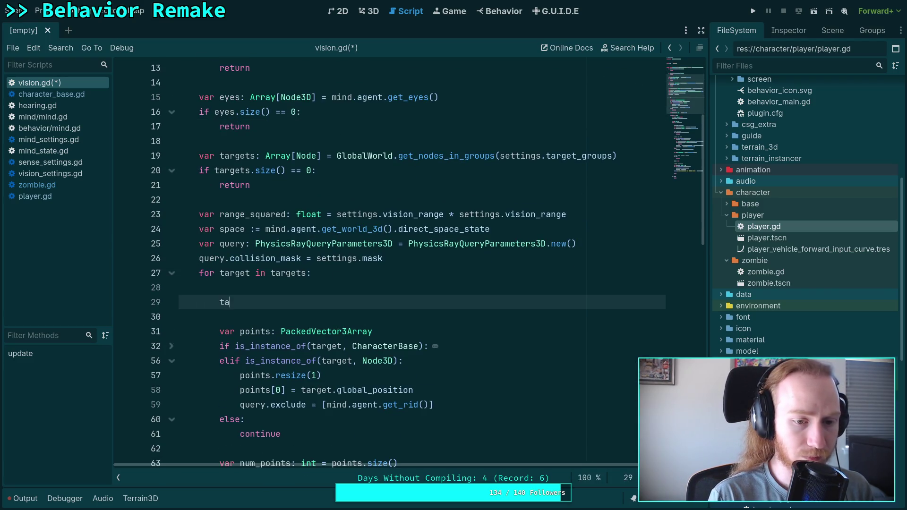
- Try a target.has_method() check in the target loop, then delete that line again
type("rget.")
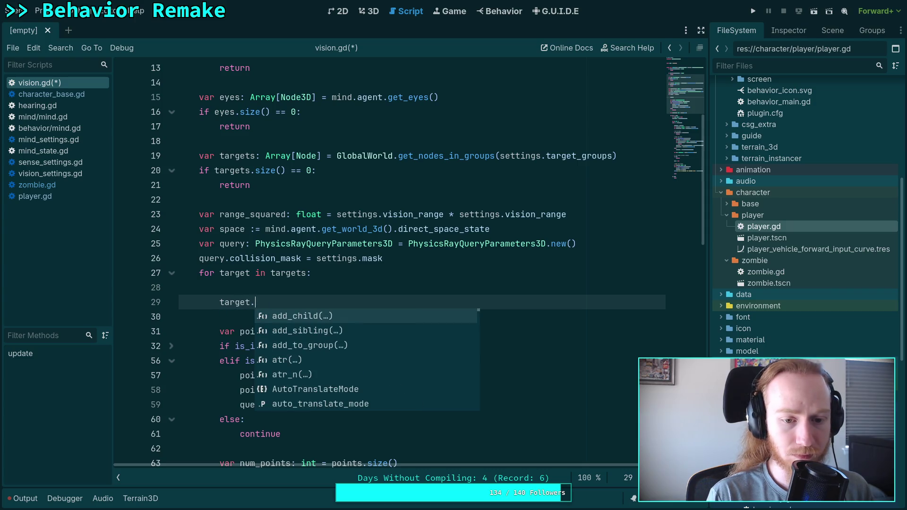
type("meth")
key("Down")
key("Down")
key("Return")
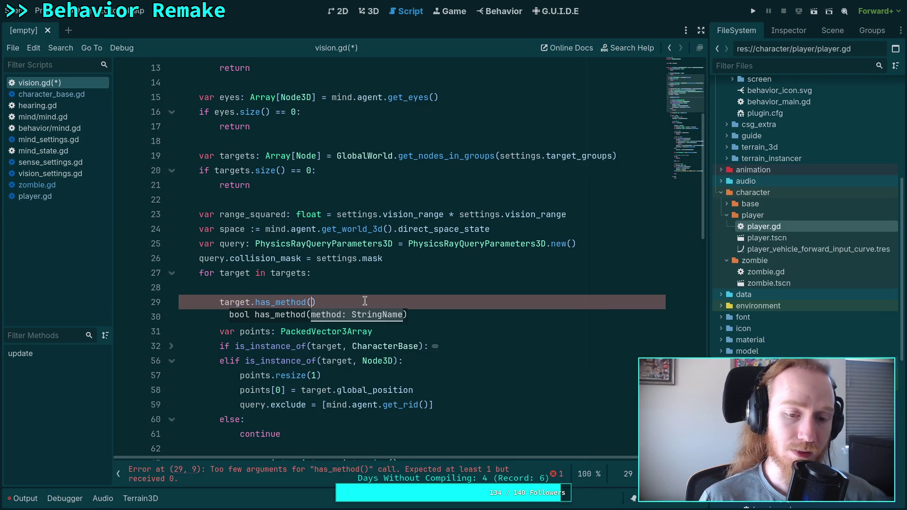
scroll(365, 300, "up", 1)
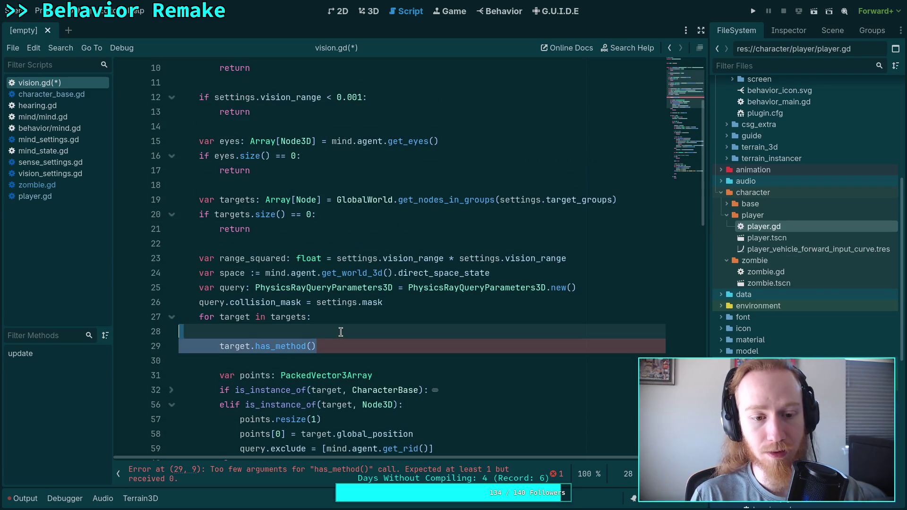
key("ctrl+shift+k")
key("BackSpace")
scroll(342, 331, "up", 3)
left_click(343, 137)
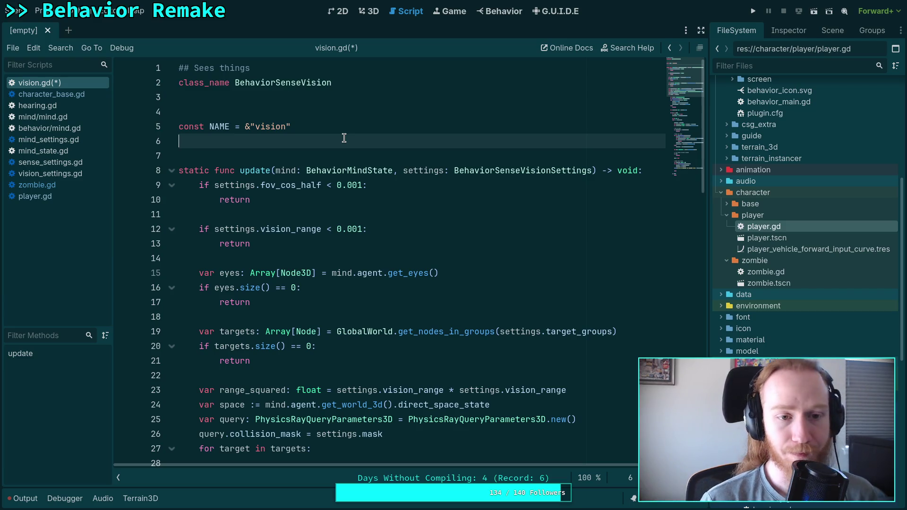
left_click(66, 187)
scroll(344, 288, "down", 8)
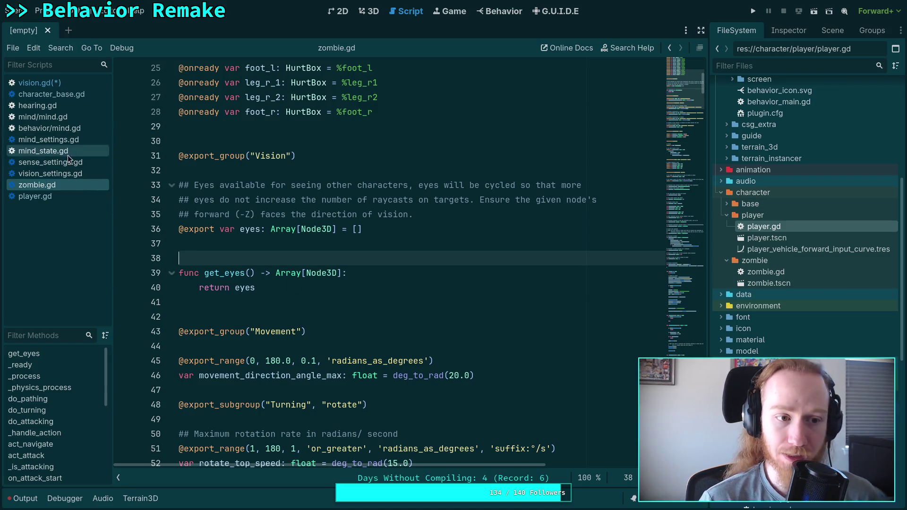
- In player.gd, fold the _process, update_first_person_camera and _ready functions
left_click(60, 196)
left_click(439, 272)
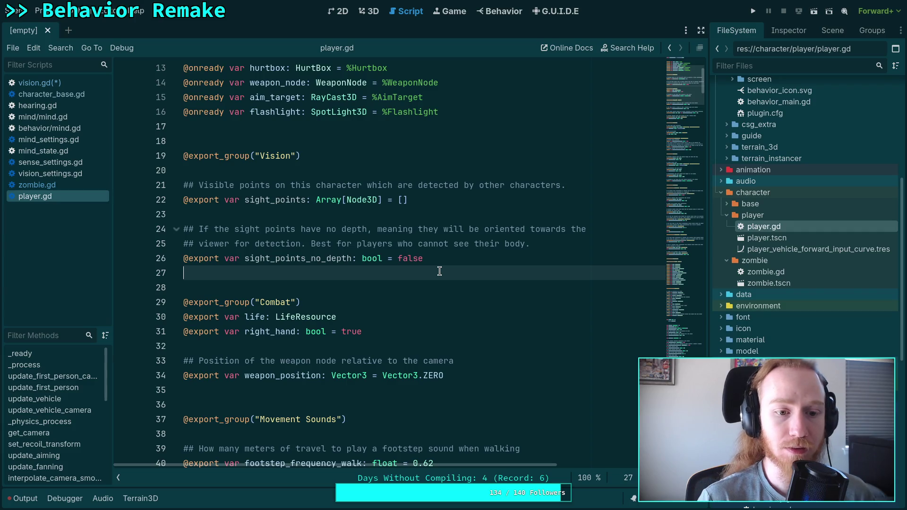
scroll(439, 271, "down", 20)
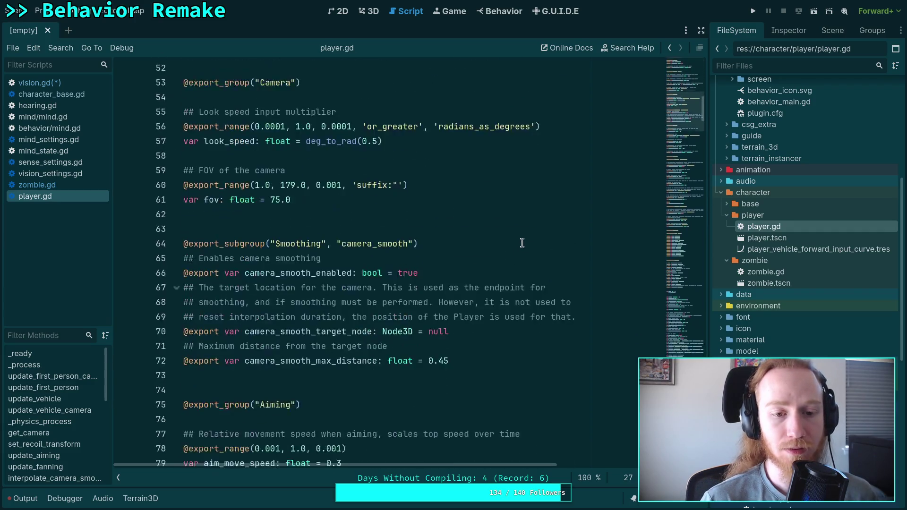
mouse_move(684, 150)
left_mouse_down()
mouse_move(695, 319)
mouse_move(694, 298)
left_mouse_up()
left_click(176, 415)
scroll(176, 340, "down", 3)
left_click(176, 328)
scroll(200, 283, "up", 3)
scroll(200, 284, "up", 10)
left_click(177, 229)
scroll(263, 249, "up", 7)
scroll(263, 249, "up", 20)
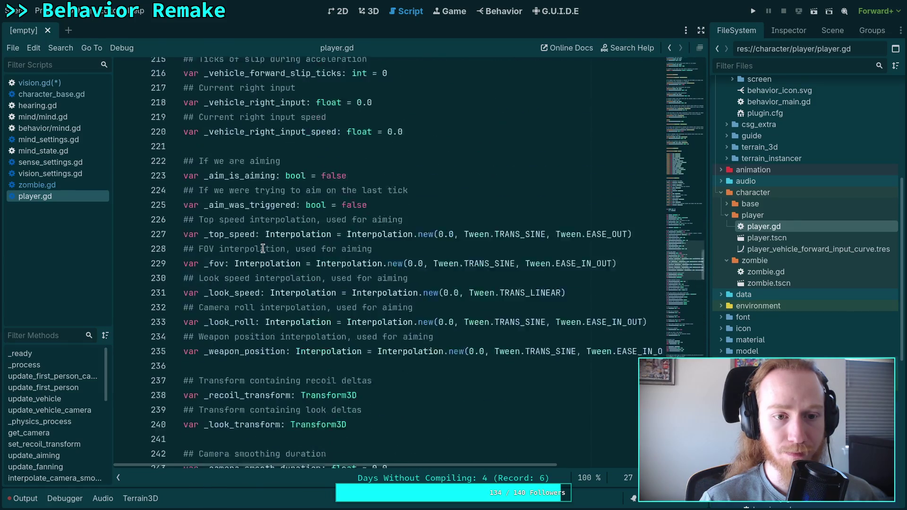
scroll(263, 249, "up", 15)
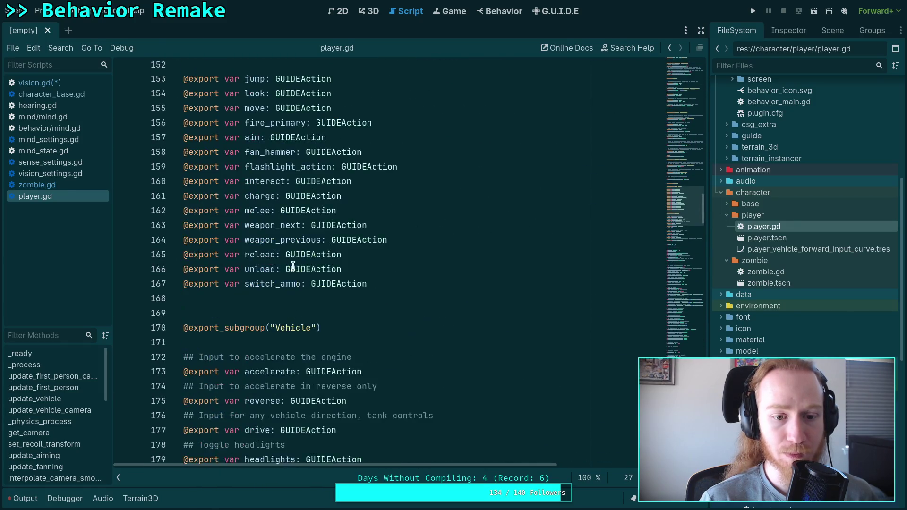
scroll(298, 275, "up", 16)
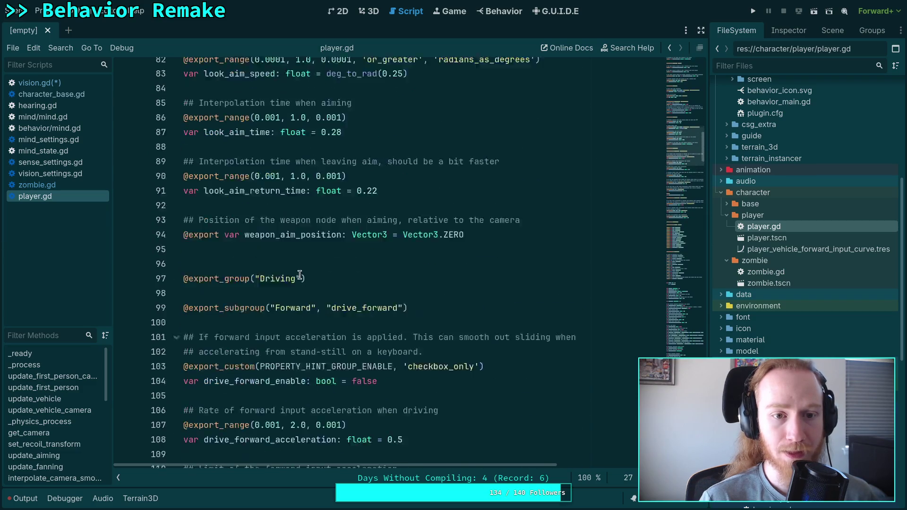
scroll(301, 275, "up", 14)
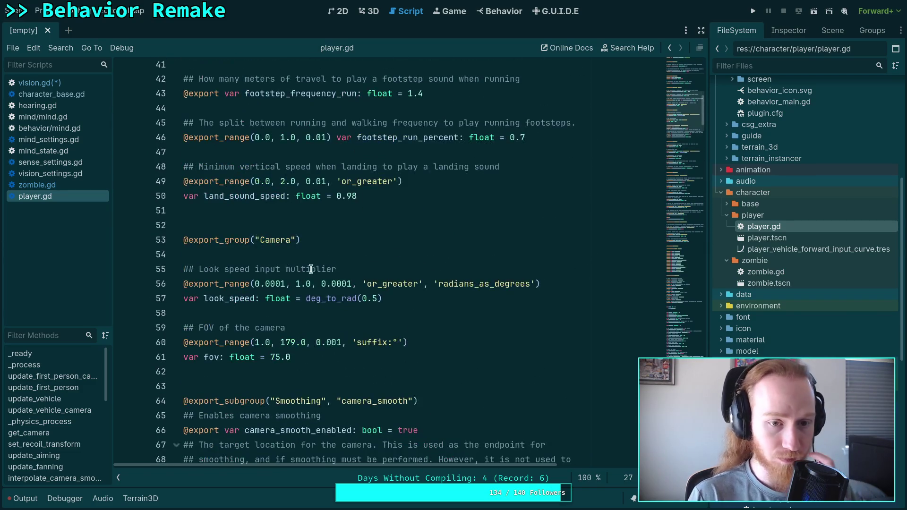
scroll(391, 238, "up", 3)
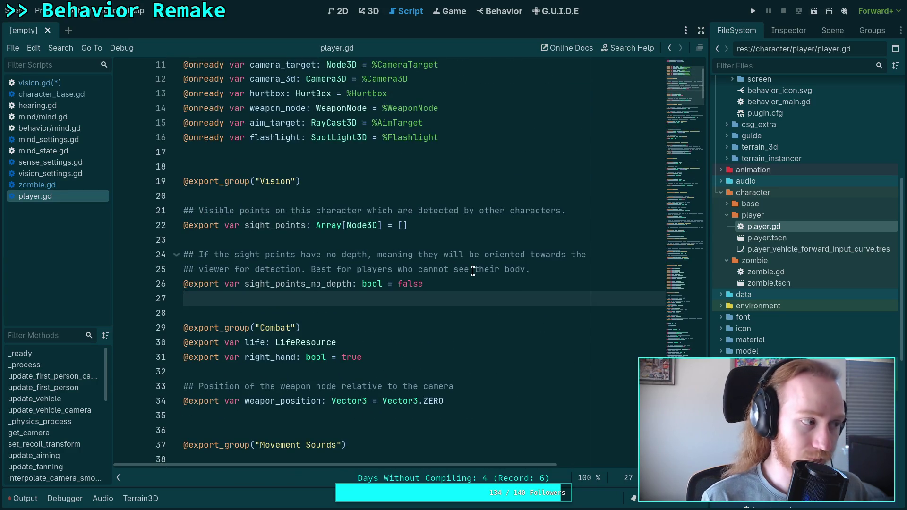
- Add func get_sight_points() -> Array[Node3D] returning sight_points below the Vision exports, and save
key("Return")
key("Return")
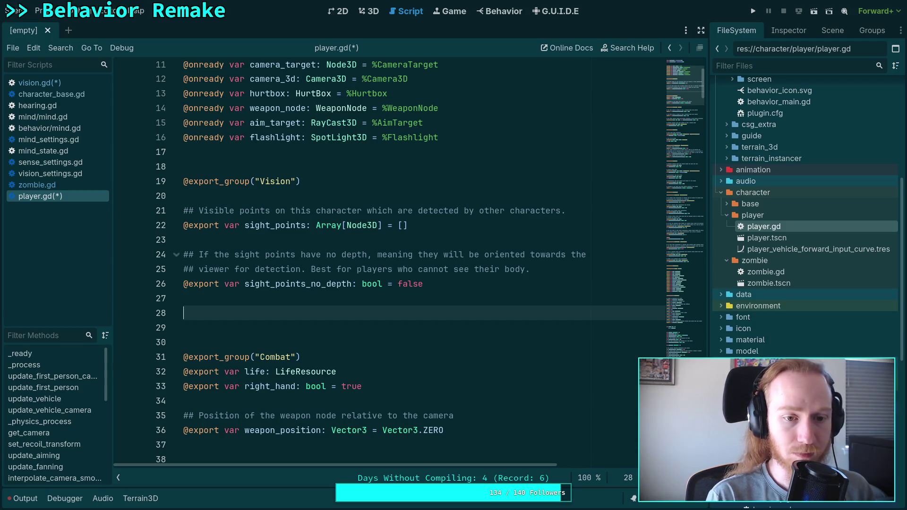
type("fu")
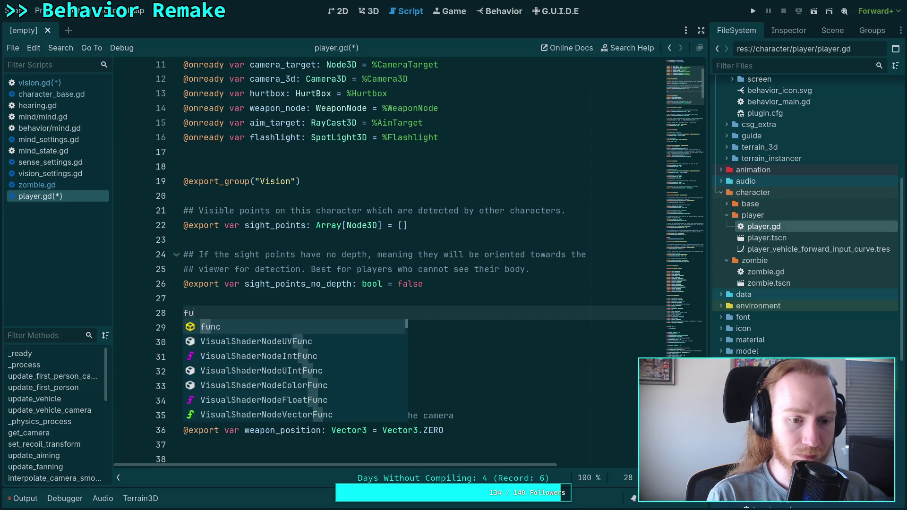
type("nc g")
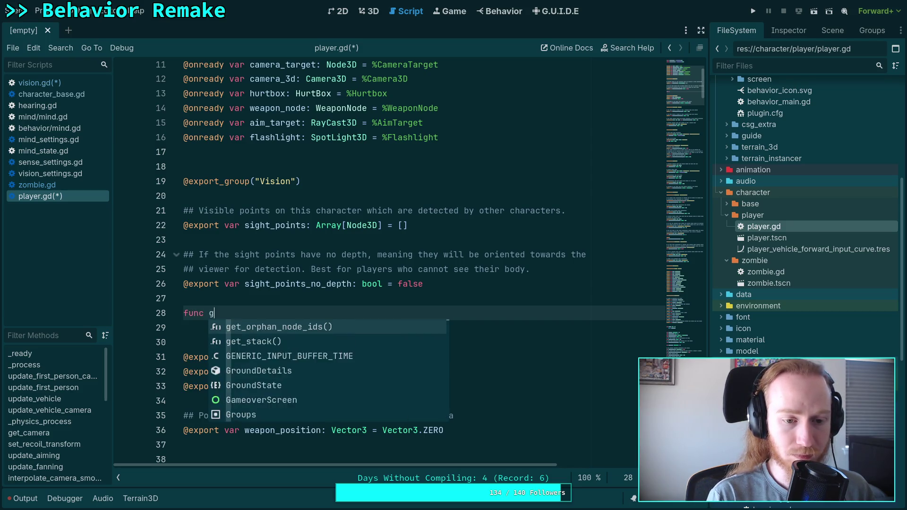
type("et_sight_point")
key("BackSpace")
type("() -> Arr")
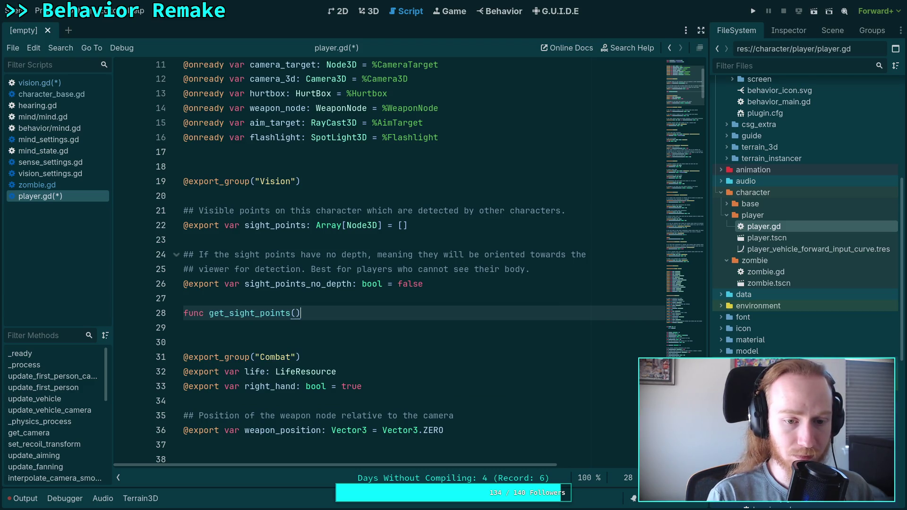
type("ay[Node3D")
key("Escape")
type(":")
key("Return")
type("ret")
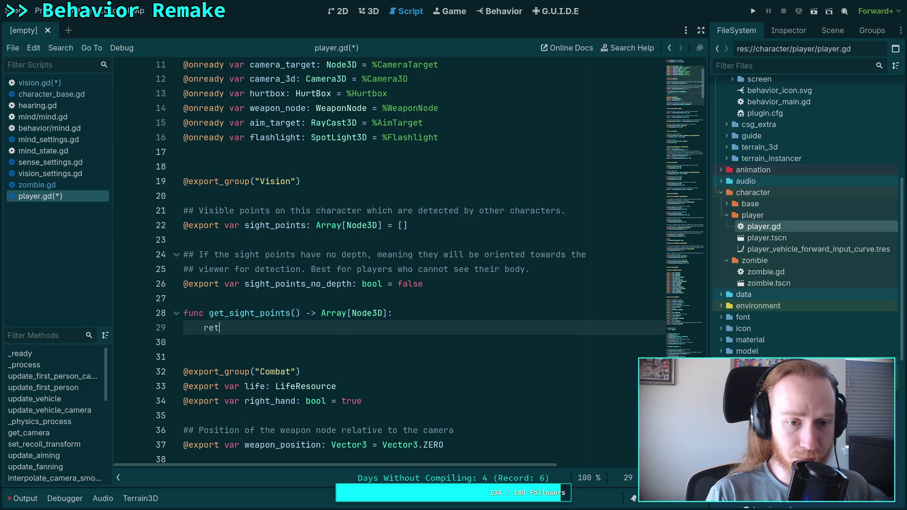
type("urn sight_po")
key("Return")
key("ctrl+s")
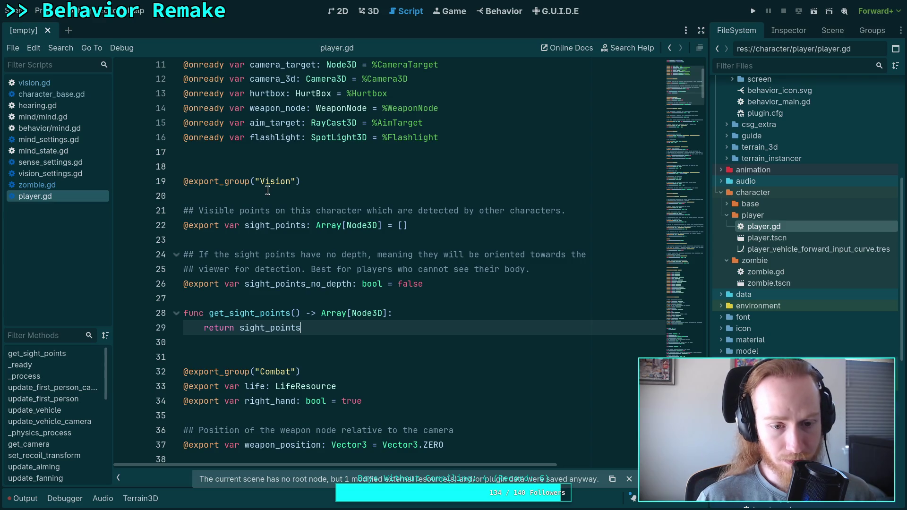
left_click(63, 85)
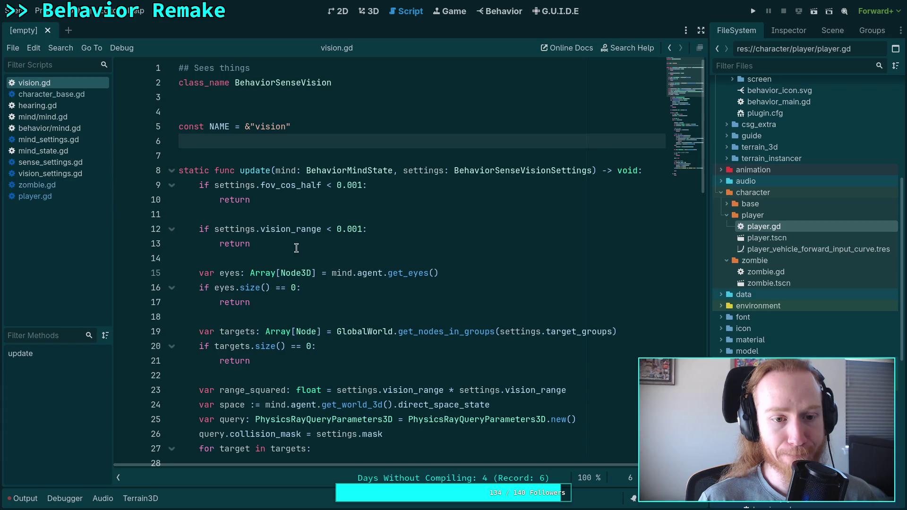
- In vision.gd, unfold the CharacterBase branch at line 30 and select its is_instance_of condition
scroll(370, 249, "down", 5)
scroll(370, 248, "down", 2)
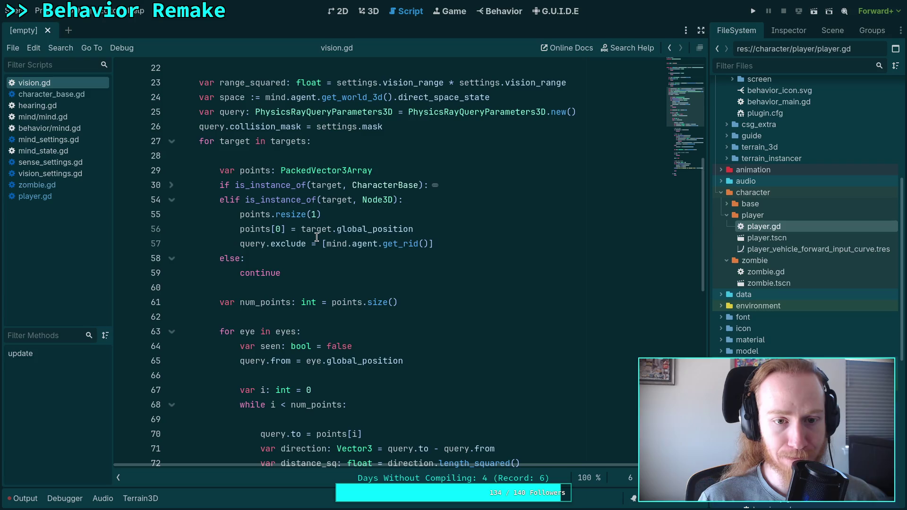
left_click(171, 185)
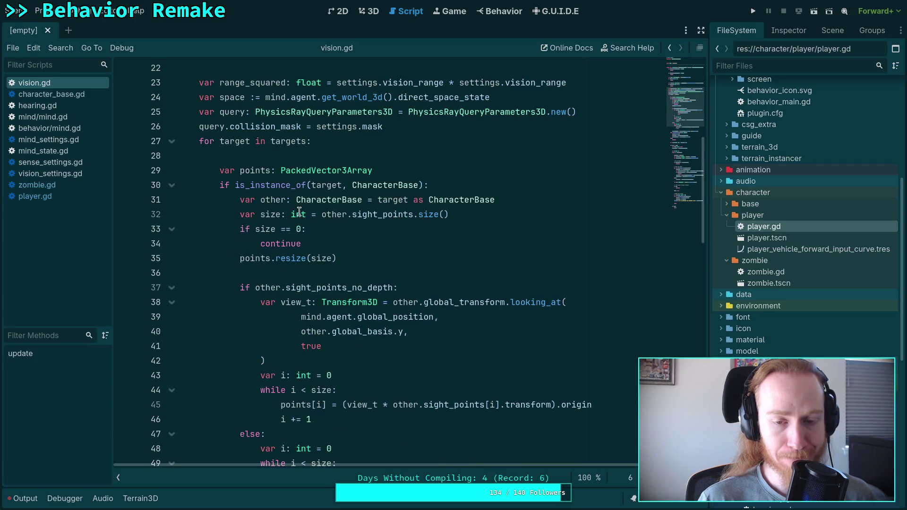
scroll(330, 231, "down", 4)
scroll(330, 231, "up", 2)
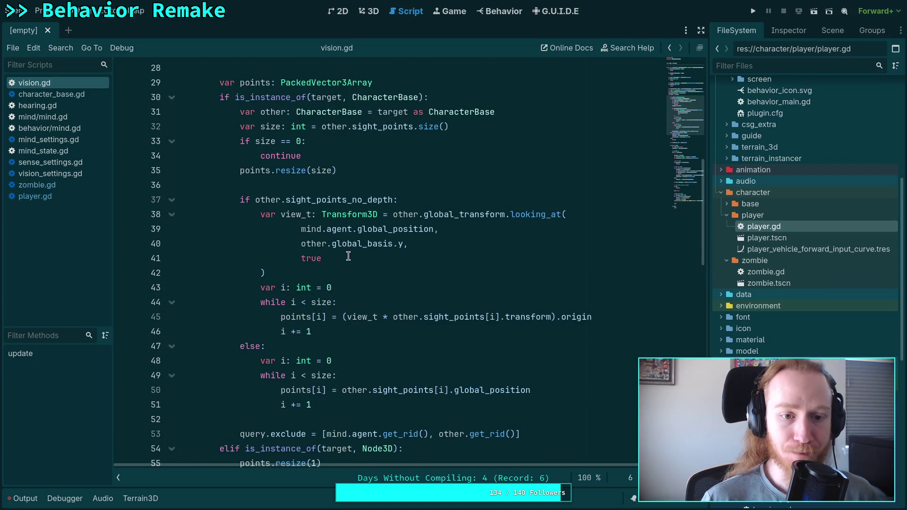
scroll(388, 243, "down", 2)
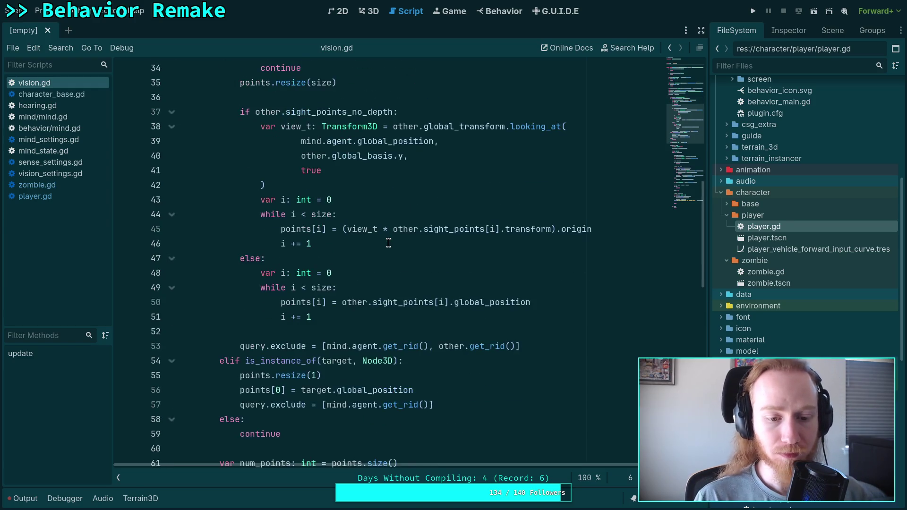
scroll(389, 242, "up", 5)
left_click_drag(235, 229, 423, 229)
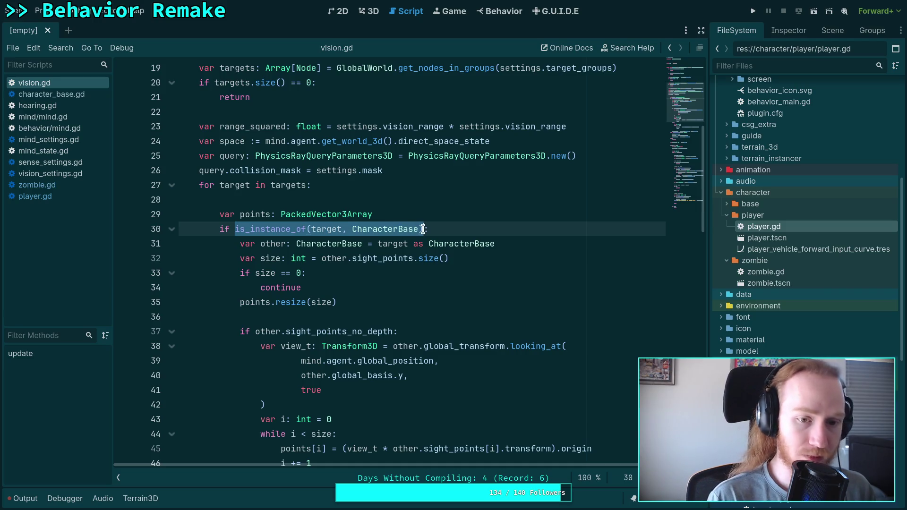
- Change line 30 to target.has_method(&'get_sight_points') and line 31 to a sight_points variable from target.get_sight_points()
type("target.has")
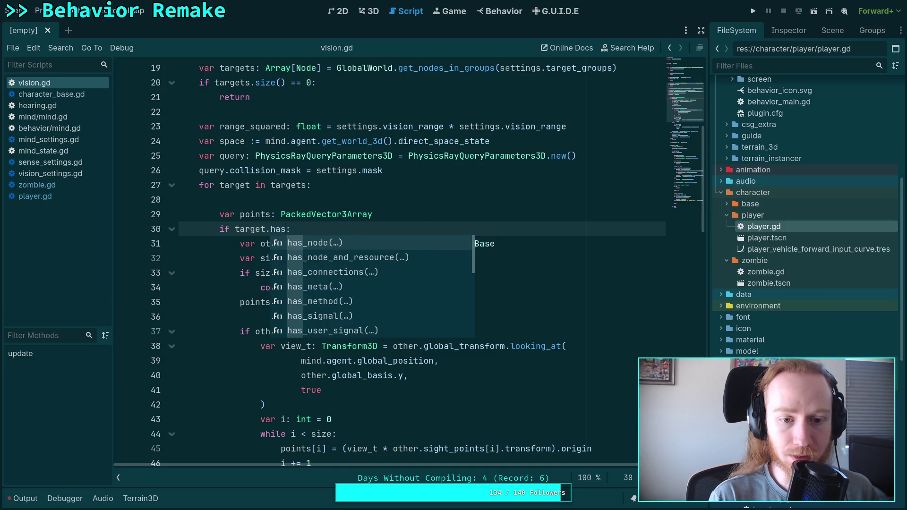
type("_metho")
key("Return")
type("&")
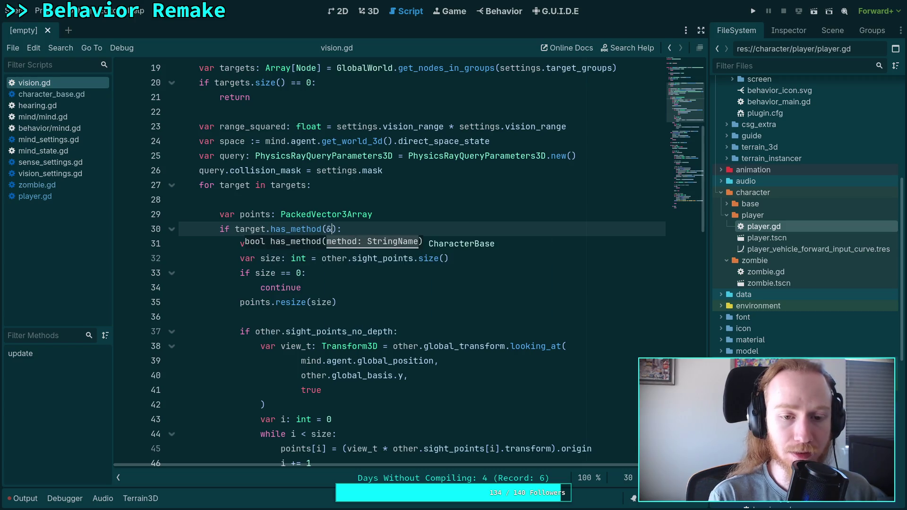
type("'get_sight_points")
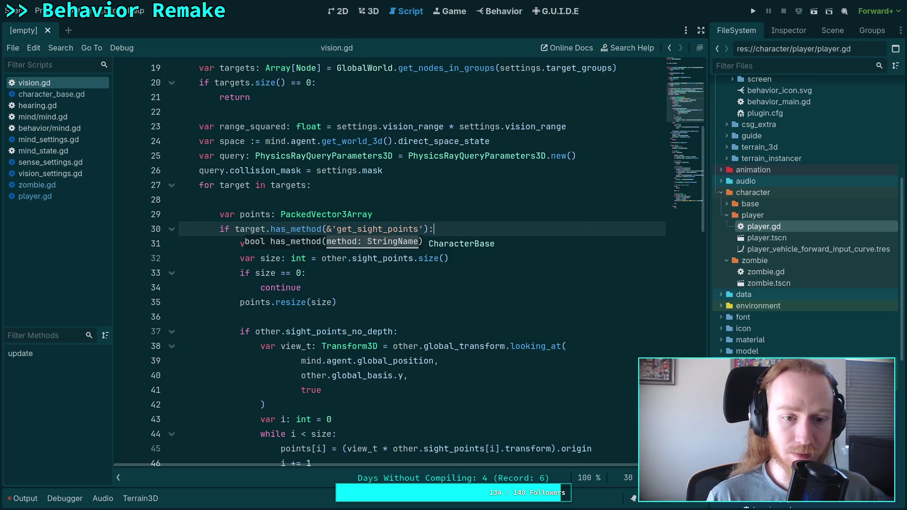
left_click(480, 286)
left_click_drag(500, 243, 516, 232)
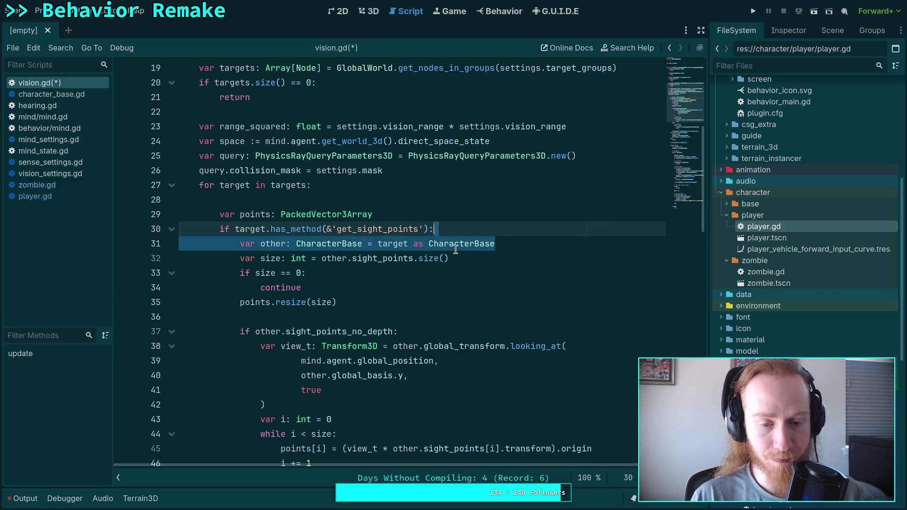
left_click_drag(260, 245, 531, 245)
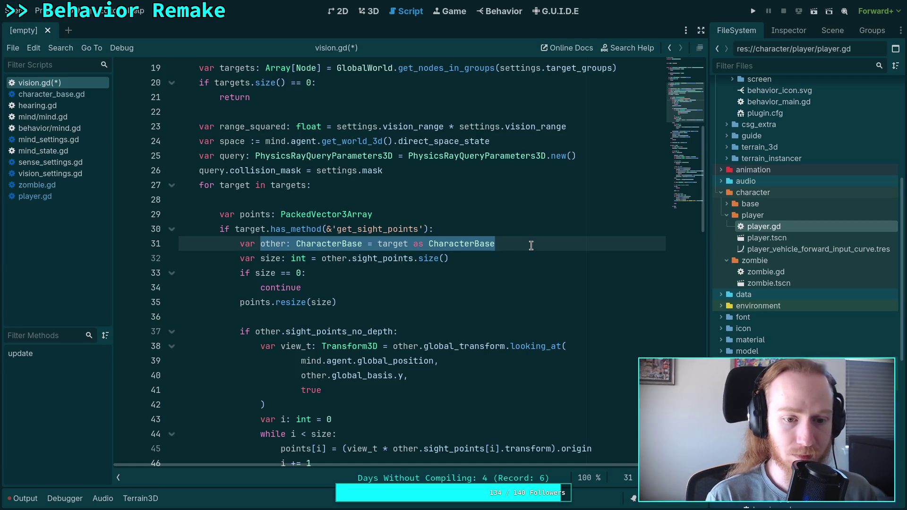
type("sight_points")
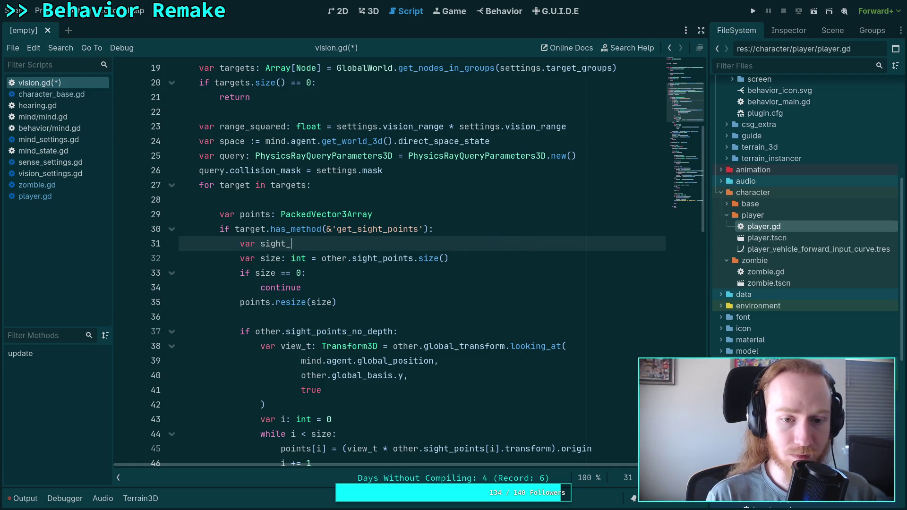
type(": Array")
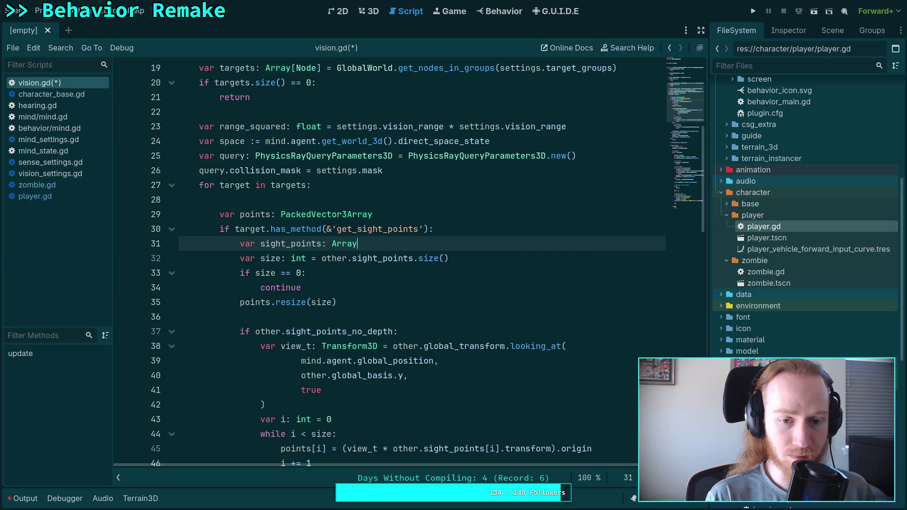
type("[Node3D]")
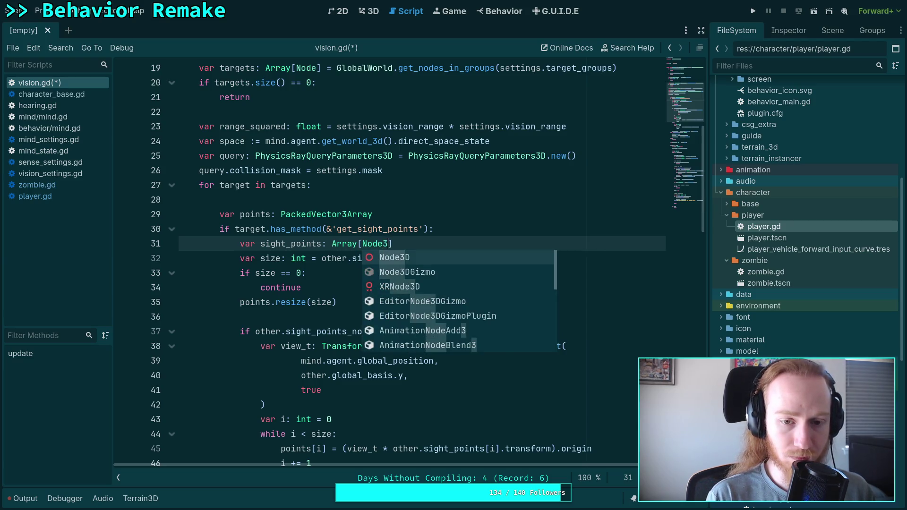
type("targ")
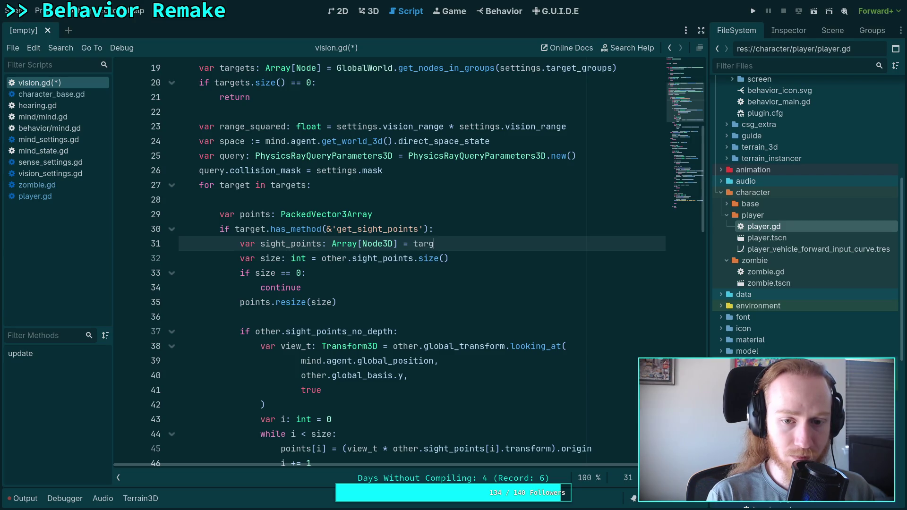
type("et.segght_points(")
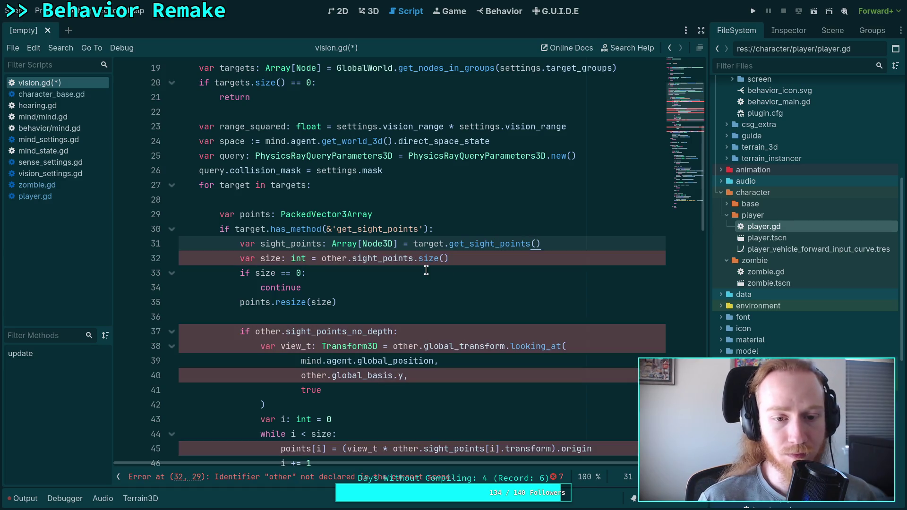
- Remove the other. prefix on line 32 so it sizes from sight_points
left_click(321, 260)
left_click_drag(321, 258, 352, 259)
key("BackSpace")
- Replace other with target on line 37 so it reads target.sight_points_no_depth
left_click_drag(255, 332, 287, 331)
left_click(305, 331)
double_click(266, 332)
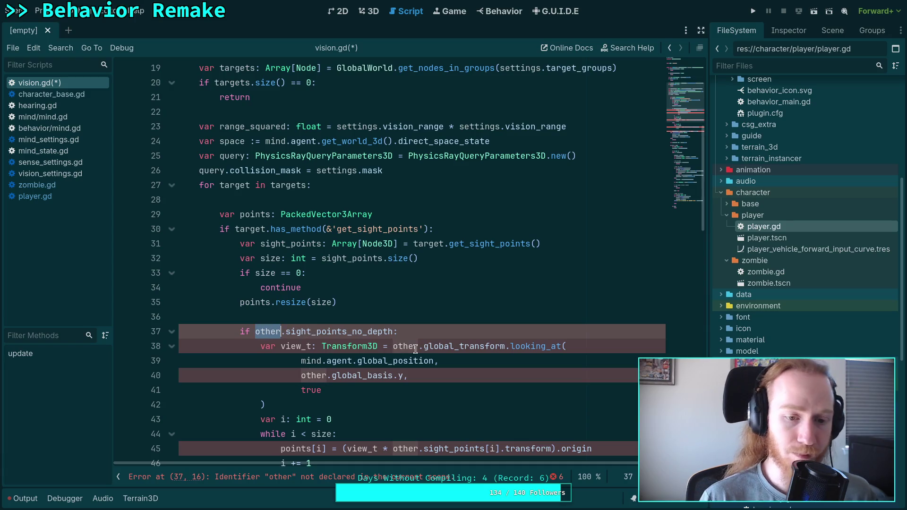
type("target")
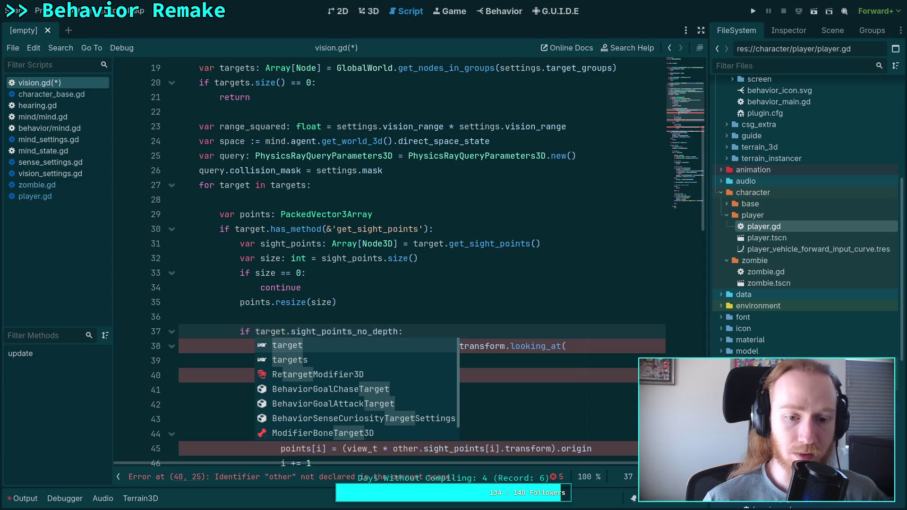
double_click(362, 331)
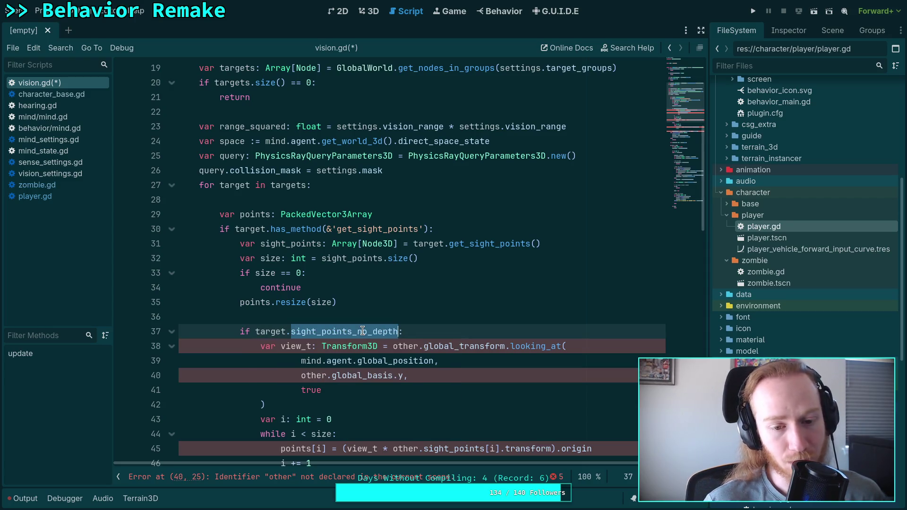
left_click(362, 331)
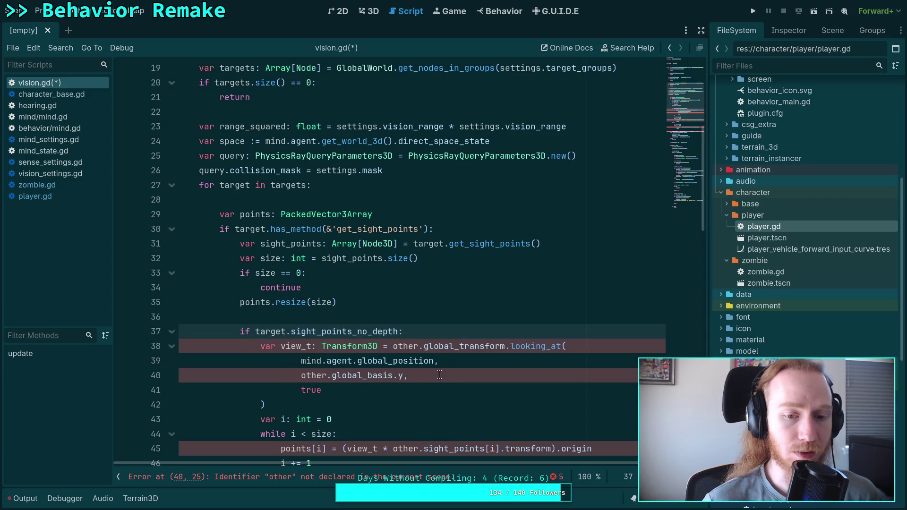
scroll(439, 374, "down", 1)
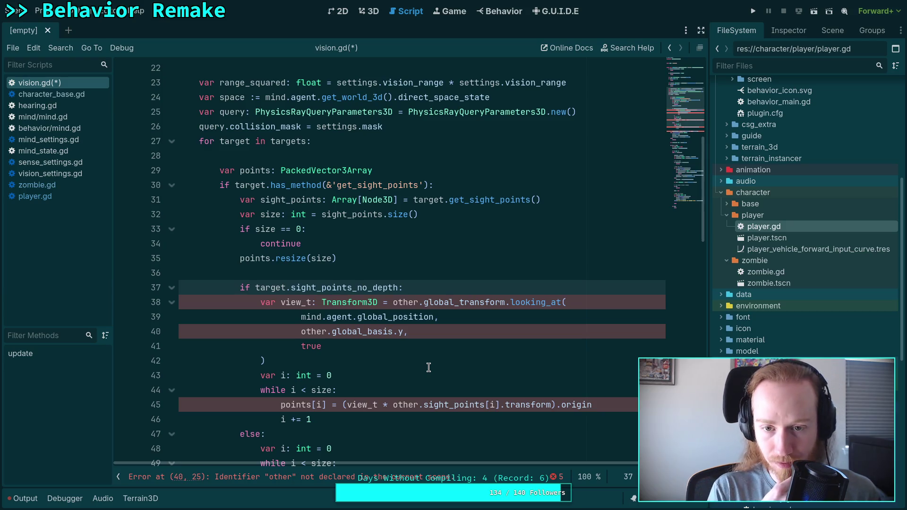
left_click(573, 200)
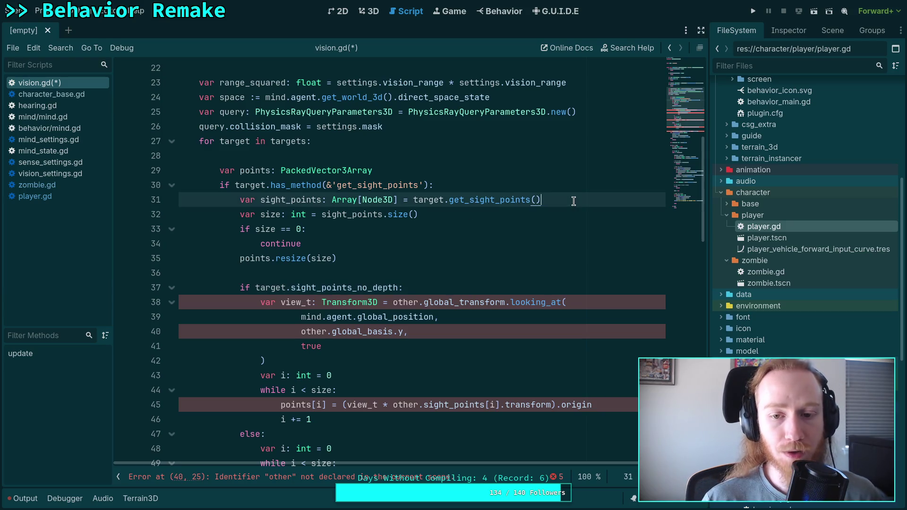
- Add a target.get() line under line 31, undoing an accidental replacement
key("Return")
type("target.")
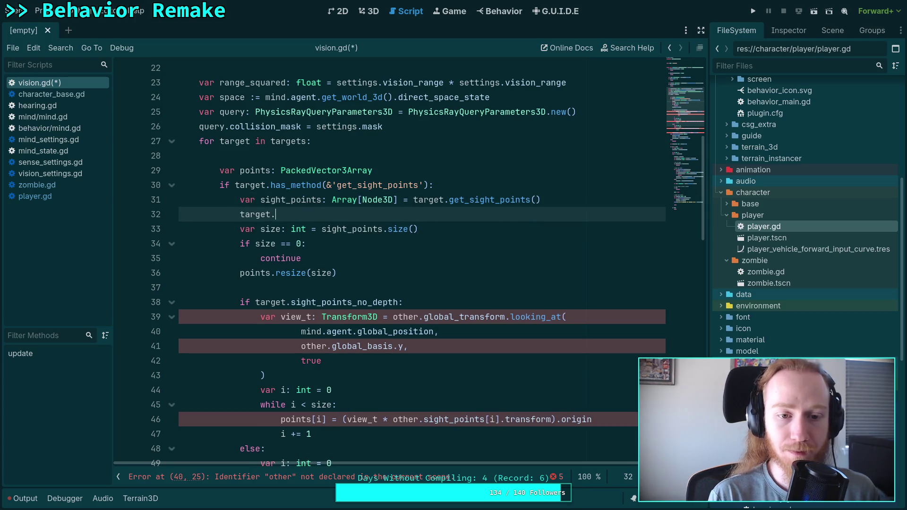
type("get_pr")
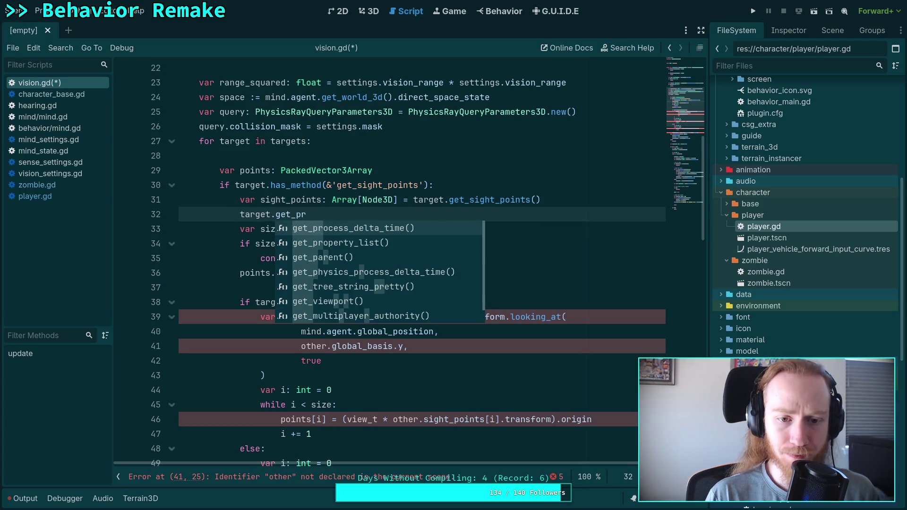
type("o")
key("BackSpace")
key("BackSpace")
key("BackSpace")
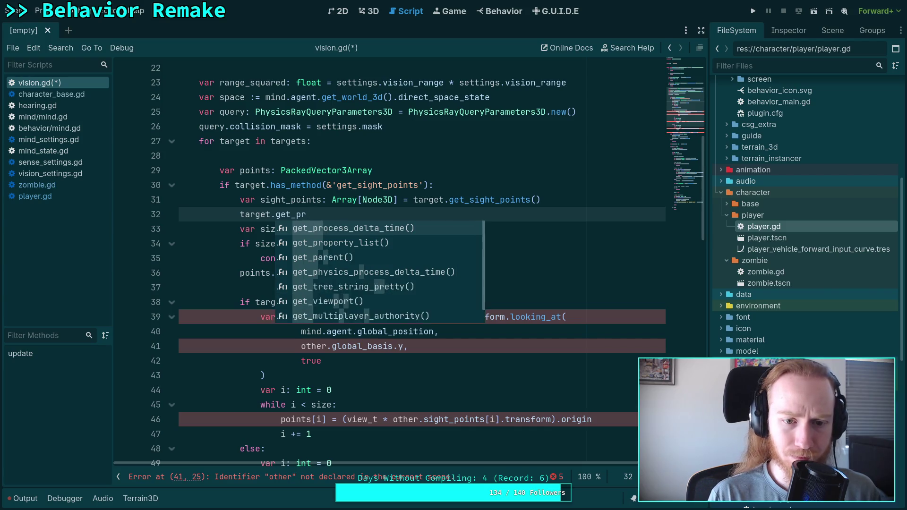
type("get(")
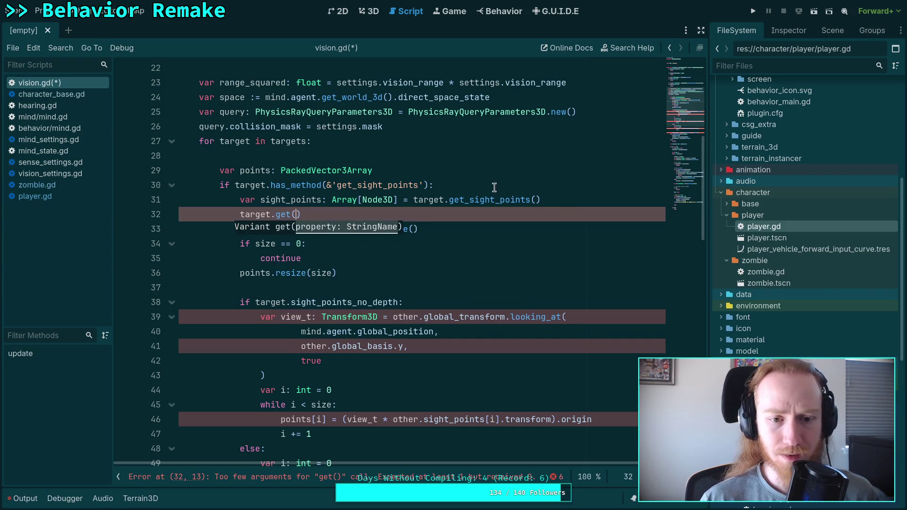
mouse_move(284, 212)
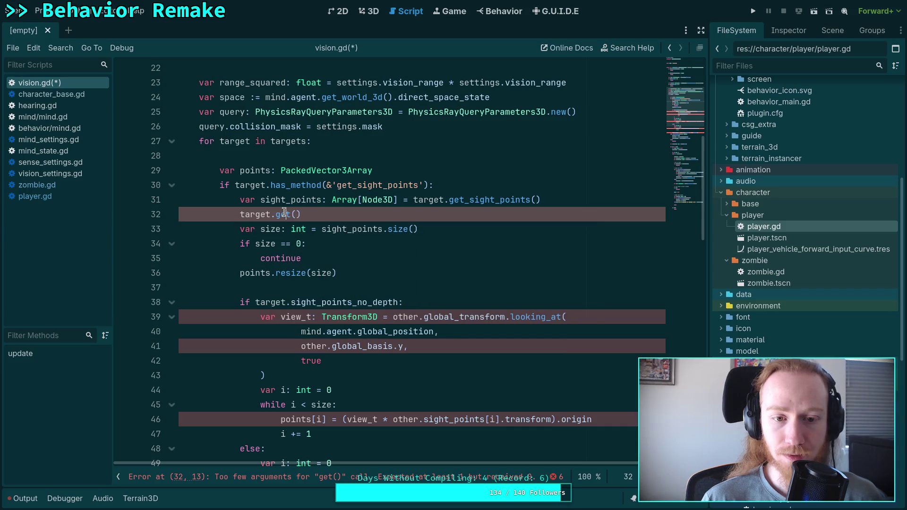
mouse_move(319, 213)
left_mouse_down()
mouse_move(565, 195)
mouse_move(413, 202)
left_mouse_up()
type("bo")
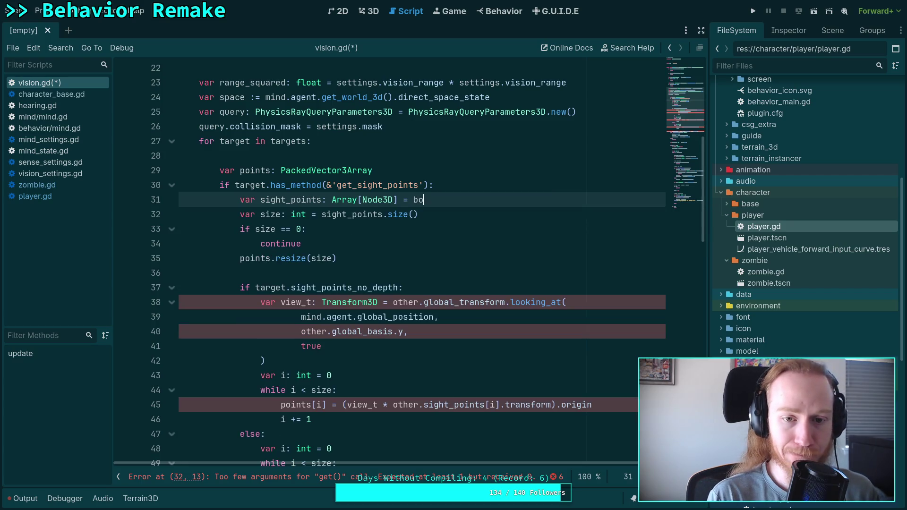
key("ctrl+z")
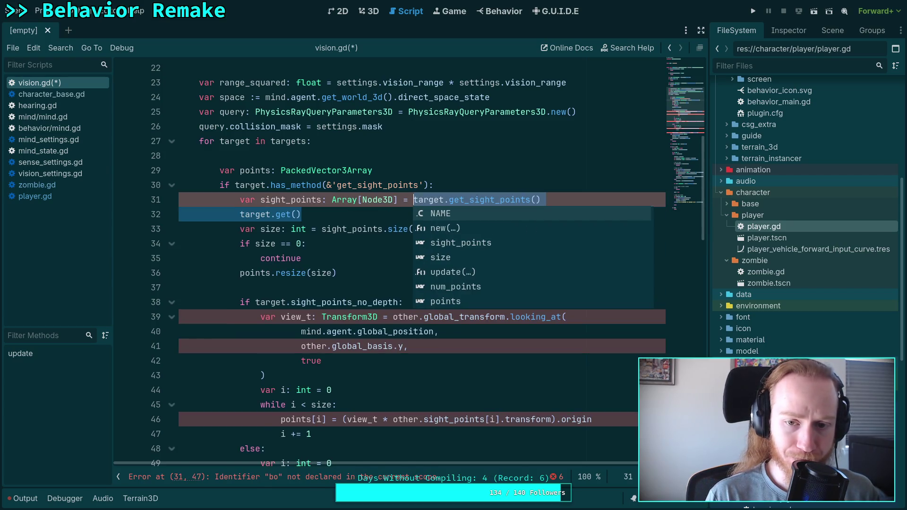
key("Escape")
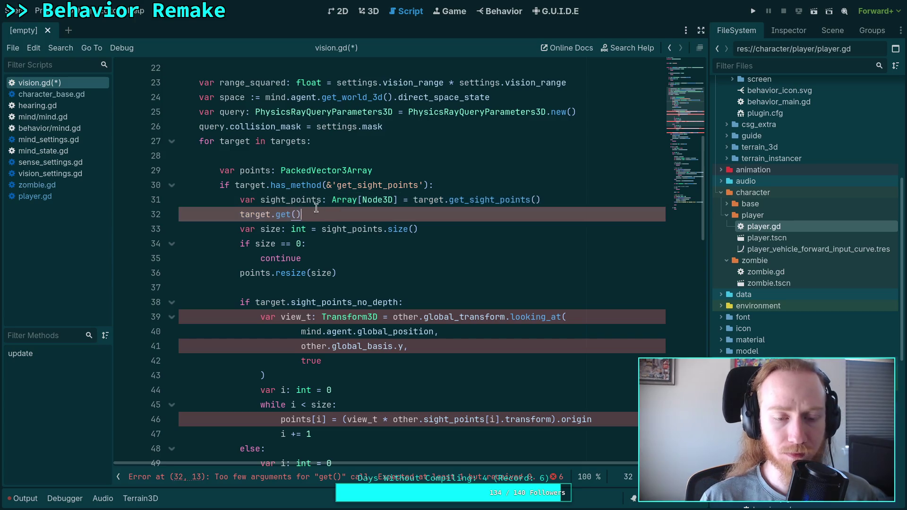
- Rewrite line 32 as var no_depth: bool = not not target.get(&'sight_points_no_depth')
left_click_drag(301, 214, 240, 214)
type("var ")
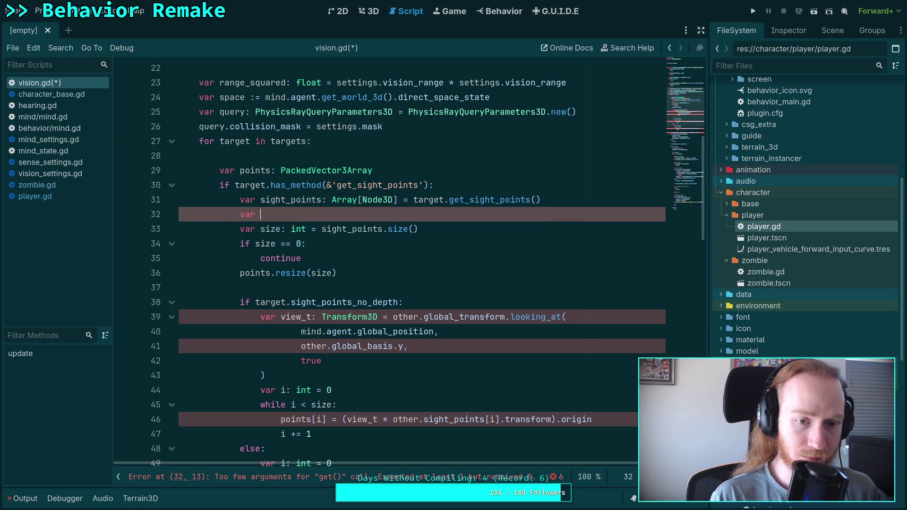
type("no_depth")
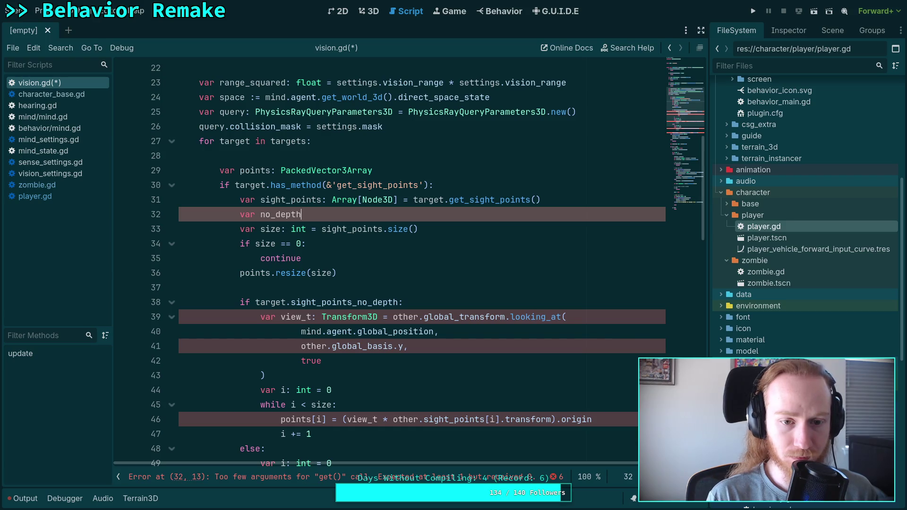
type(": bool = bool(taregt.")
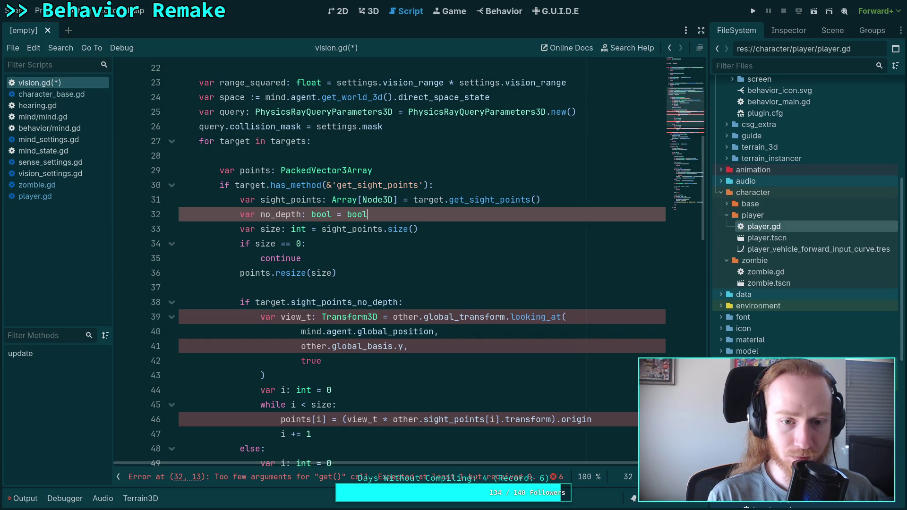
key("BackSpace")
key("BackSpace")
key("BackSpace")
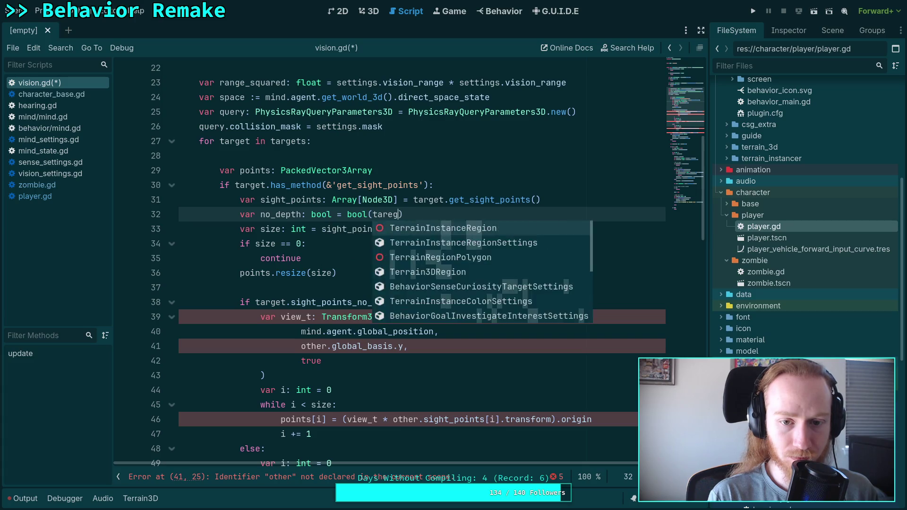
type("g")
key("BackSpace")
key("BackSpace")
key("BackSpace")
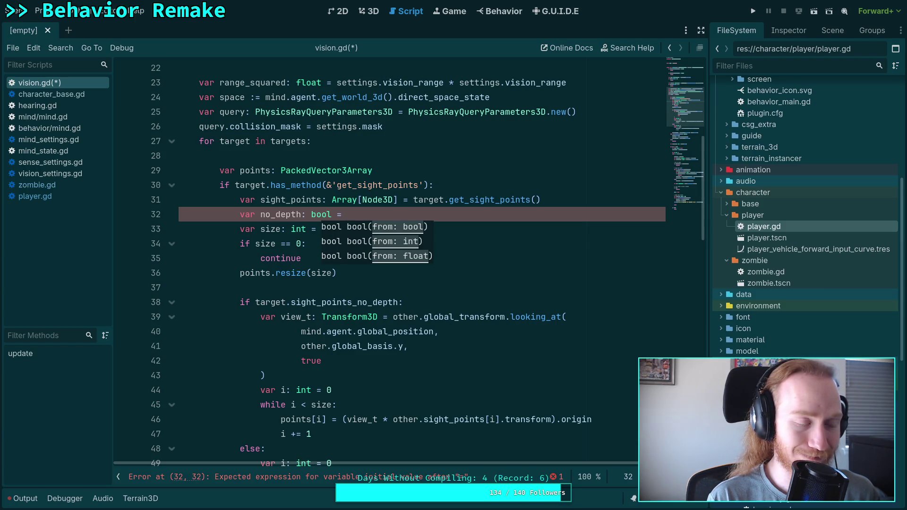
type(" not not")
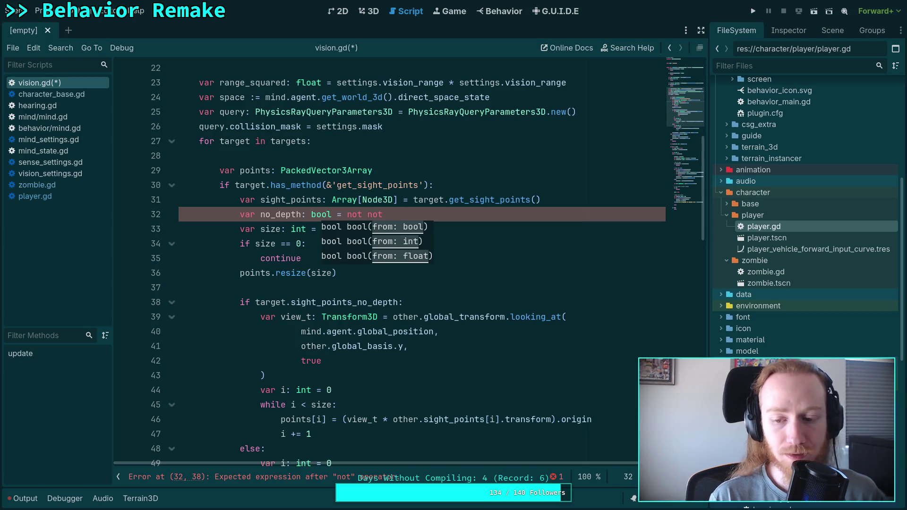
type("target.ge")
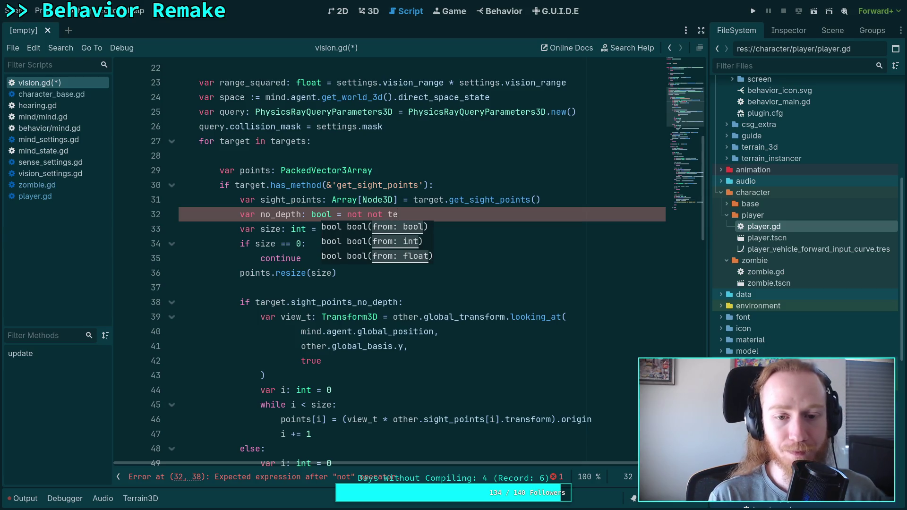
type("t(*")
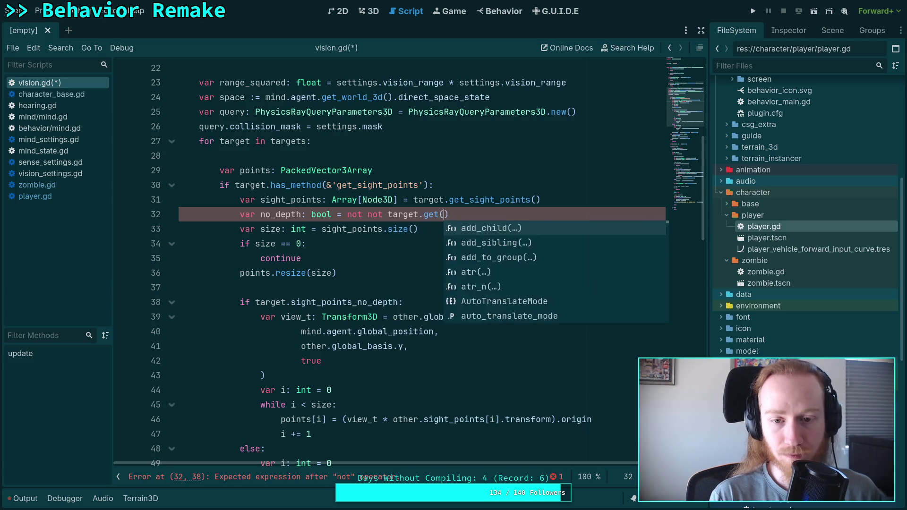
type("'sight")
type("_points_no_")
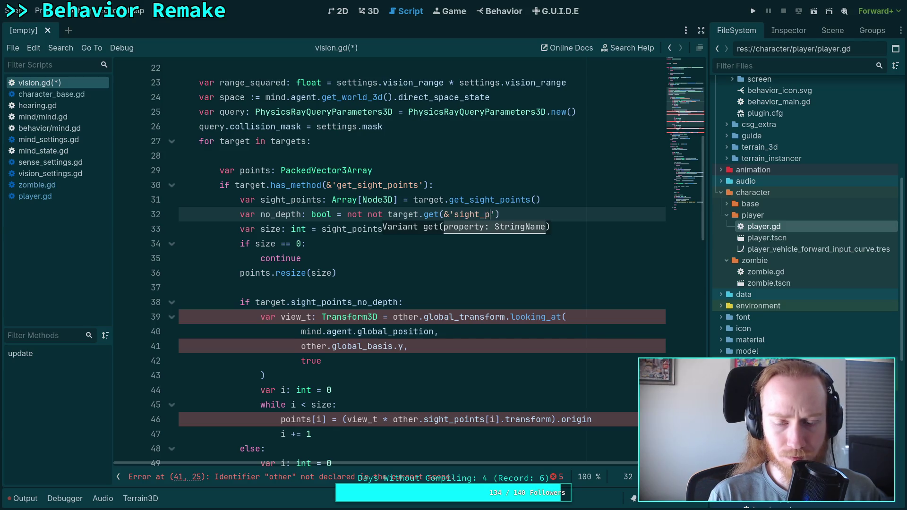
type("depth")
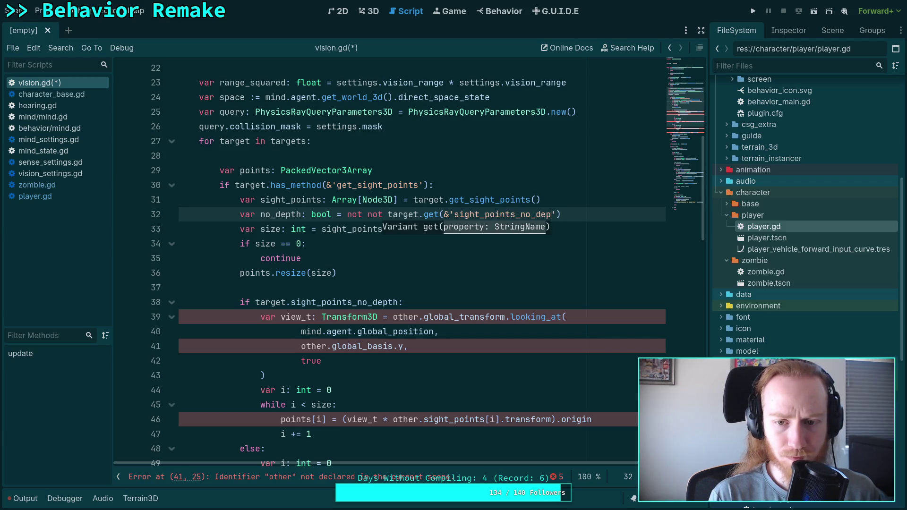
key("End")
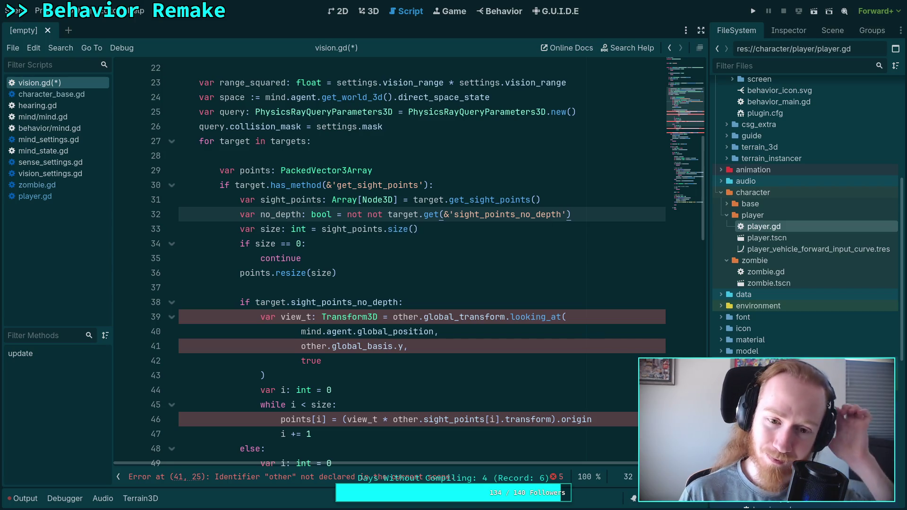
left_click(314, 289)
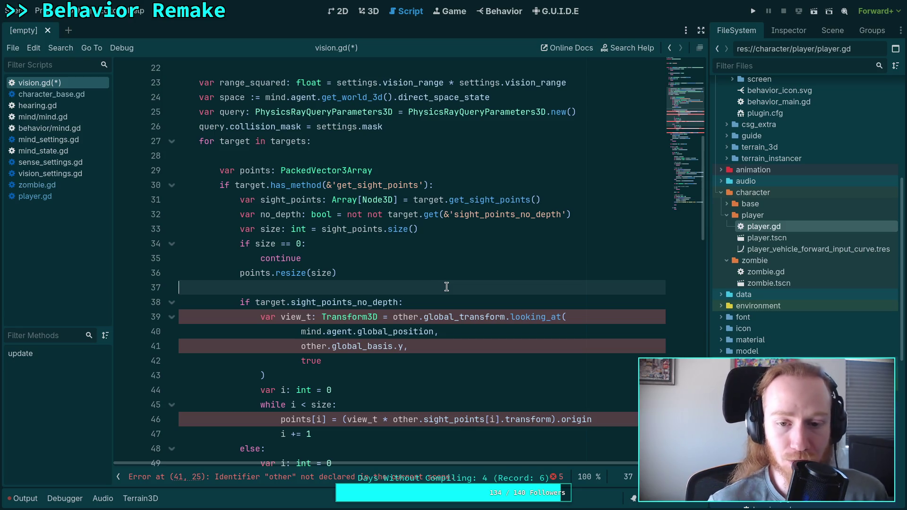
- Replace the double not on line 32 with a trailing == true comparison
mouse_move(429, 212)
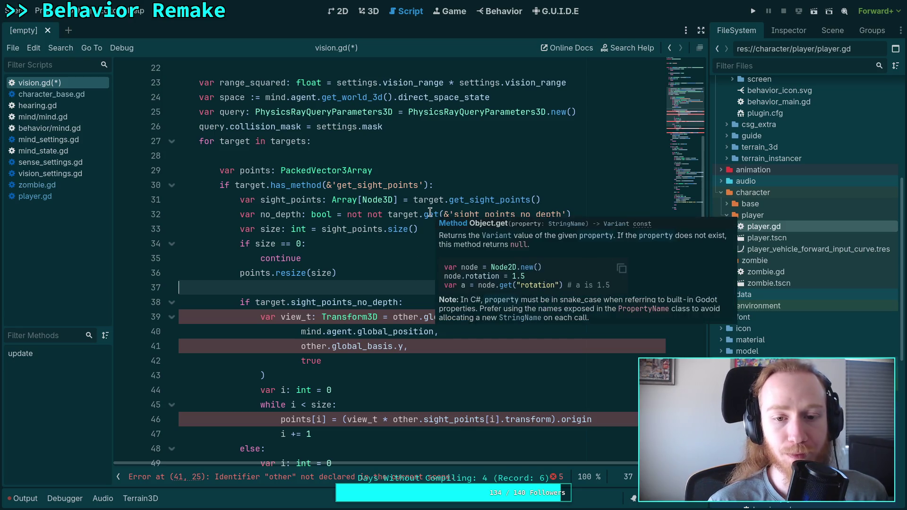
left_click_drag(388, 214, 346, 214)
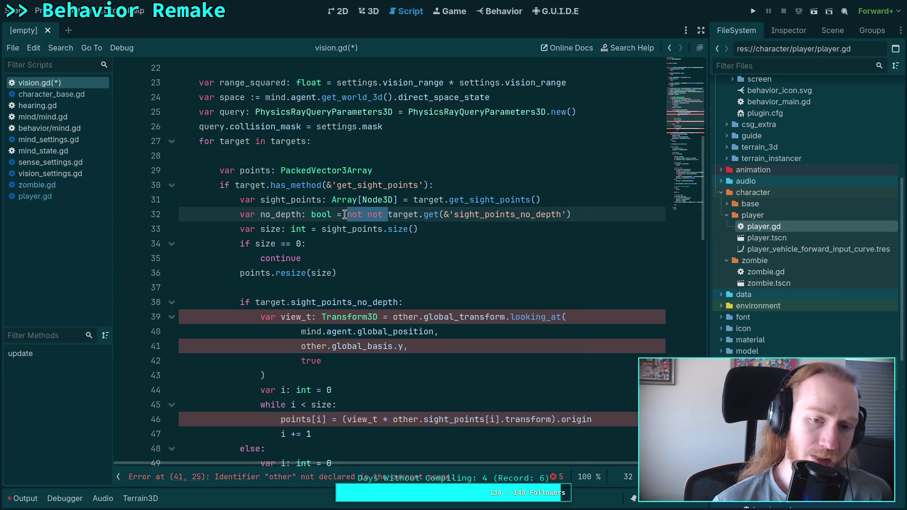
key("BackSpace")
key("End")
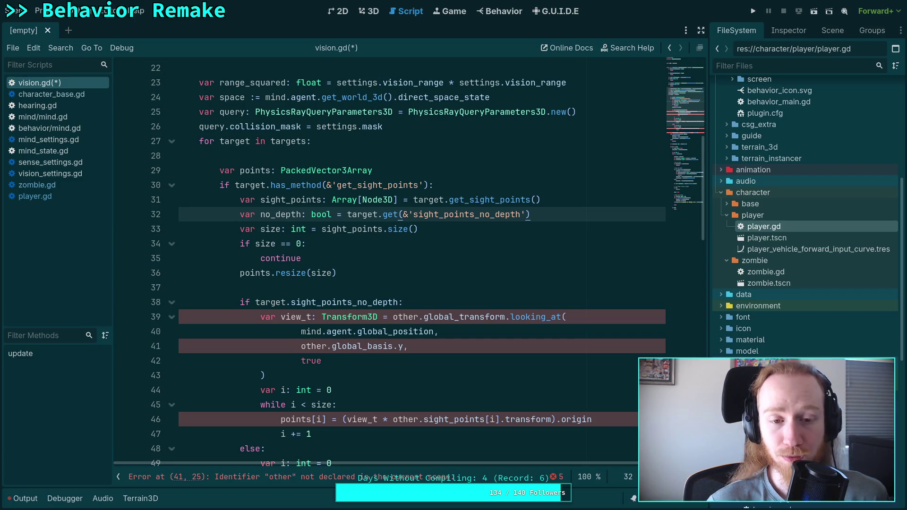
type(" == true")
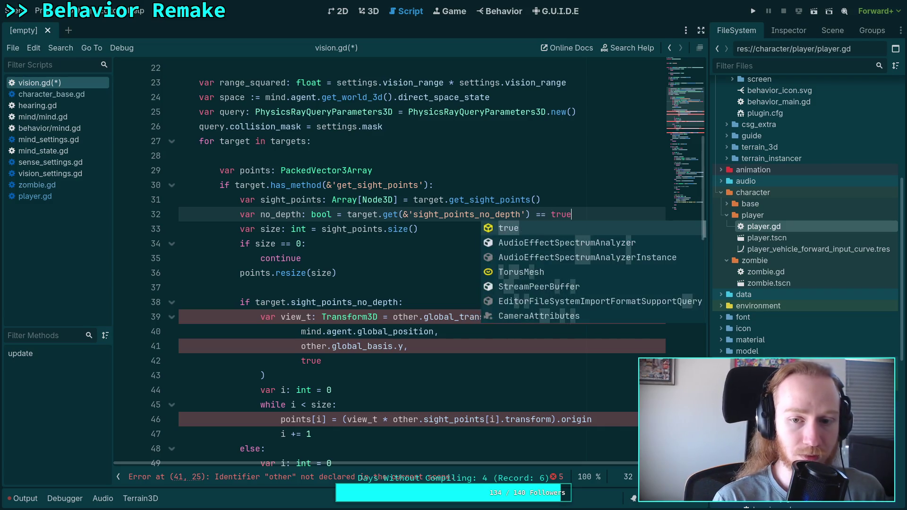
key("Escape")
- Change the line 38 condition to 'if no_depth:'
left_click(375, 244)
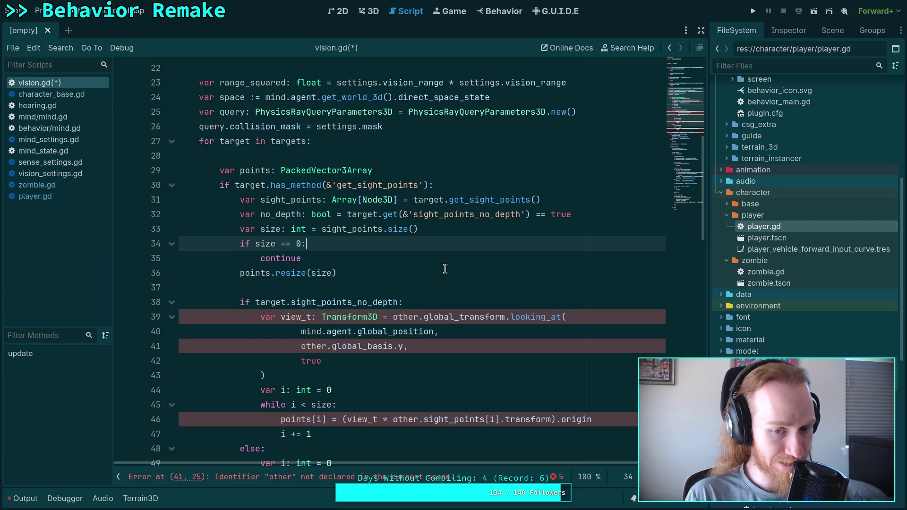
left_click_drag(255, 303, 355, 302)
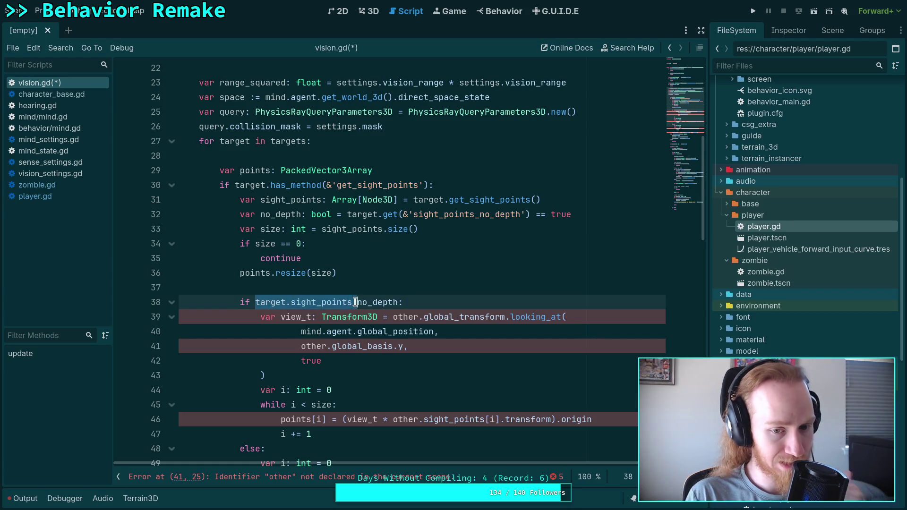
key("BackSpace")
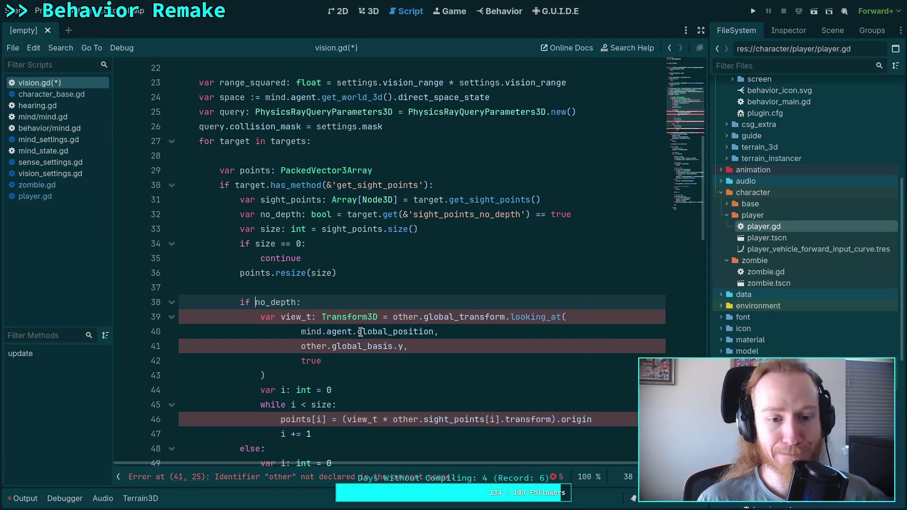
- Replace other with target on lines 41 and 39
double_click(323, 347)
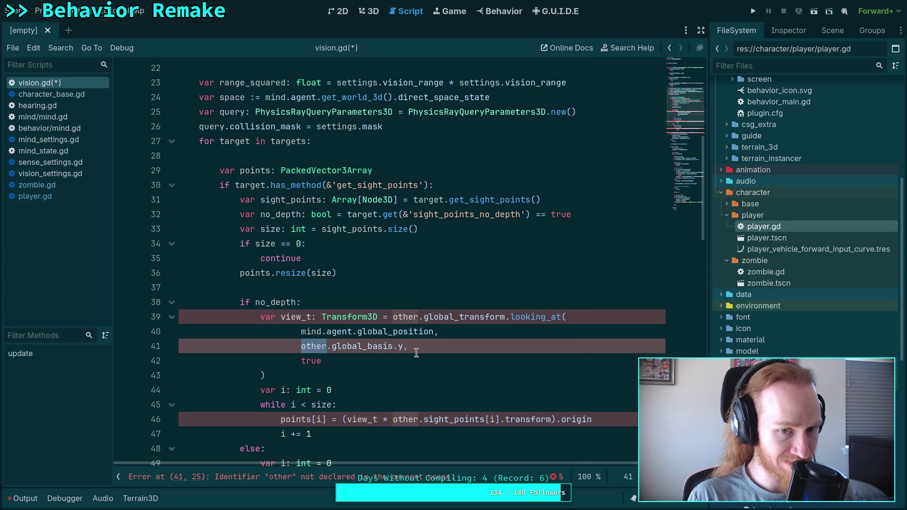
type("target")
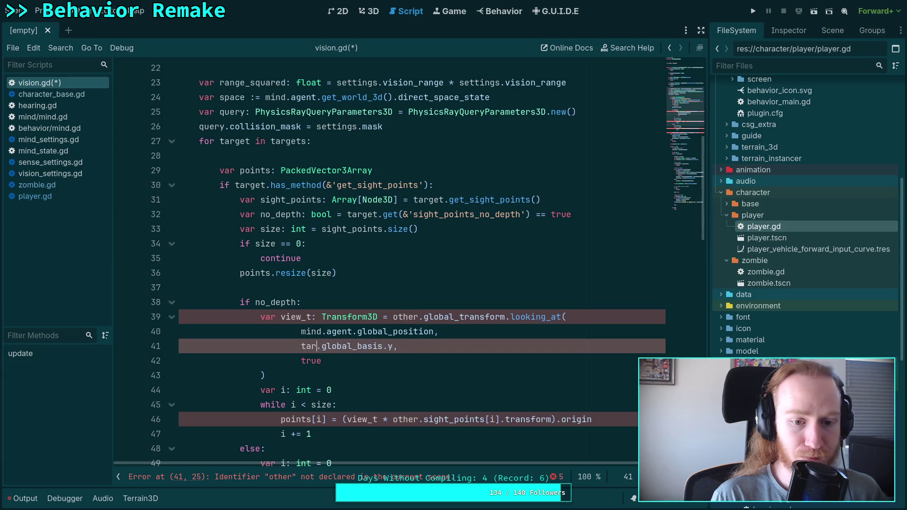
left_click(384, 378)
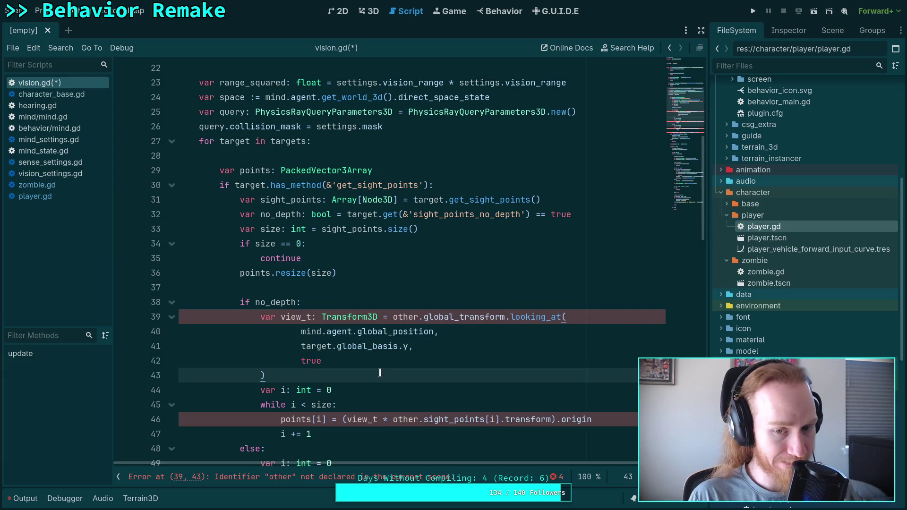
double_click(400, 317)
type("target")
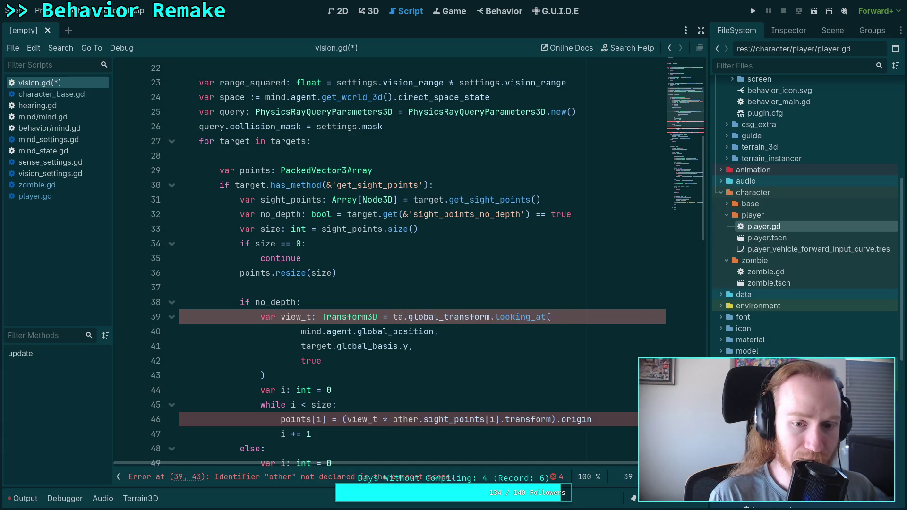
- Remove the leftover other. prefixes on lines 46 and 51 so points use sight_points[i]
scroll(346, 288, "down", 2)
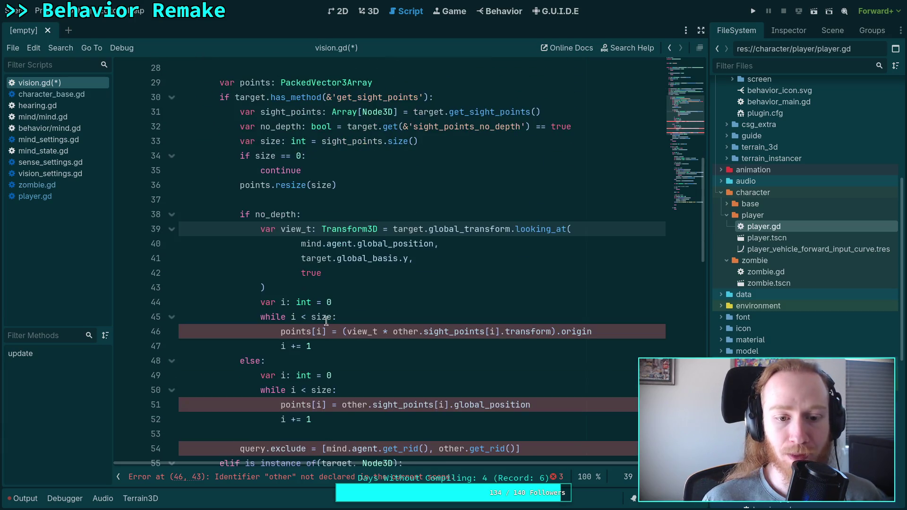
double_click(406, 331)
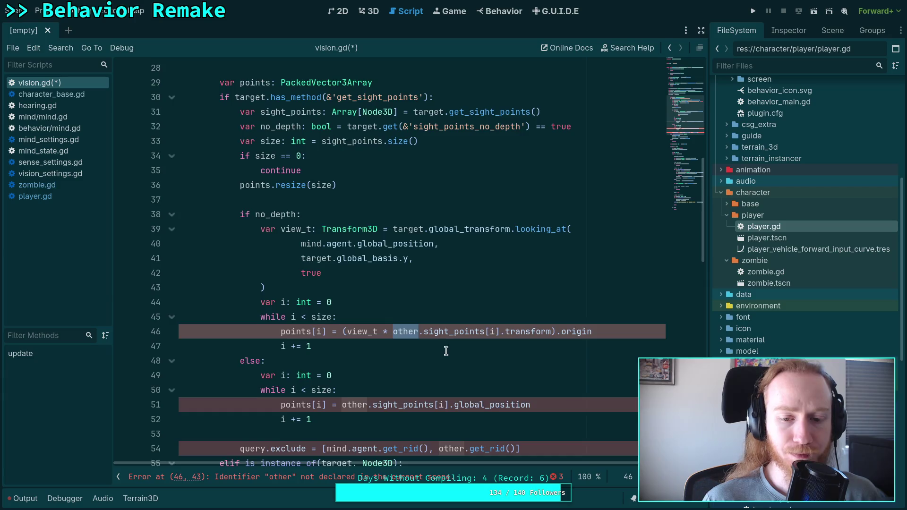
scroll(444, 349, "up", 1)
key("Delete")
key("Delete")
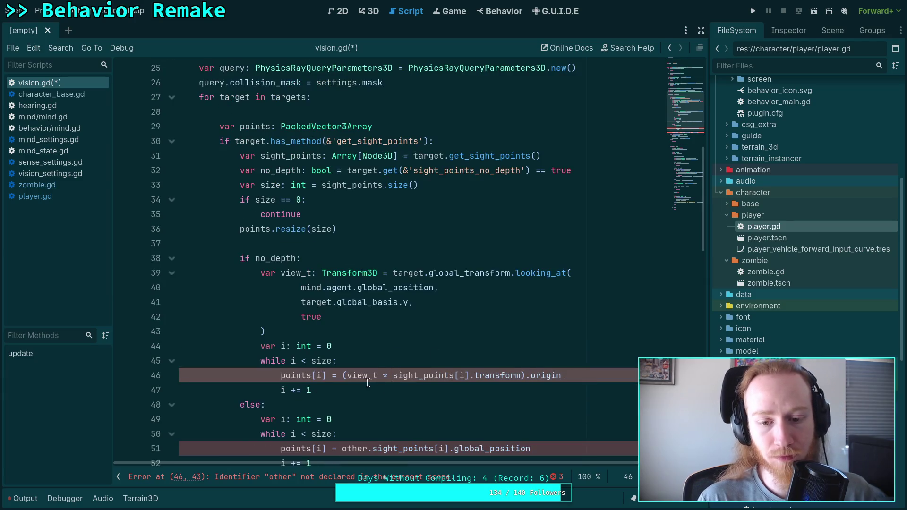
key("Down")
scroll(345, 362, "down", 2)
double_click(345, 361)
key("Delete")
key("Delete")
- Change other to target in the query.exclude line
scroll(324, 371, "up", 1)
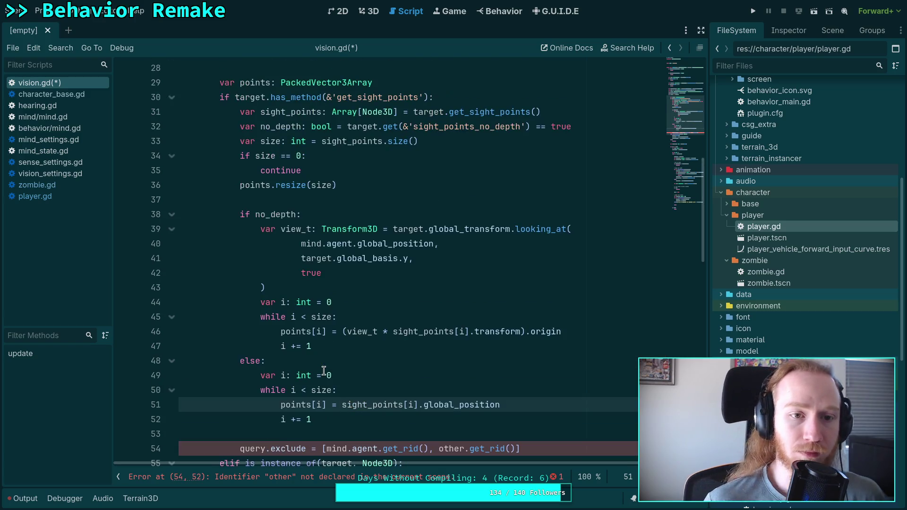
scroll(340, 349, "down", 2)
scroll(350, 337, "up", 2)
scroll(350, 337, "down", 1)
scroll(350, 338, "down", 1)
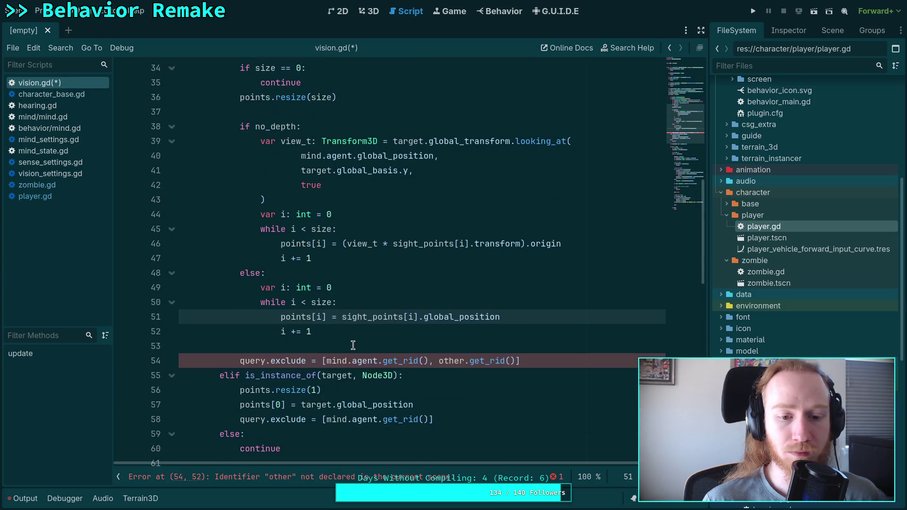
double_click(452, 362)
type("target")
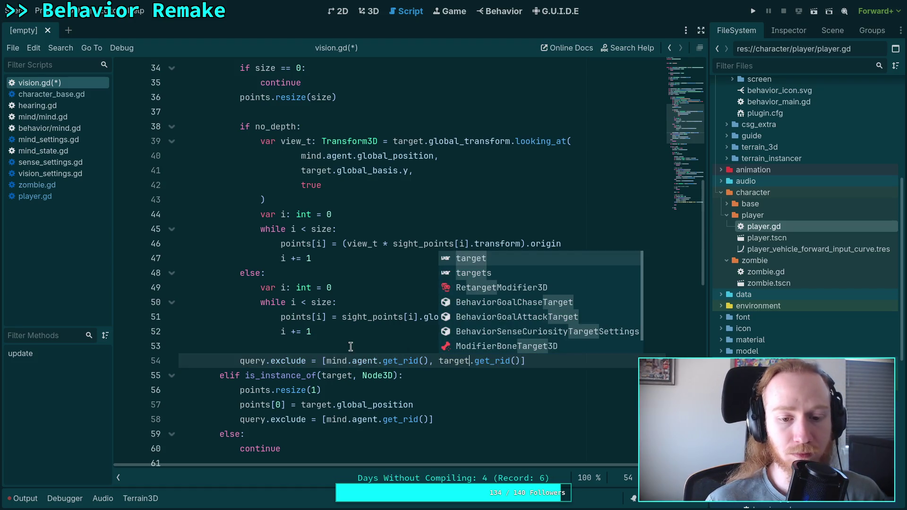
left_click(343, 339)
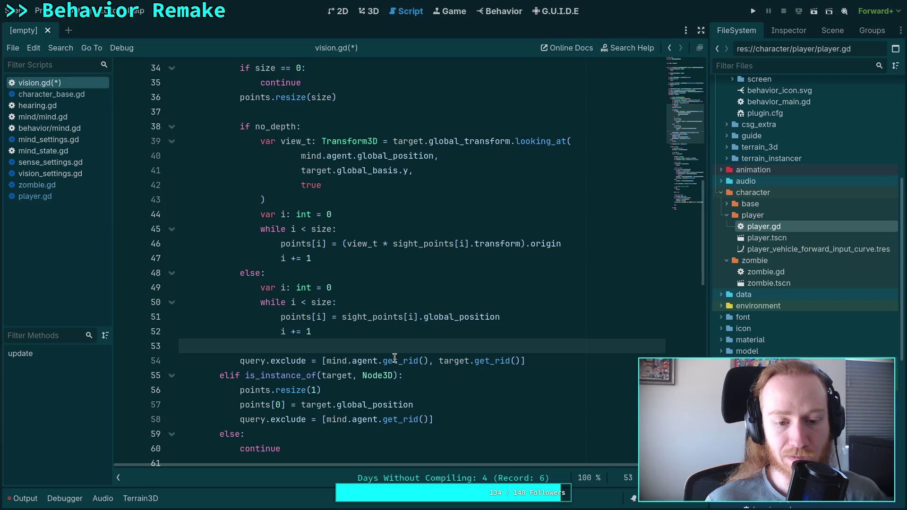
left_click(291, 360)
mouse_move(383, 379)
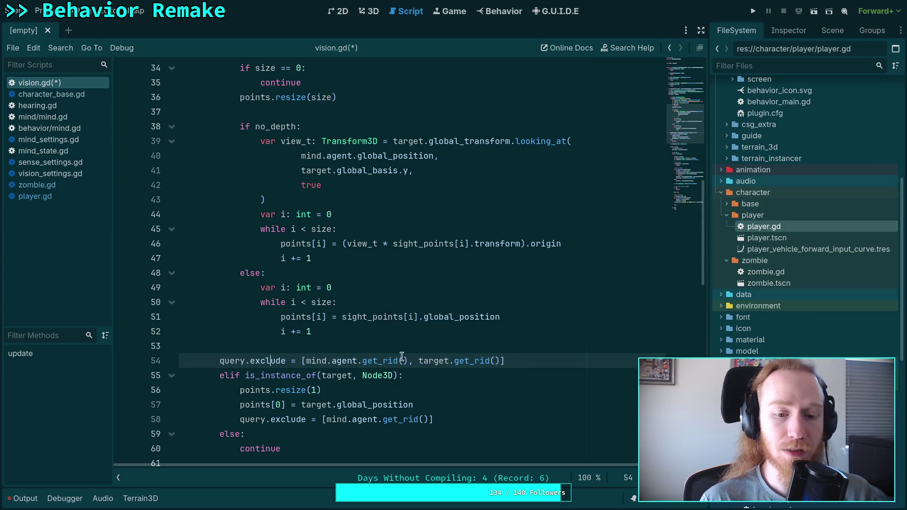
- Move the query.exclude line up to the start of the target loop
scroll(398, 363, "up", 4)
scroll(403, 338, "down", 2)
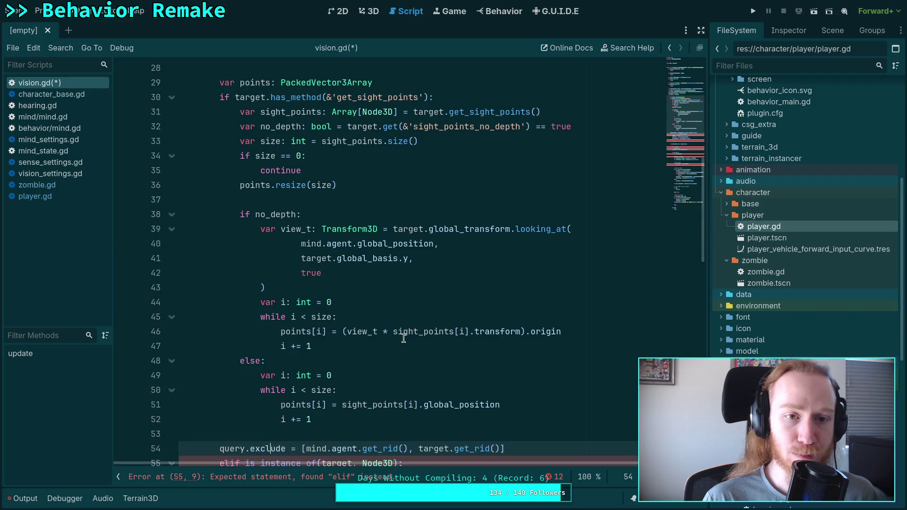
scroll(403, 338, "up", 2)
key("alt+Up")
key("alt+Up")
key("alt+Up")
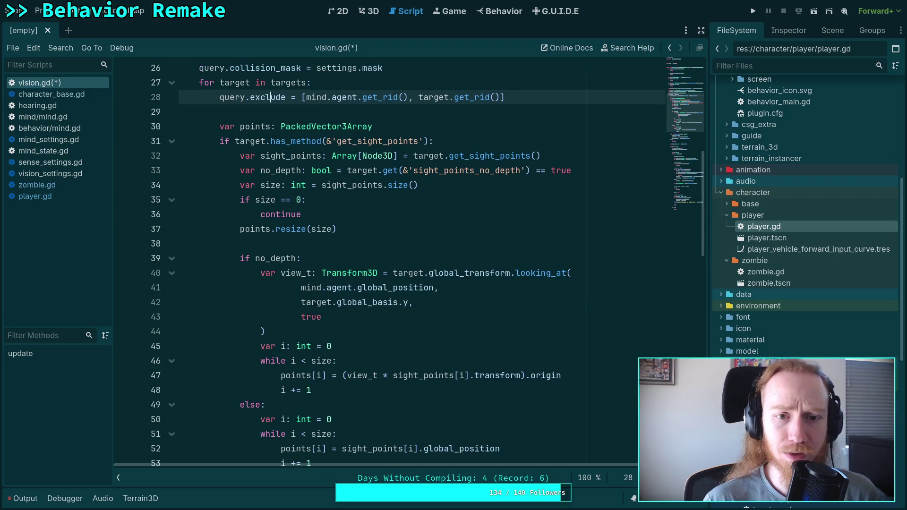
- Delete the redundant query.exclude line in the Node3D branch and save vision.gd
scroll(385, 376, "down", 4)
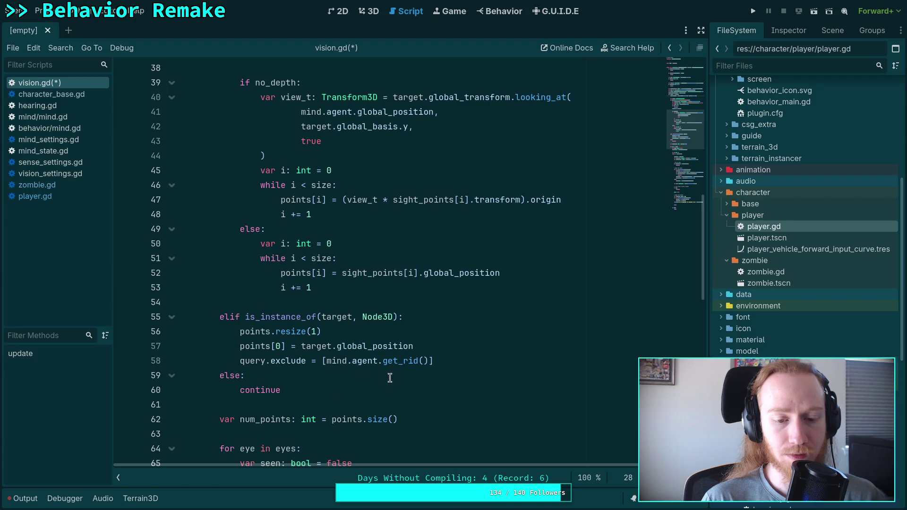
left_click_drag(453, 362, 451, 348)
key("BackSpace")
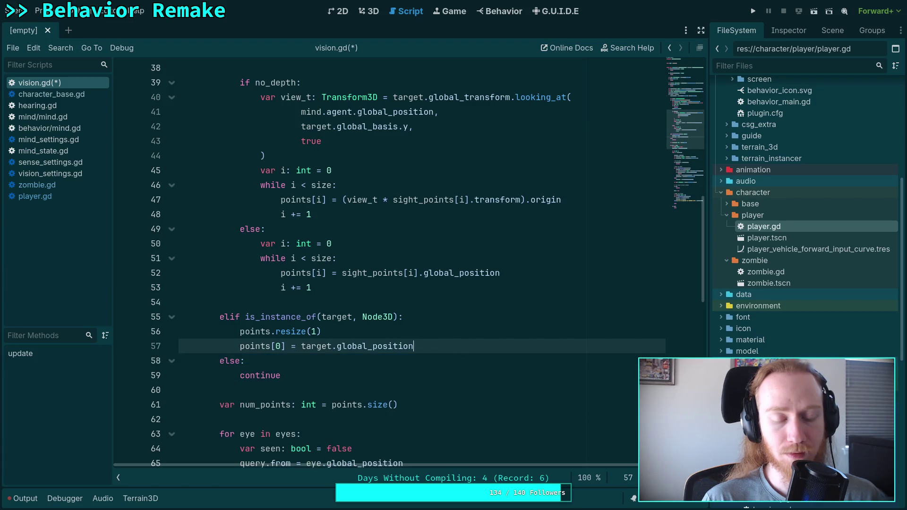
scroll(439, 357, "up", 2)
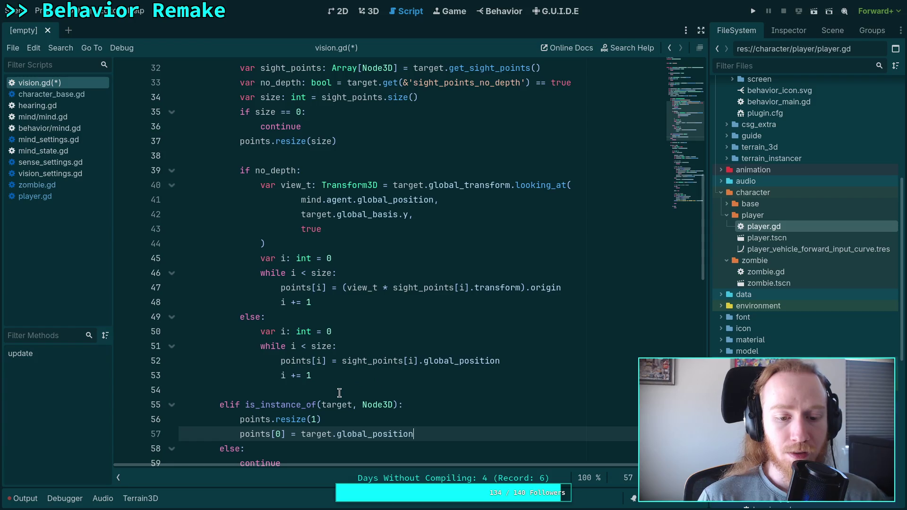
scroll(338, 388, "down", 1)
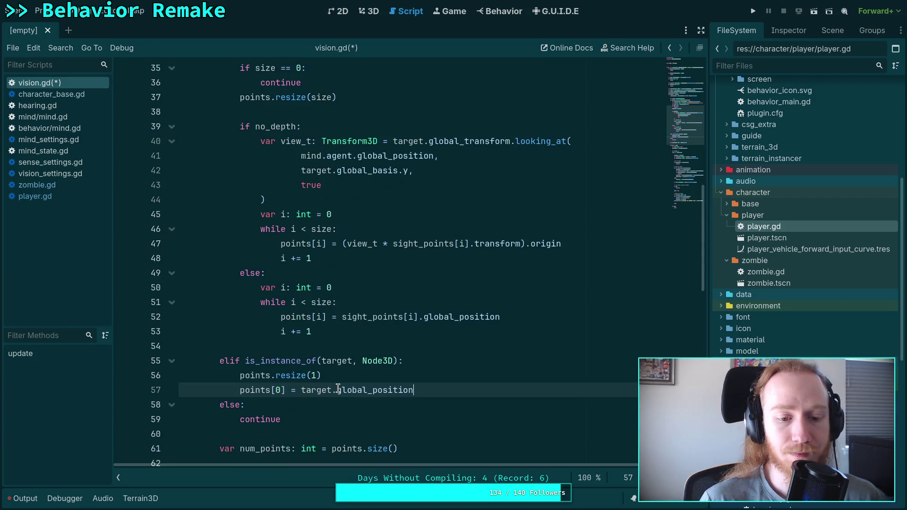
left_click(302, 416)
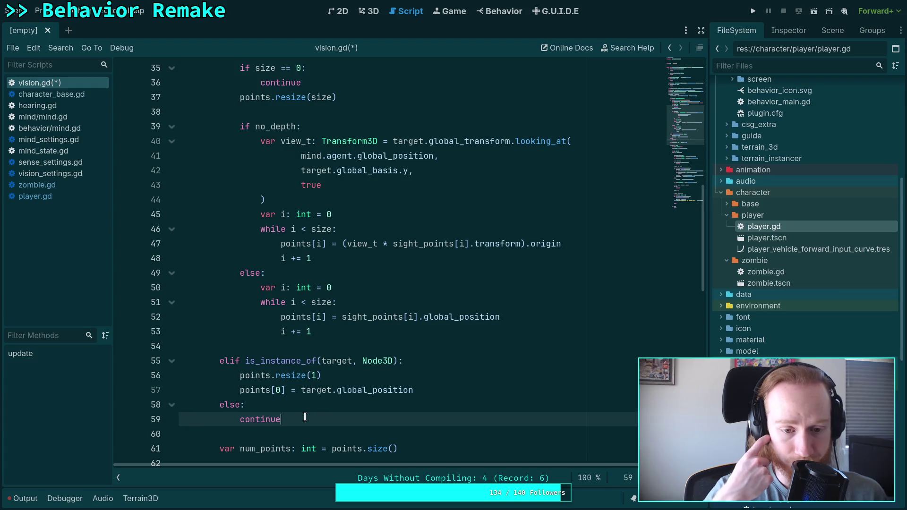
scroll(304, 416, "down", 3)
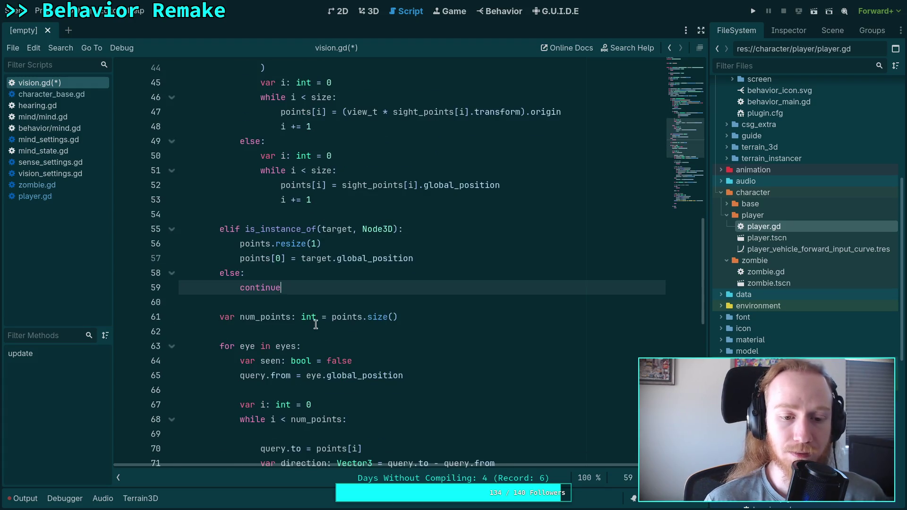
scroll(320, 322, "down", 2)
scroll(363, 277, "down", 4)
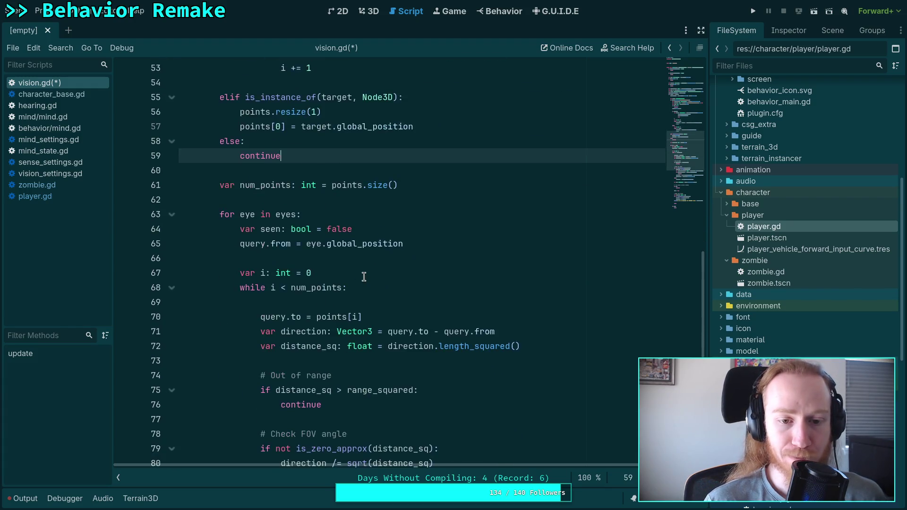
scroll(364, 277, "down", 6)
key("ctrl+s")
scroll(294, 225, "up", 20)
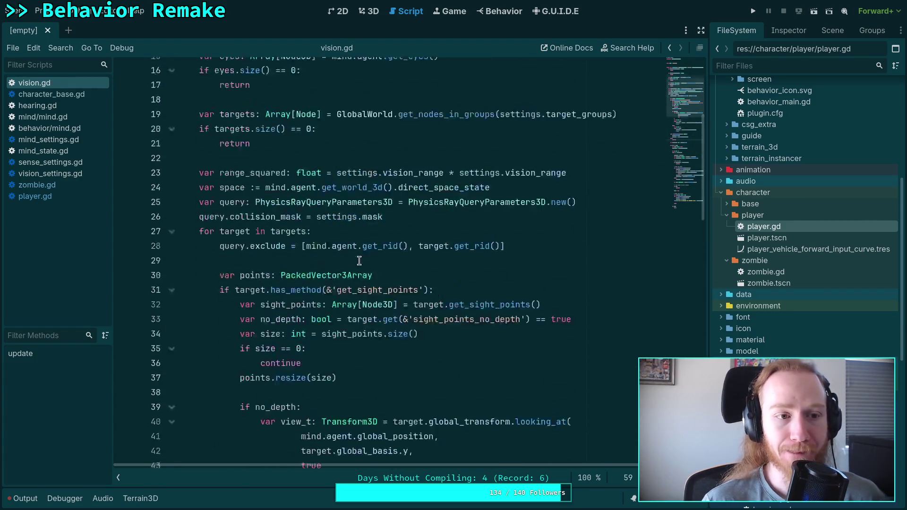
double_click(769, 240)
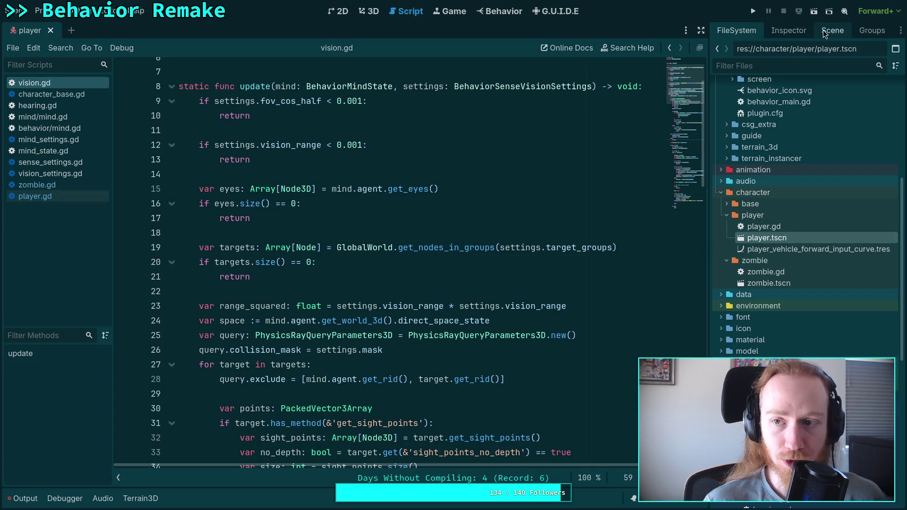
left_click(788, 31)
left_click(835, 31)
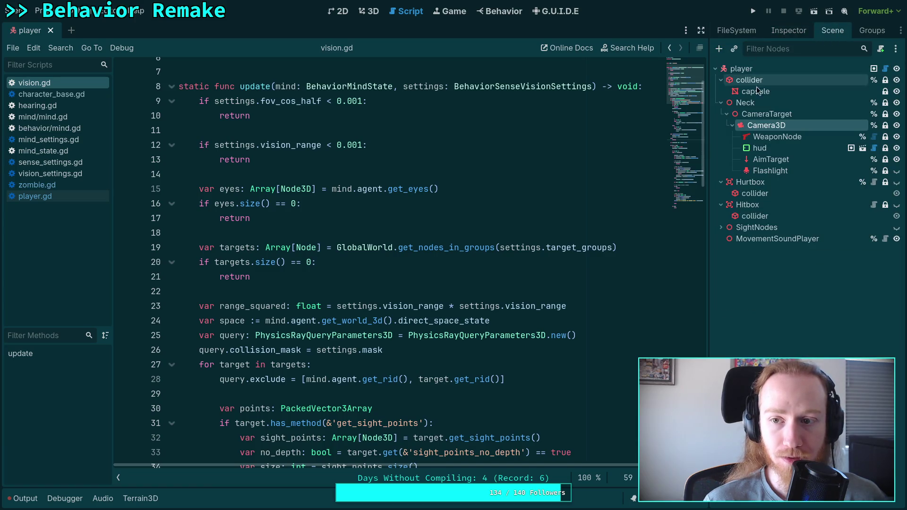
left_click(741, 68)
left_click(786, 31)
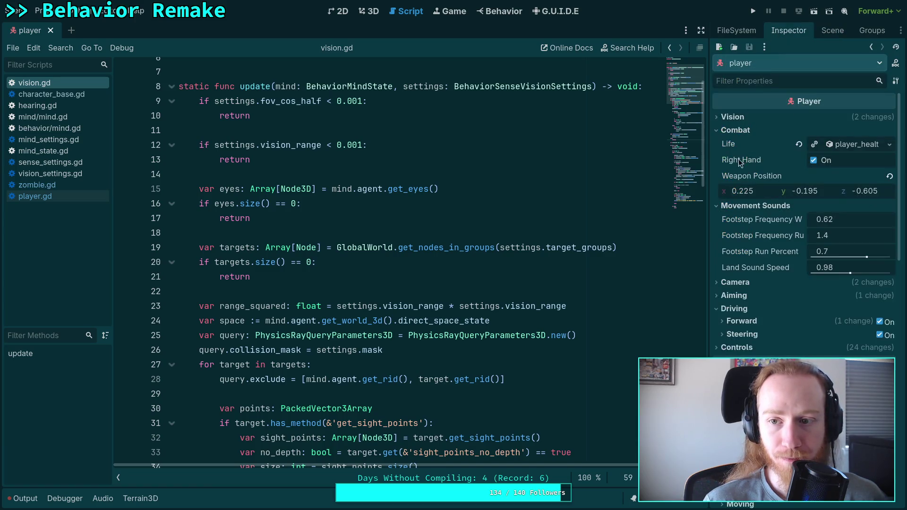
left_click(732, 117)
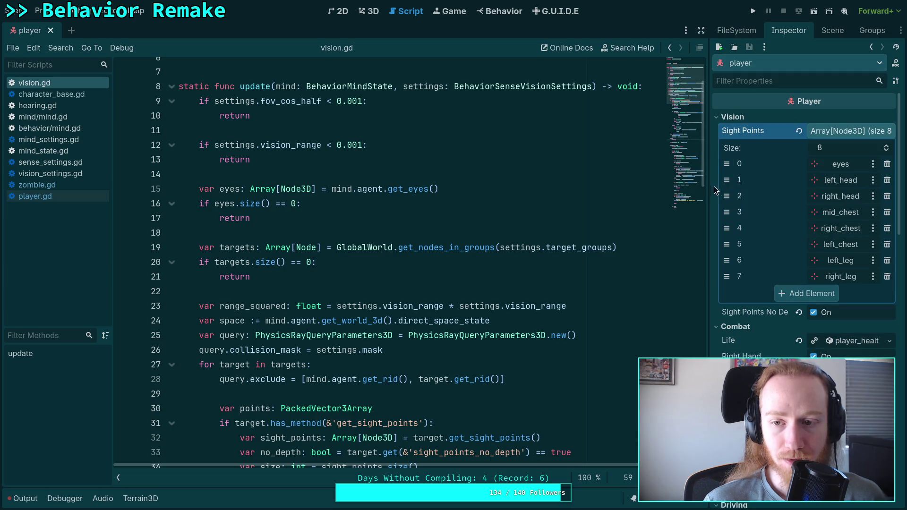
left_click_drag(708, 189, 690, 191)
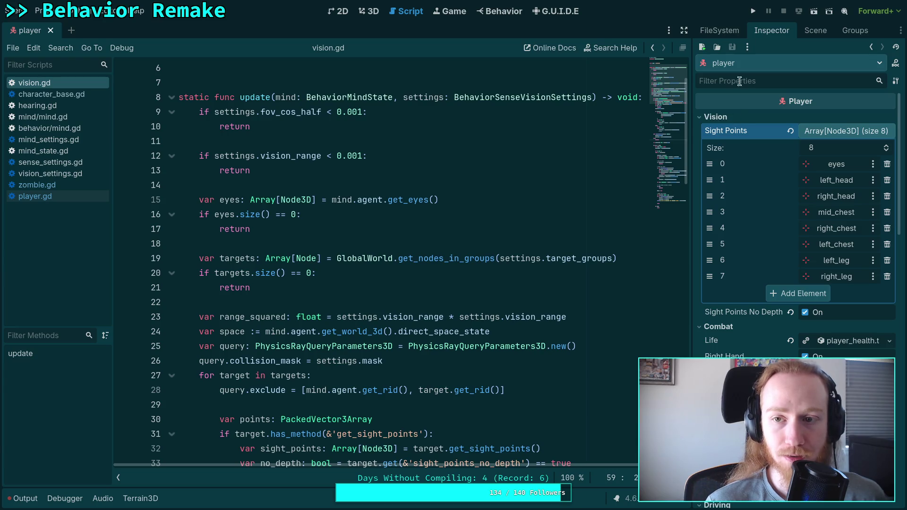
left_click(50, 30)
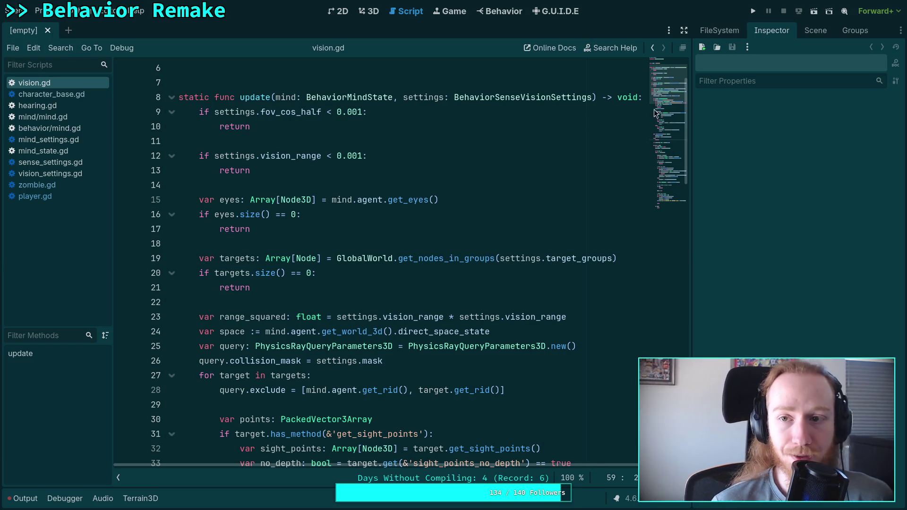
left_click(816, 31)
- Try opening zombie.tscn, close its missing vision.gd dependency error, and open zombie.gd
left_click(719, 30)
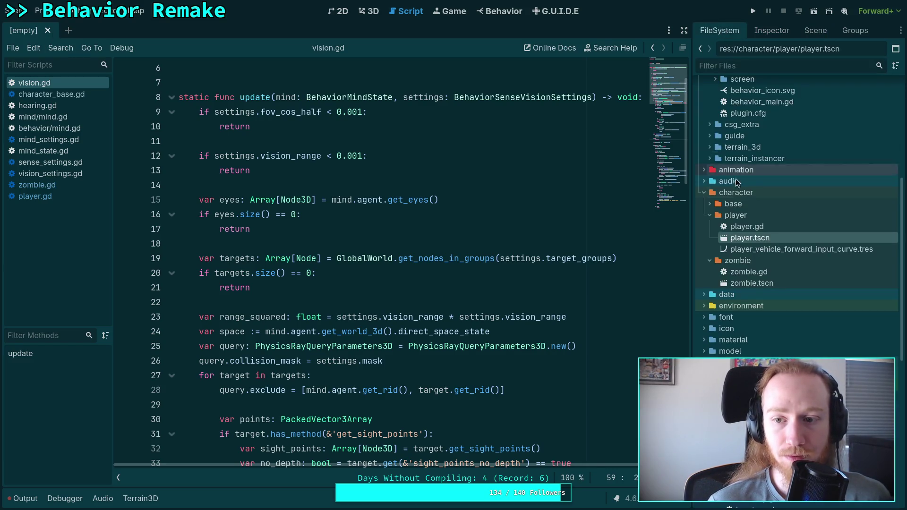
double_click(750, 283)
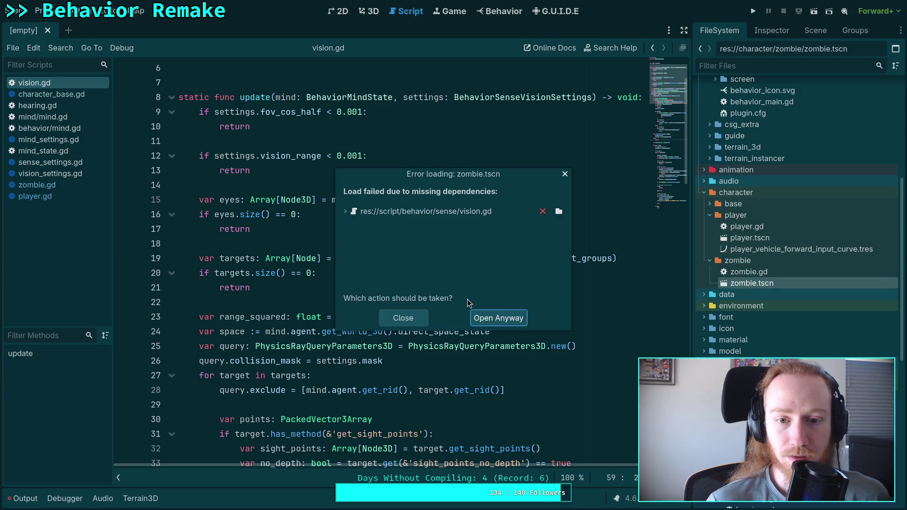
left_click(410, 322)
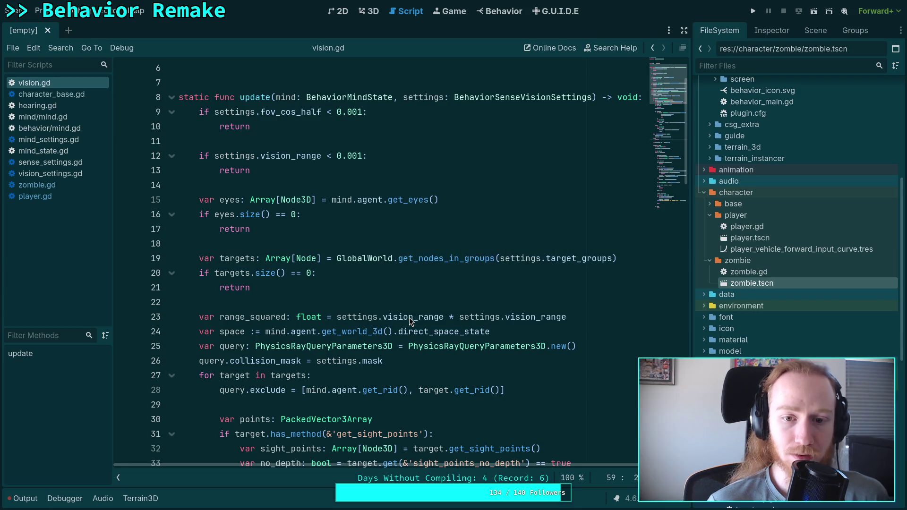
left_click(74, 188)
scroll(378, 260, "down", 20)
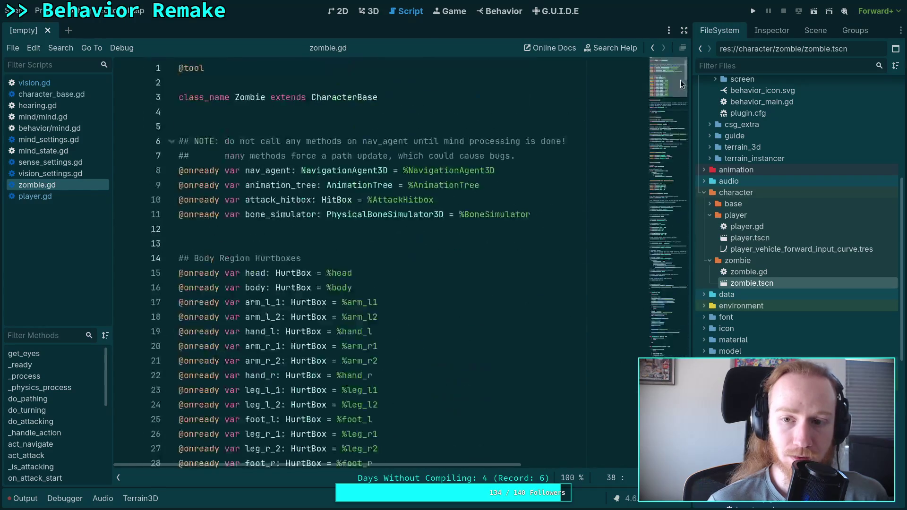